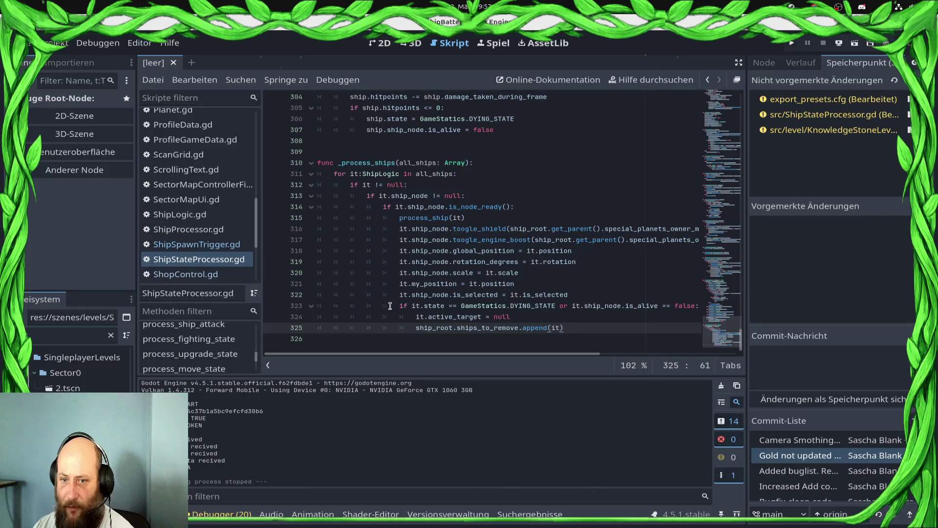
Step: Jump from damage_taken_during_frame in ShipStateProcessor.gd to its declaration in ShipLogic.gd
{"action": "scroll", "coordinate": [391, 306], "scroll_direction": "up", "scroll_amount": 3}
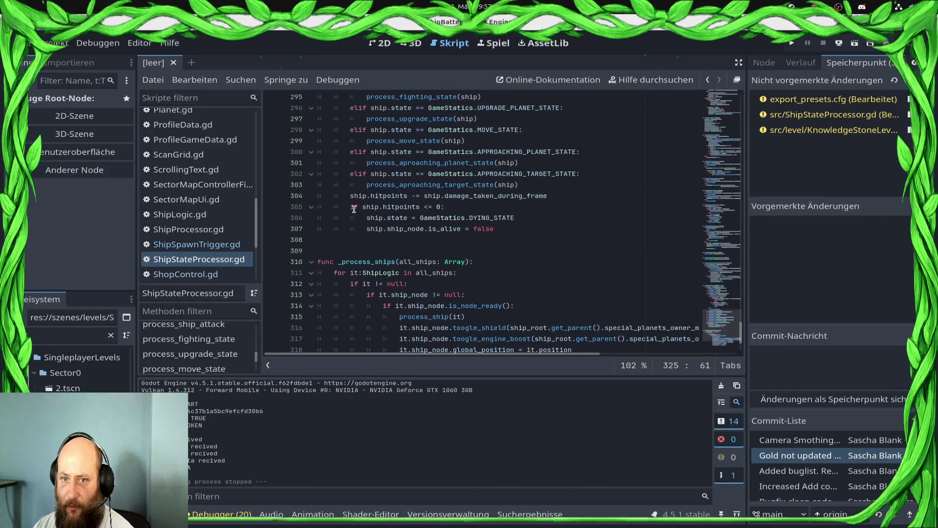
{"action": "left_click_drag", "start_coordinate": [523, 219], "coordinate": [289, 218]}
{"action": "scroll", "coordinate": [288, 228], "scroll_direction": "up", "scroll_amount": 4}
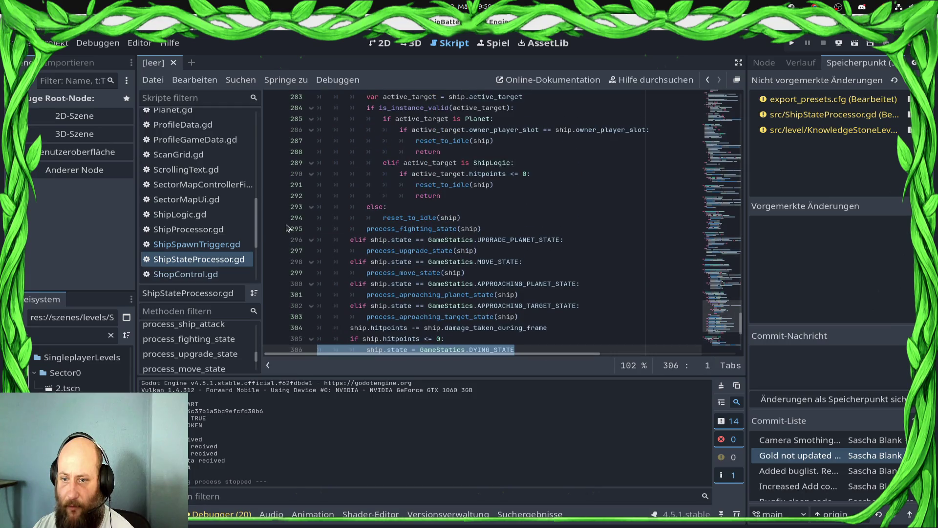
{"action": "scroll", "coordinate": [287, 228], "scroll_direction": "down", "scroll_amount": 7}
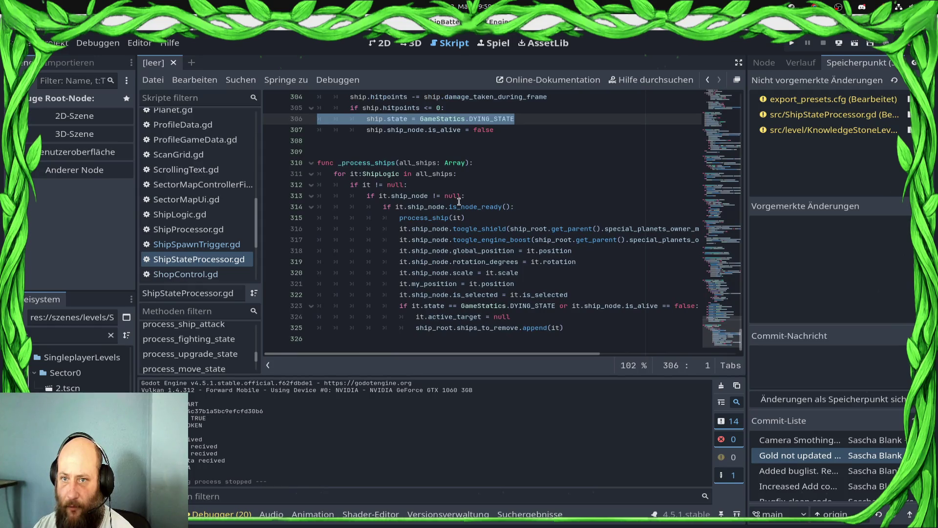
{"action": "mouse_move", "coordinate": [460, 203]}
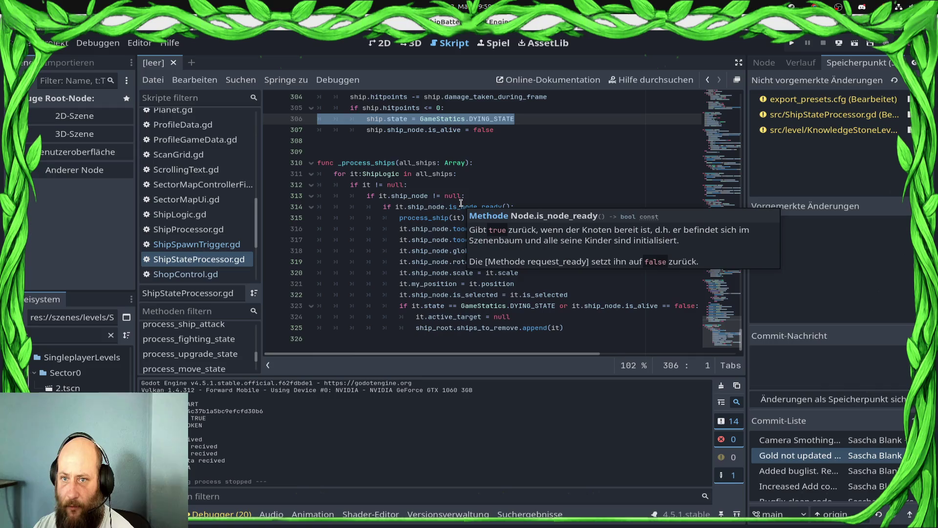
{"action": "scroll", "coordinate": [472, 199], "scroll_direction": "up", "scroll_amount": 2}
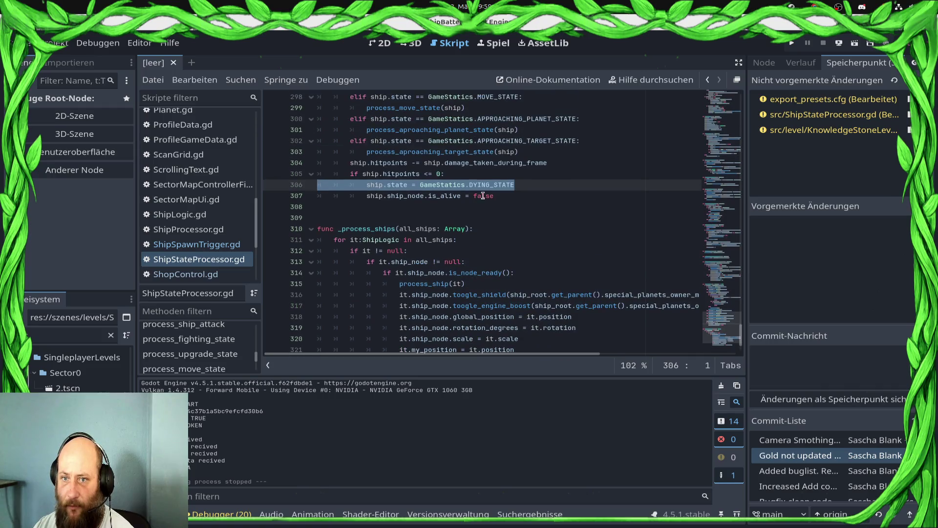
{"action": "left_click", "coordinate": [476, 163], "text": "ctrl"}
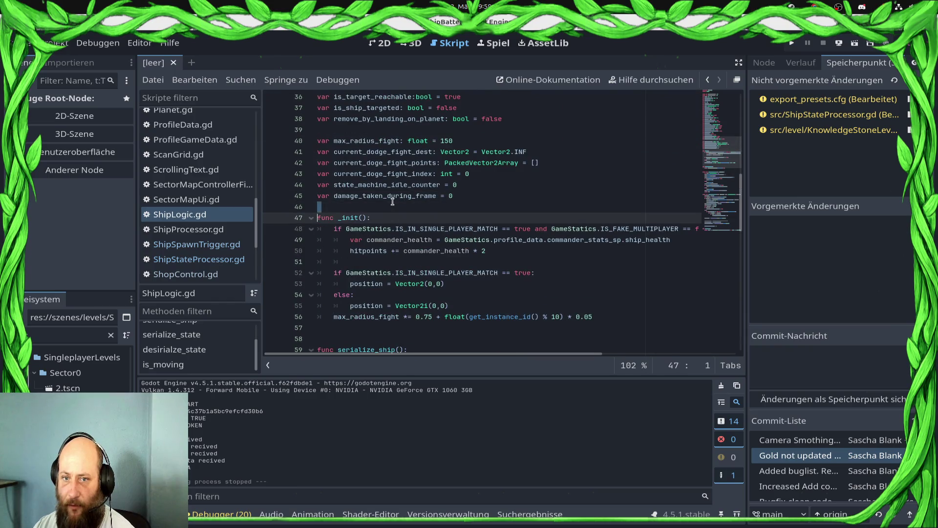
Step: Search ShipLogic.gd for damage_taken_during_frame and locate its declaration on line 45
{"action": "double_click", "coordinate": [397, 195]}
{"action": "key", "text": "ctrl+f"}
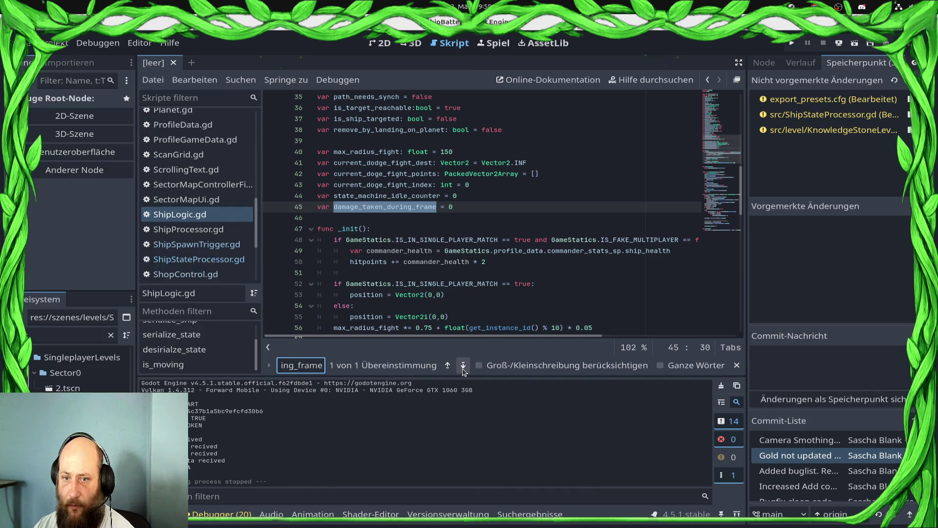
{"action": "scroll", "coordinate": [383, 205], "scroll_direction": "down", "scroll_amount": 15}
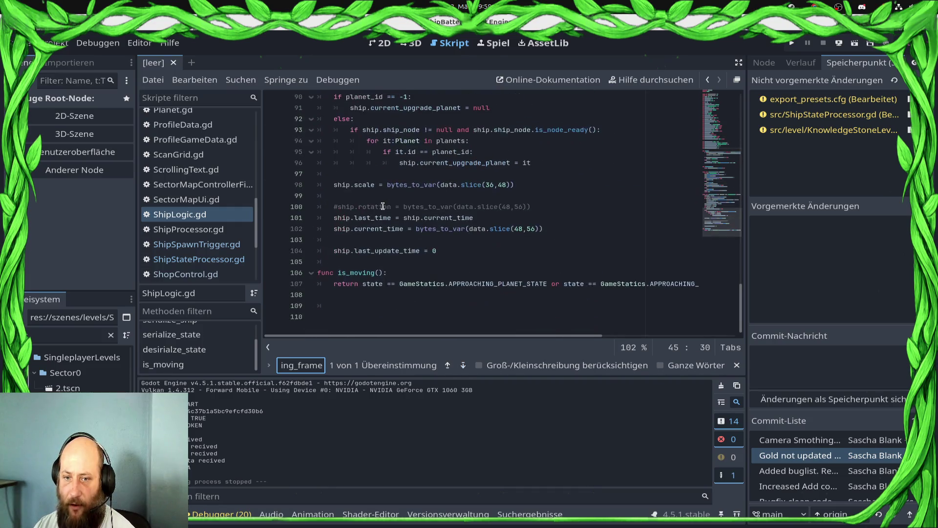
{"action": "scroll", "coordinate": [382, 206], "scroll_direction": "up", "scroll_amount": 10}
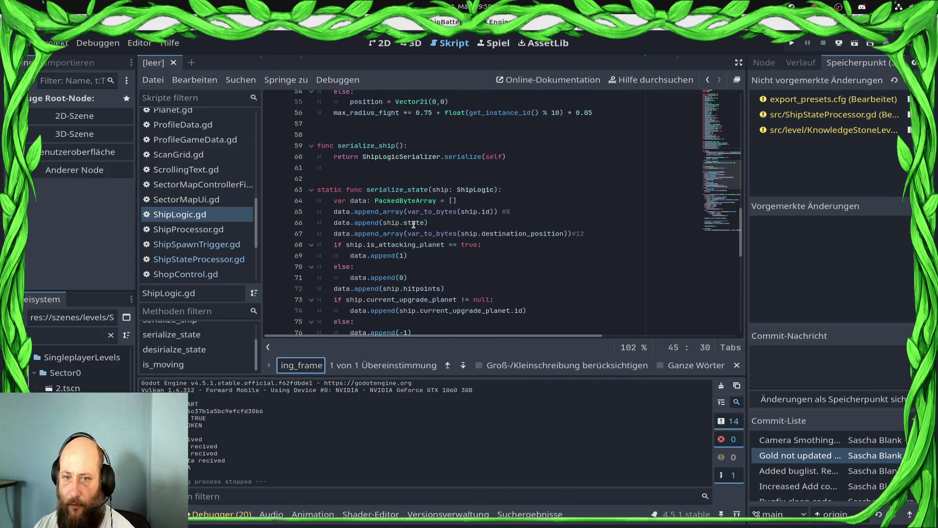
{"action": "scroll", "coordinate": [414, 224], "scroll_direction": "up", "scroll_amount": 6}
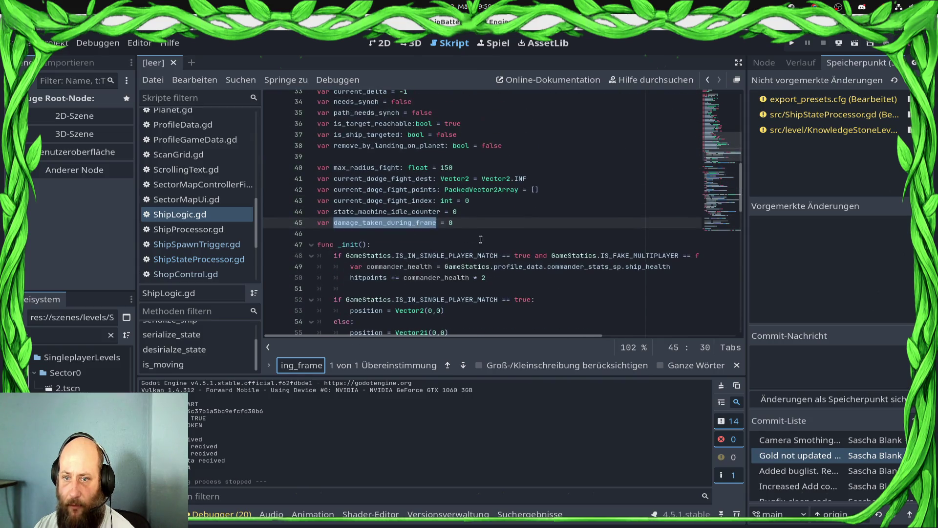
{"action": "left_click", "coordinate": [486, 223]}
{"action": "scroll", "coordinate": [484, 224], "scroll_direction": "down", "scroll_amount": 4}
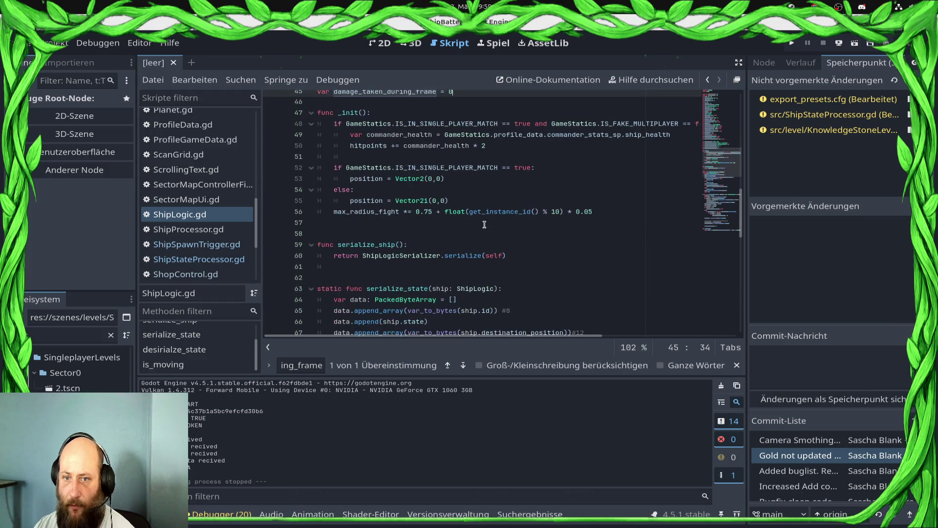
{"action": "scroll", "coordinate": [485, 225], "scroll_direction": "down", "scroll_amount": 4}
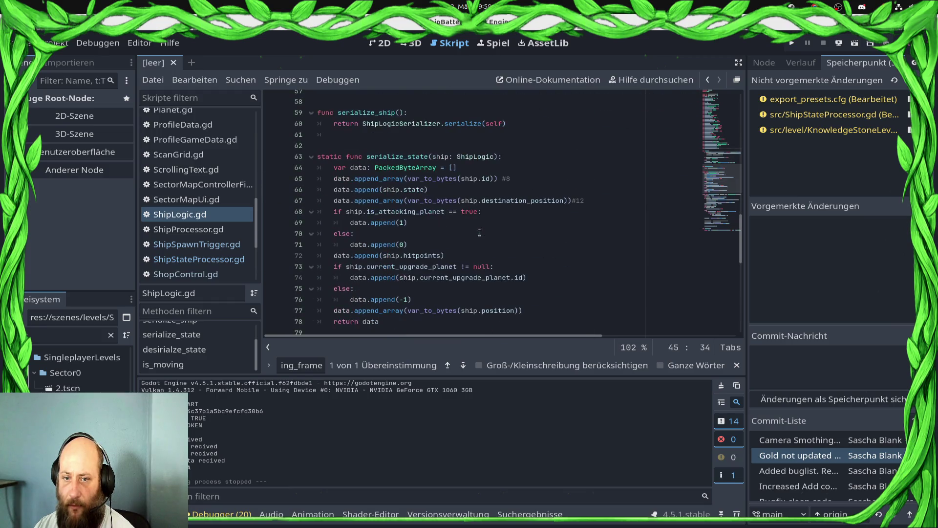
{"action": "scroll", "coordinate": [480, 233], "scroll_direction": "up", "scroll_amount": 7}
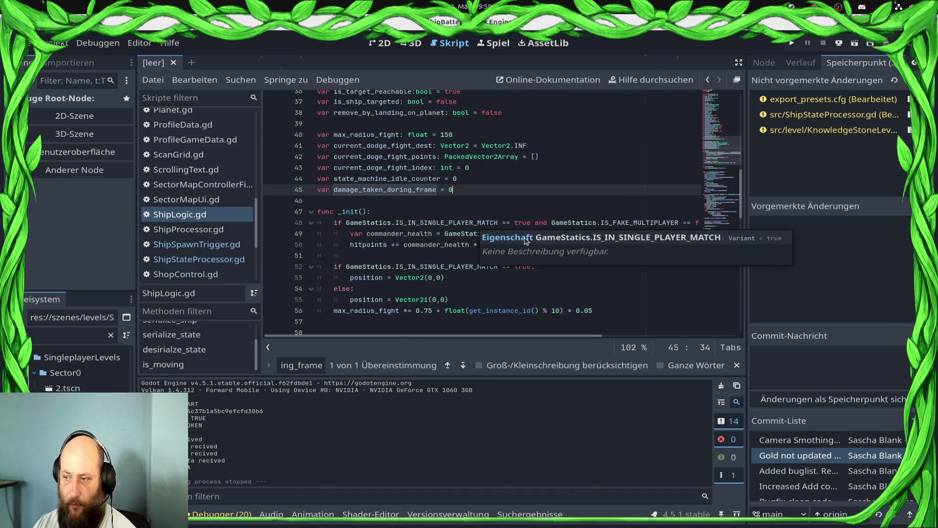
Step: Delete the damage_taken_during_frame declaration line from ShipLogic.gd
{"action": "key", "text": "shift+Home"}
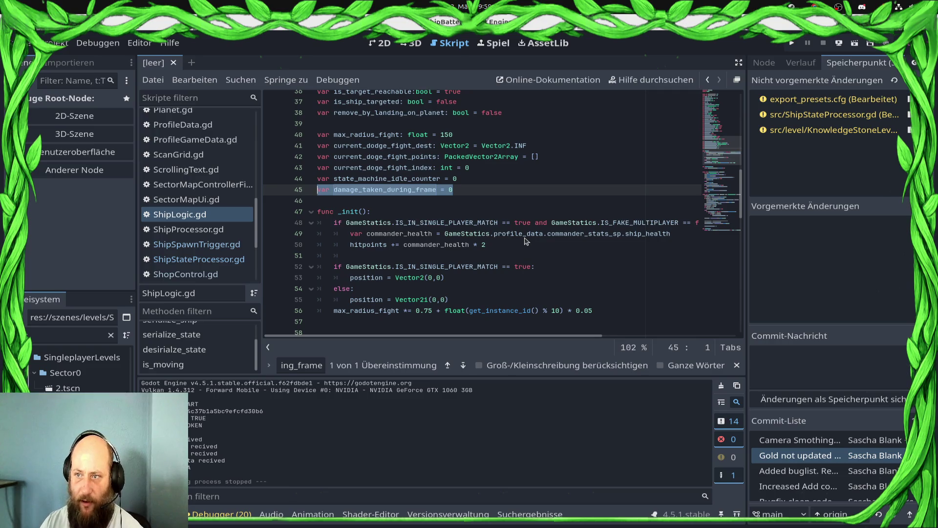
{"action": "key", "text": "Delete"}
{"action": "scroll", "coordinate": [489, 244], "scroll_direction": "down", "scroll_amount": 12}
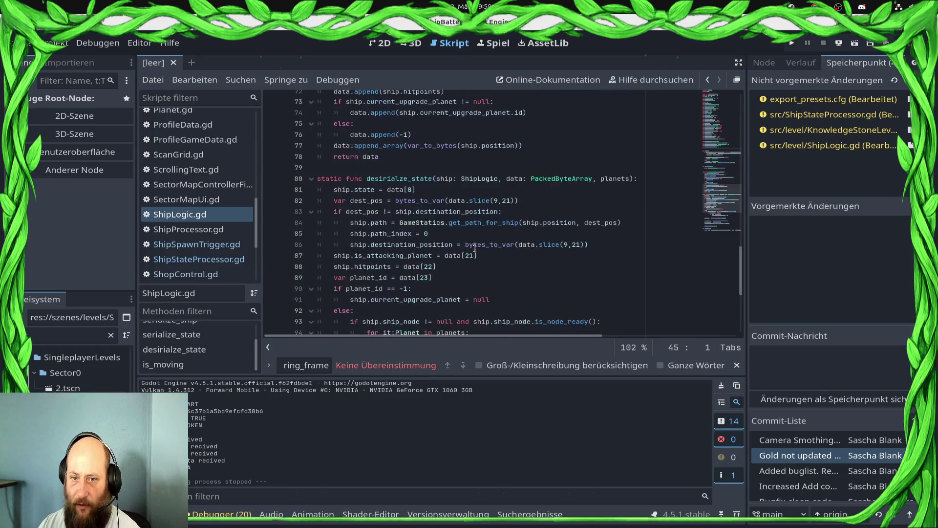
{"action": "scroll", "coordinate": [474, 248], "scroll_direction": "down", "scroll_amount": 6}
{"action": "scroll", "coordinate": [390, 264], "scroll_direction": "up", "scroll_amount": 2}
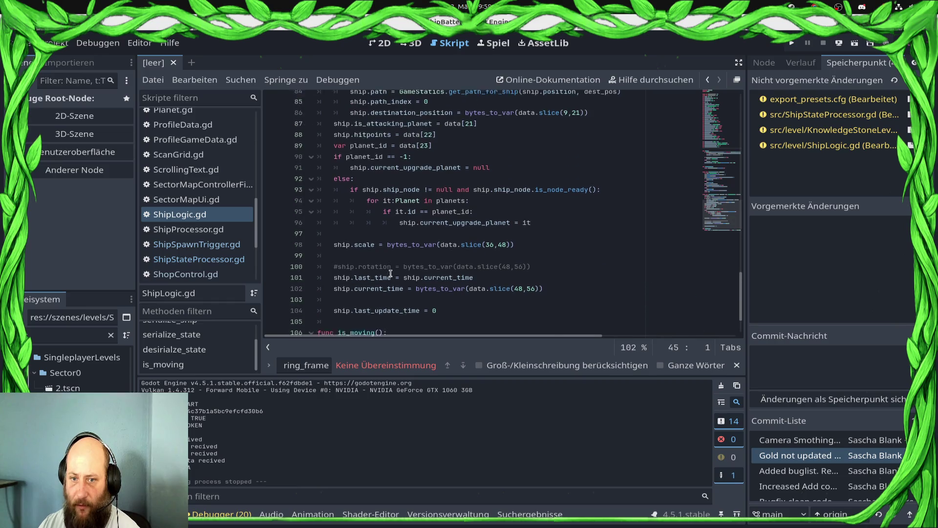
{"action": "scroll", "coordinate": [390, 274], "scroll_direction": "down", "scroll_amount": 2}
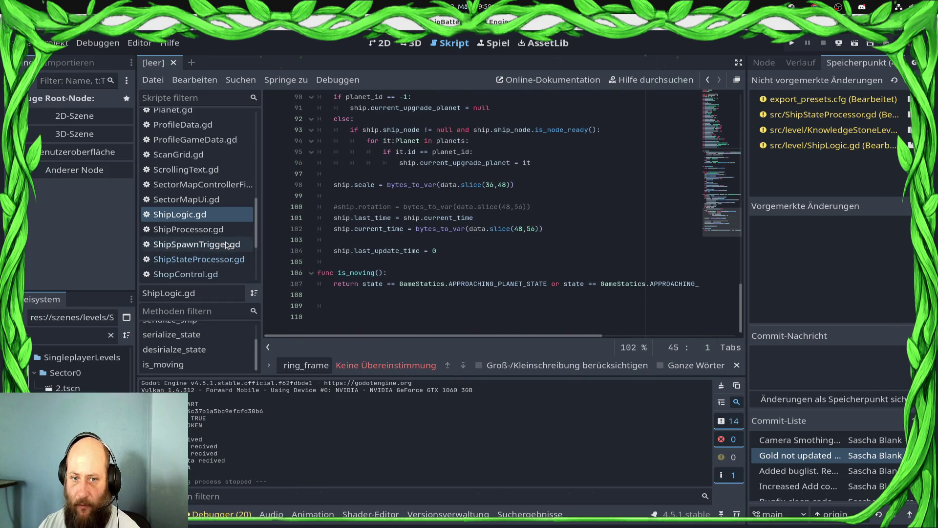
{"action": "left_click", "coordinate": [226, 259]}
Step: Delete line 304, which subtracts damage_taken_during_frame from hitpoints, in ShipStateProcessor.gd
{"action": "left_click", "coordinate": [545, 152]}
{"action": "left_click", "coordinate": [536, 164]}
{"action": "key", "text": "shift+Home"}
{"action": "key", "text": "BackSpace"}
{"action": "key", "text": "BackSpace"}
{"action": "key", "text": "BackSpace"}
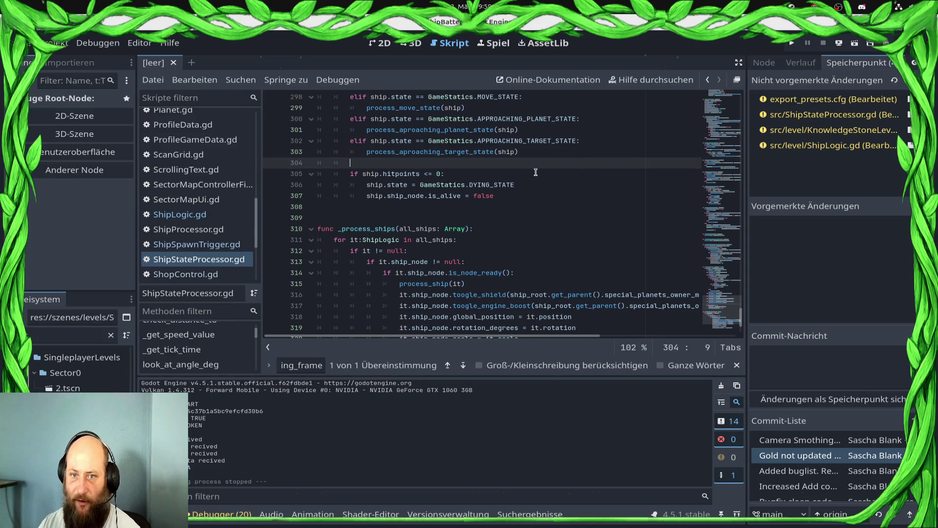
{"action": "scroll", "coordinate": [536, 171], "scroll_direction": "up", "scroll_amount": 20}
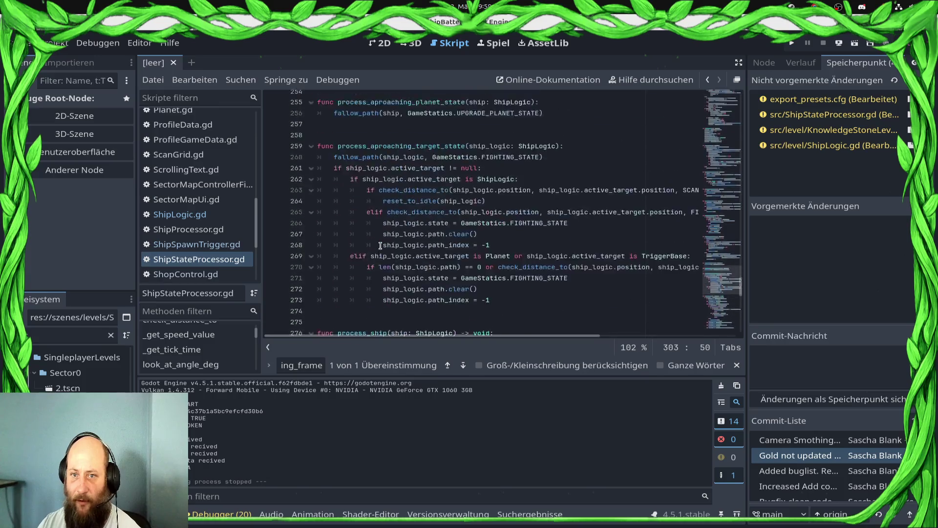
{"action": "scroll", "coordinate": [382, 249], "scroll_direction": "up", "scroll_amount": 20}
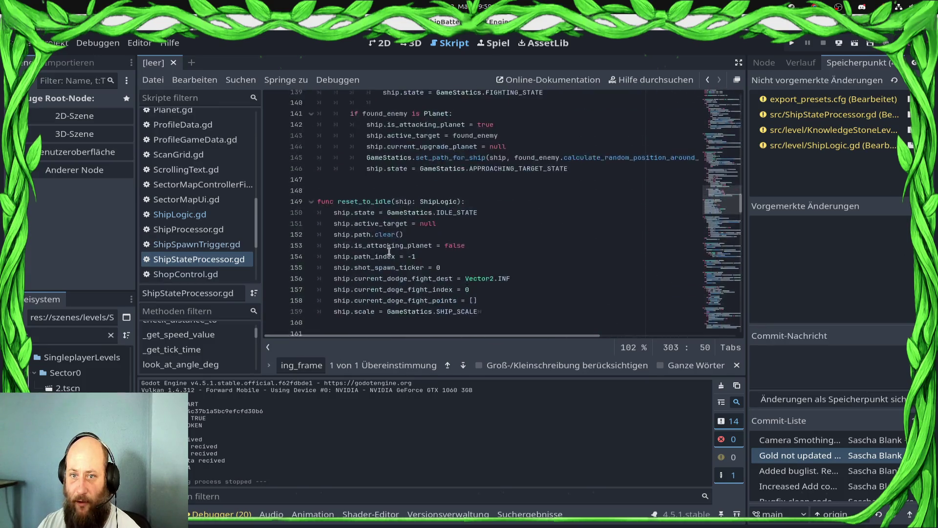
{"action": "scroll", "coordinate": [334, 266], "scroll_direction": "up", "scroll_amount": 20}
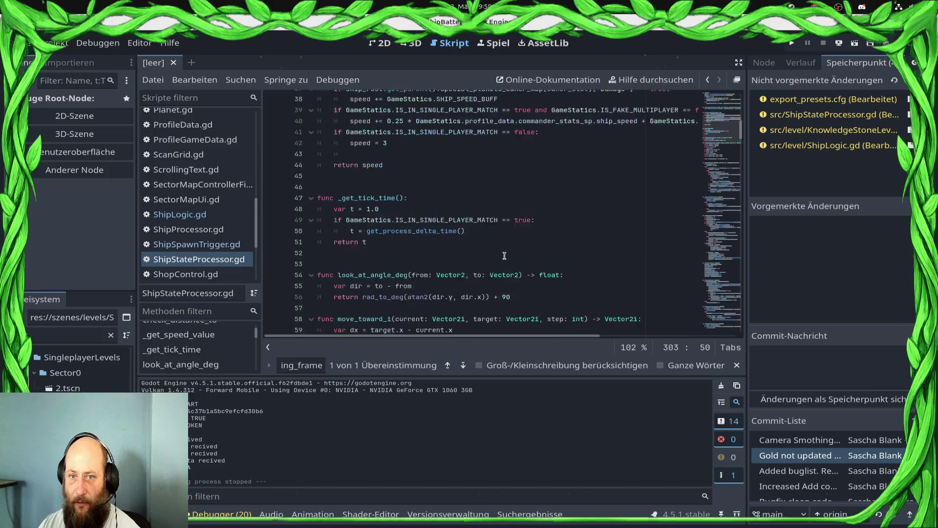
{"action": "scroll", "coordinate": [495, 258], "scroll_direction": "down", "scroll_amount": 5}
{"action": "scroll", "coordinate": [206, 360], "scroll_direction": "up", "scroll_amount": 2}
{"action": "scroll", "coordinate": [210, 354], "scroll_direction": "down", "scroll_amount": 5}
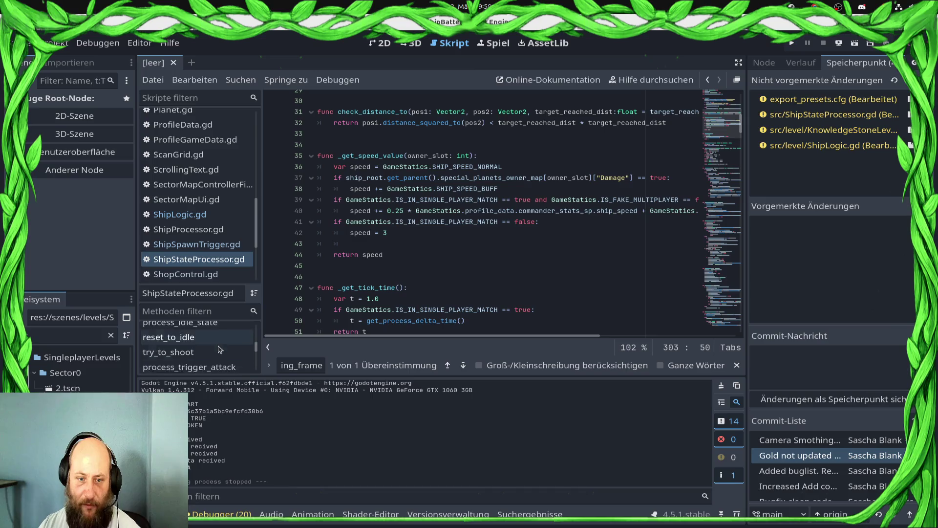
Step: Go to try_to_shoot and review its damage calculation block on lines 170–177
{"action": "left_click", "coordinate": [219, 343]}
{"action": "scroll", "coordinate": [614, 194], "scroll_direction": "down", "scroll_amount": 4}
{"action": "scroll", "coordinate": [360, 138], "scroll_direction": "up", "scroll_amount": 2}
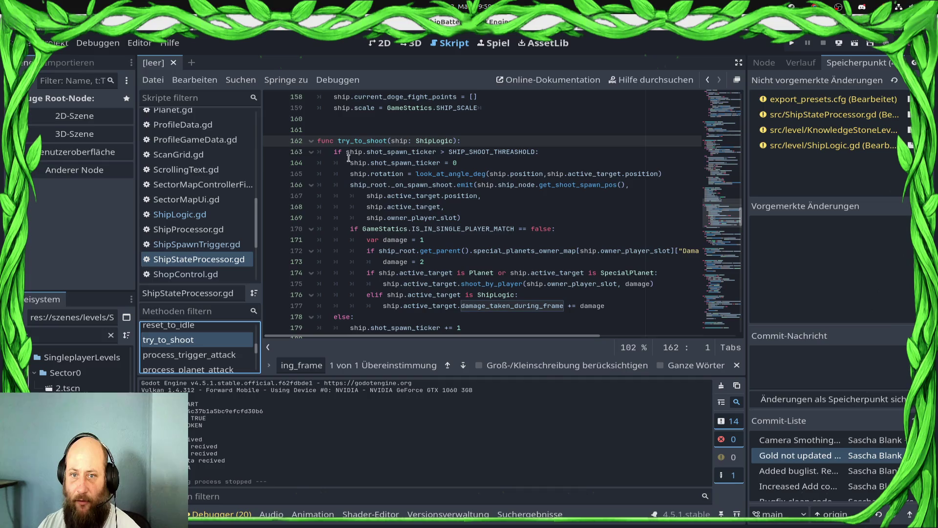
{"action": "left_click", "coordinate": [514, 164]}
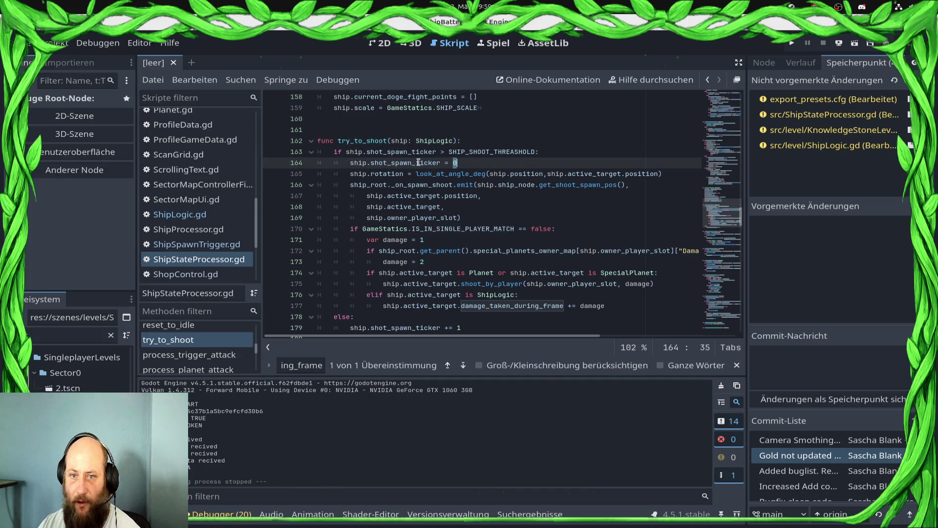
{"action": "left_click_drag", "start_coordinate": [574, 240], "coordinate": [439, 217]}
{"action": "left_click", "coordinate": [439, 218]}
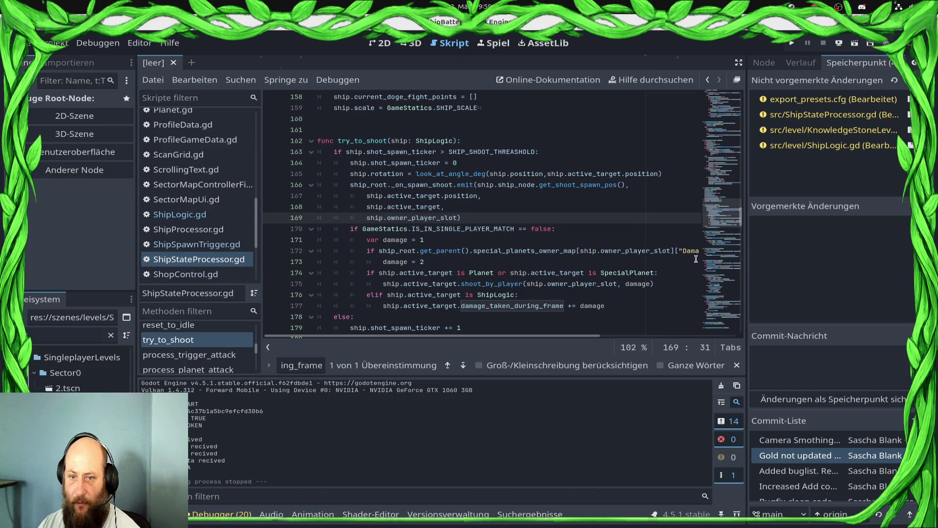
{"action": "left_click_drag", "start_coordinate": [333, 229], "coordinate": [488, 262]}
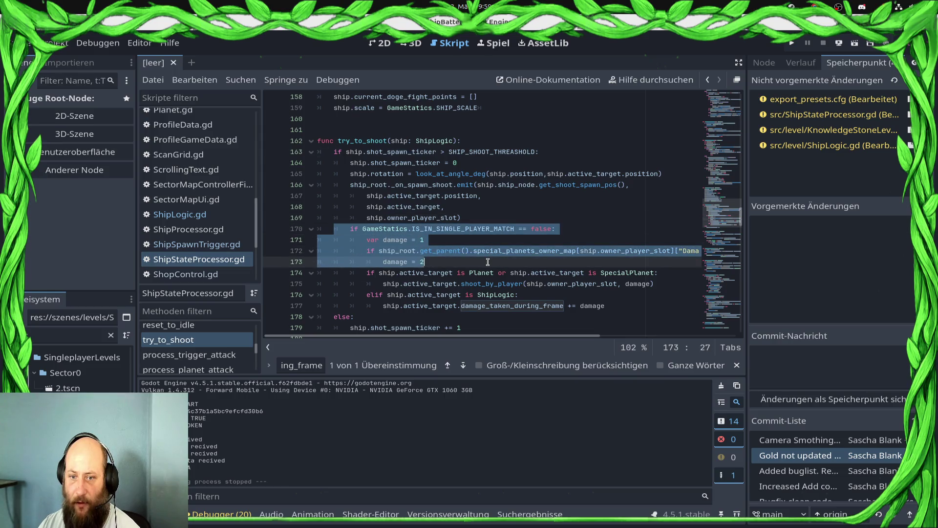
{"action": "scroll", "coordinate": [418, 261], "scroll_direction": "down", "scroll_amount": 2}
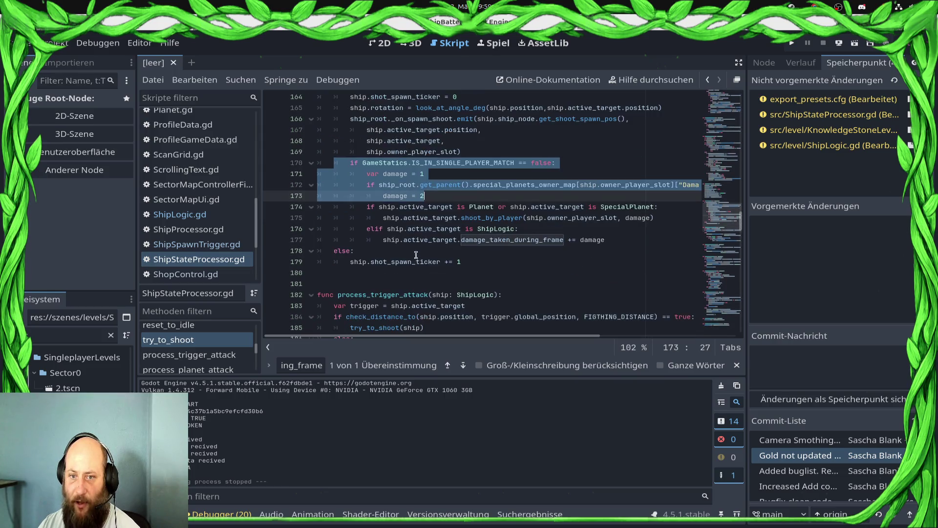
{"action": "left_click", "coordinate": [350, 228]}
{"action": "left_click", "coordinate": [361, 233]}
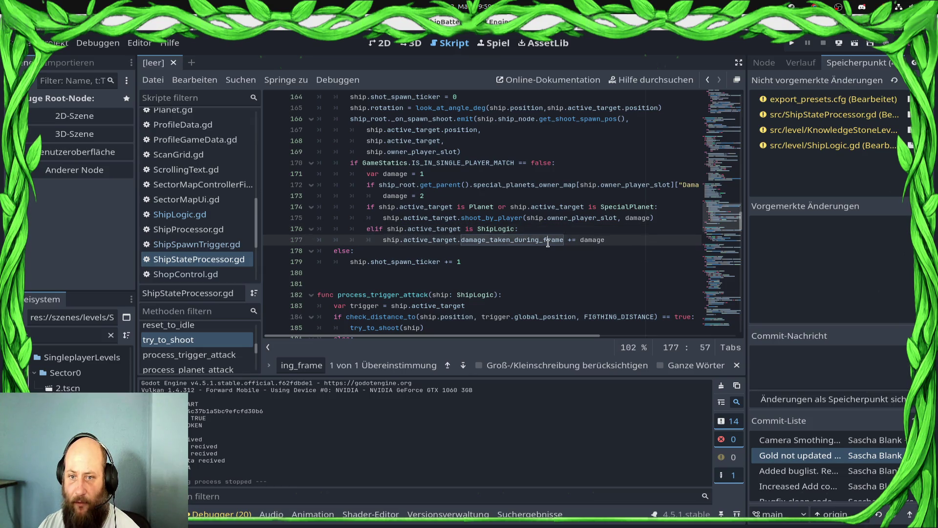
Step: Change line 177 to ship.active_target.hitpoints -= damage
{"action": "double_click", "coordinate": [563, 243]}
{"action": "key", "text": "BackSpace"}
{"action": "type", "text": "hit"}
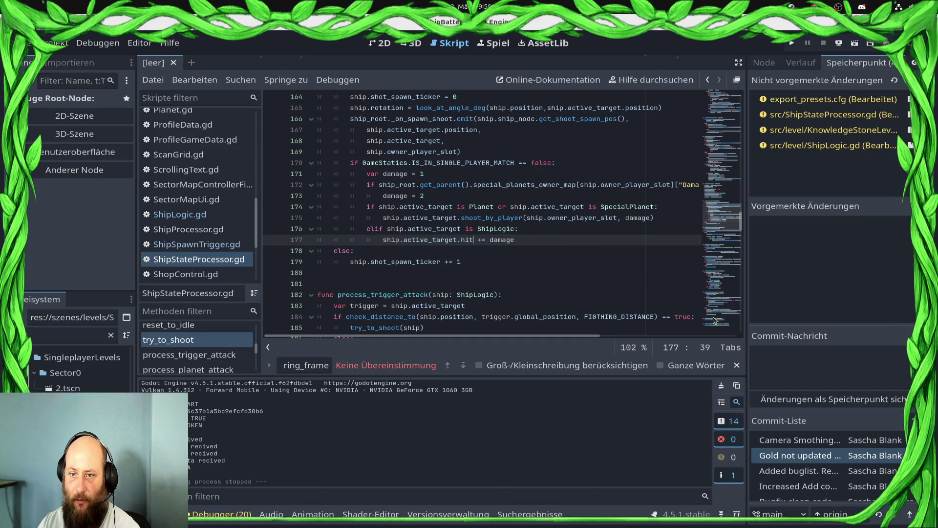
{"action": "key", "text": "BackSpace"}
{"action": "key", "text": "BackSpace"}
{"action": "key", "text": "BackSpace"}
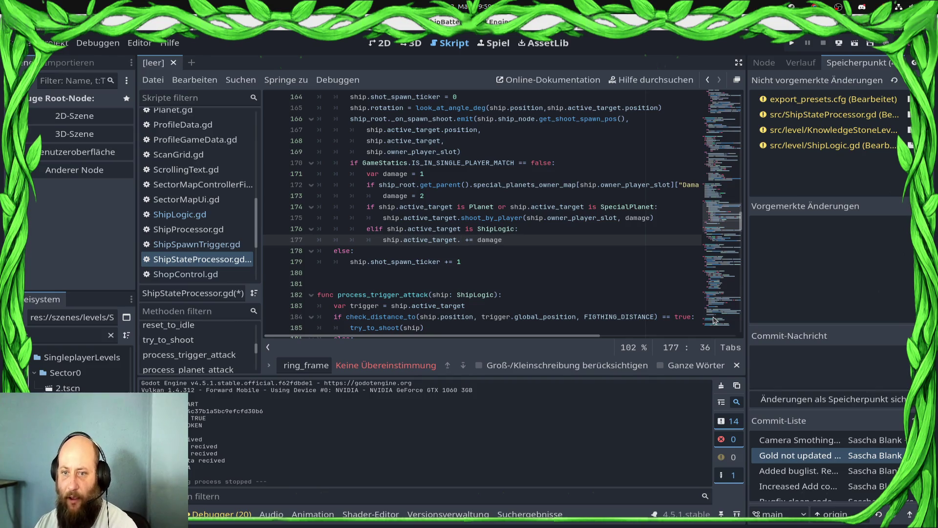
{"action": "type", "text": "hitpoint"}
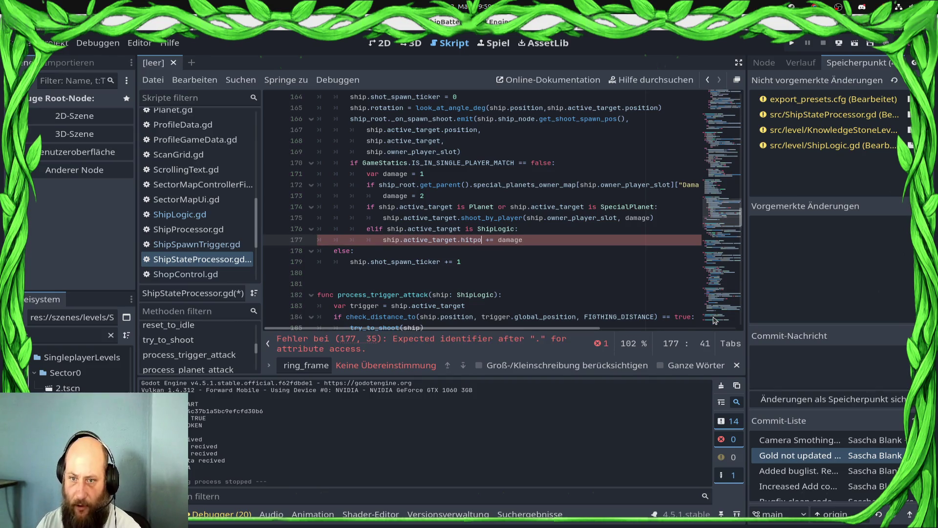
{"action": "type", "text": "s"}
{"action": "key", "text": "Right"}
{"action": "key", "text": "Delete"}
{"action": "key", "text": "Delete"}
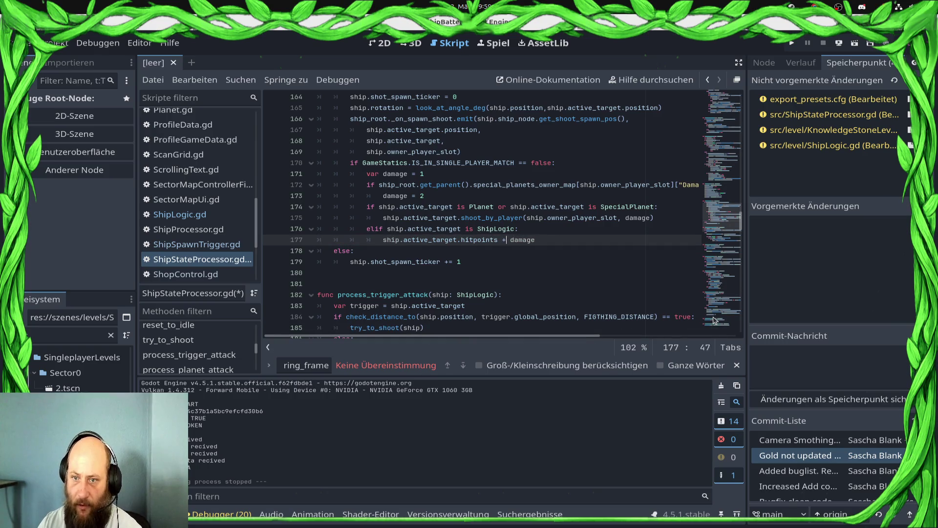
{"action": "type", "text": "-="}
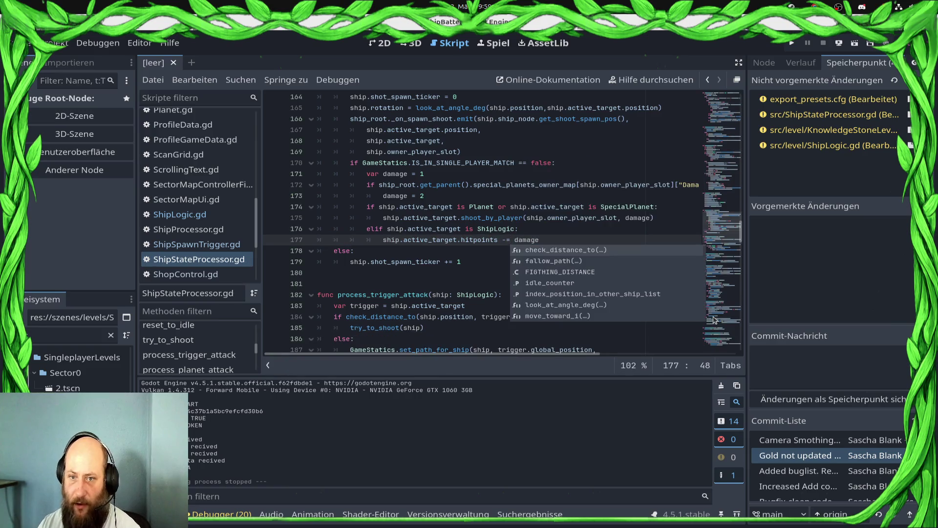
{"action": "key", "text": "End"}
Step: Add an else branch below and paste the planet and ship hit-handling lines under it
{"action": "key", "text": "Return"}
{"action": "type", "text": "el"}
{"action": "key", "text": "Return"}
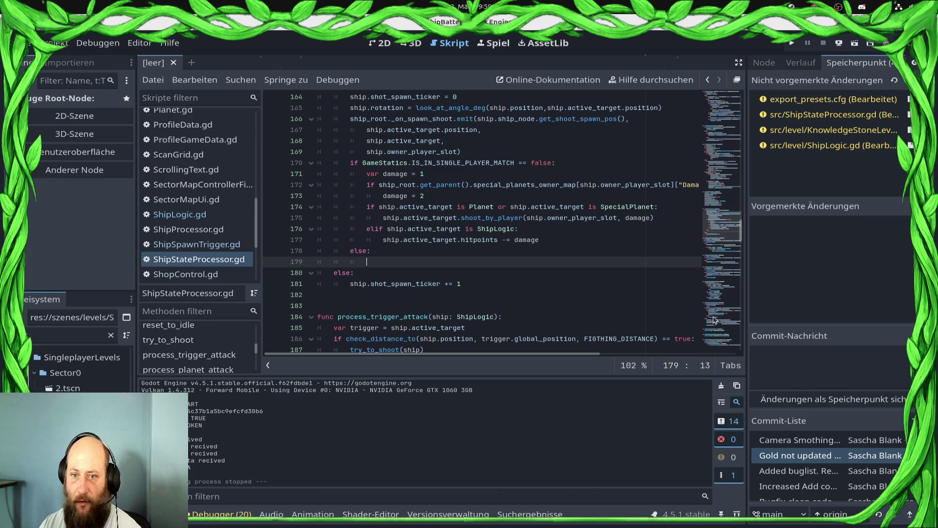
{"action": "key", "text": "Up"}
{"action": "key", "text": "Up"}
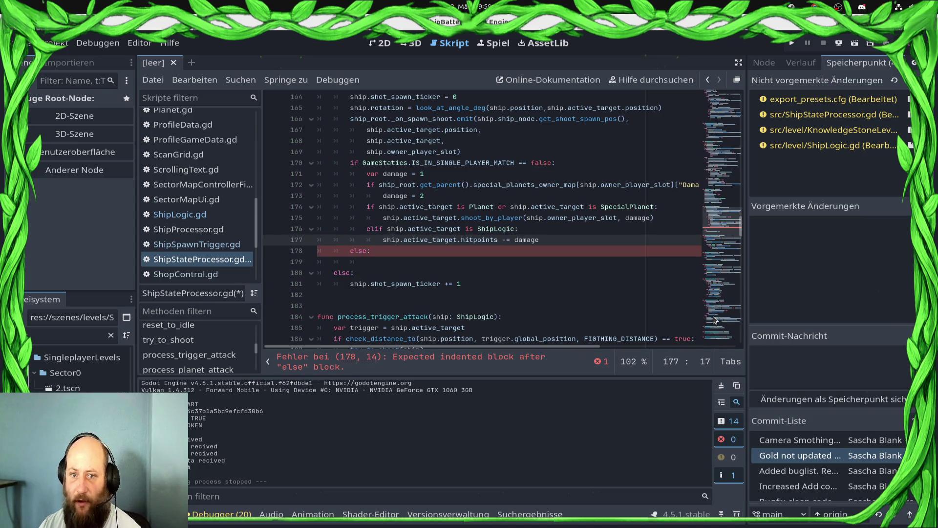
{"action": "key", "text": "Up"}
{"action": "key", "text": "Up"}
{"action": "key", "text": "Up"}
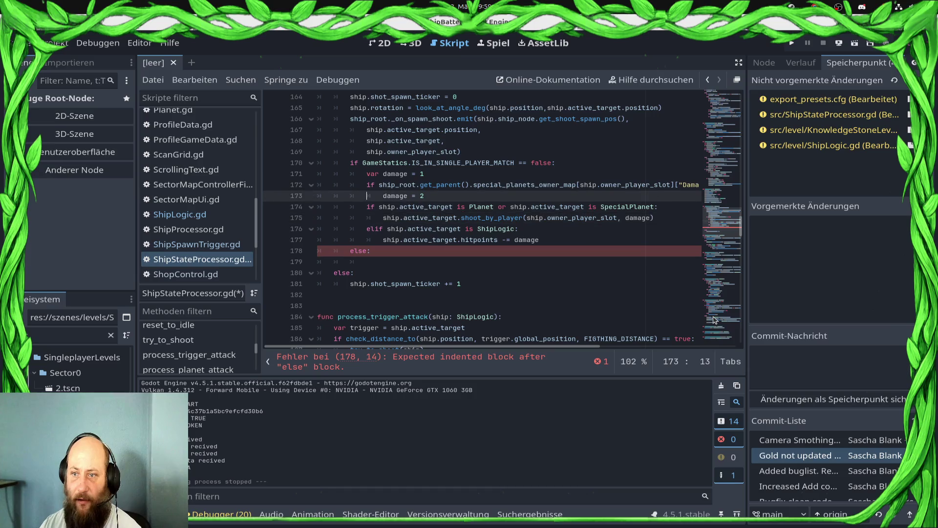
{"action": "key", "text": "Down"}
{"action": "key", "text": "shift+Down"}
{"action": "key", "text": "shift+Down"}
{"action": "key", "text": "shift+Down"}
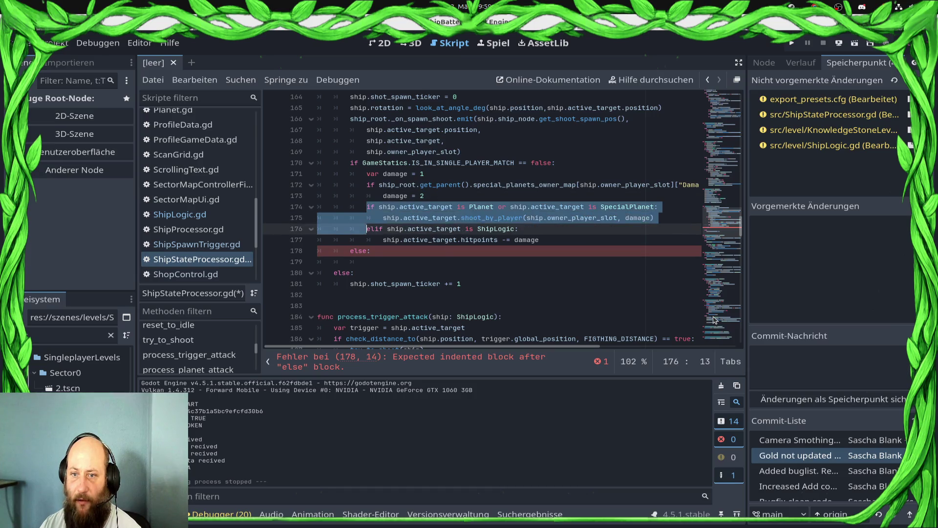
{"action": "key", "text": "shift+End"}
{"action": "key", "text": "ctrl+c"}
{"action": "key", "text": "Down"}
{"action": "key", "text": "Down"}
{"action": "key", "text": "Down"}
{"action": "key", "text": "Up"}
{"action": "key", "text": "ctrl+v"}
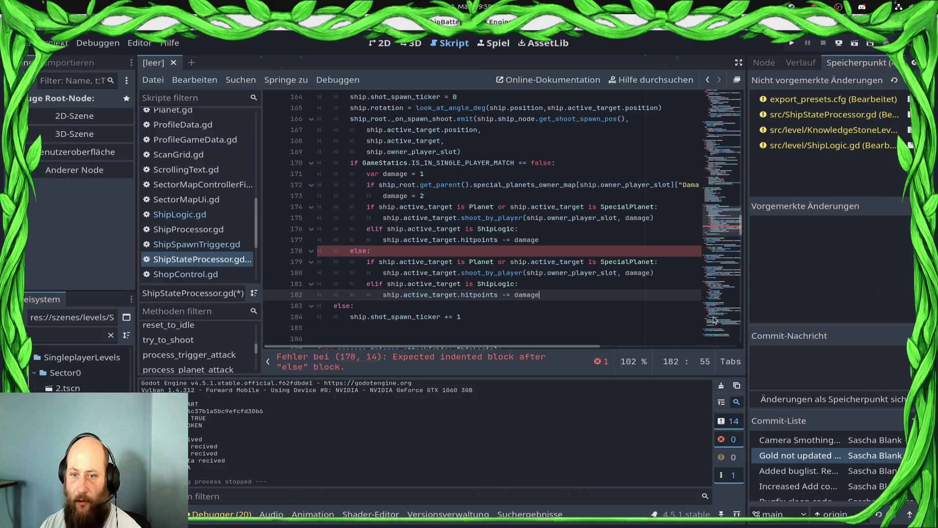
{"action": "key", "text": "Up"}
{"action": "key", "text": "Up"}
{"action": "key", "text": "Up"}
{"action": "key", "text": "Up"}
{"action": "key", "text": "Up"}
{"action": "key", "text": "Up"}
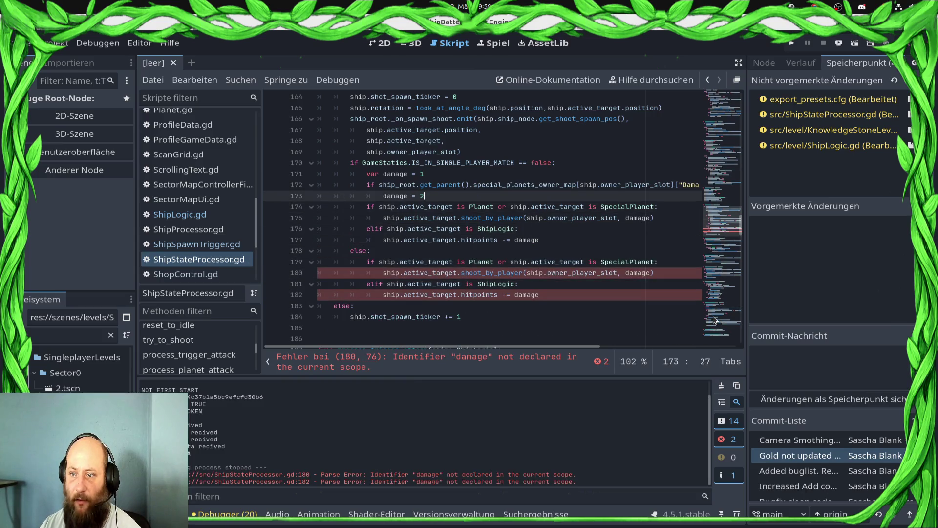
Step: Comment out the old damage block on lines 170–182 with Ctrl+K
{"action": "key", "text": "End"}
{"action": "key", "text": "Home"}
{"action": "key", "text": "Home"}
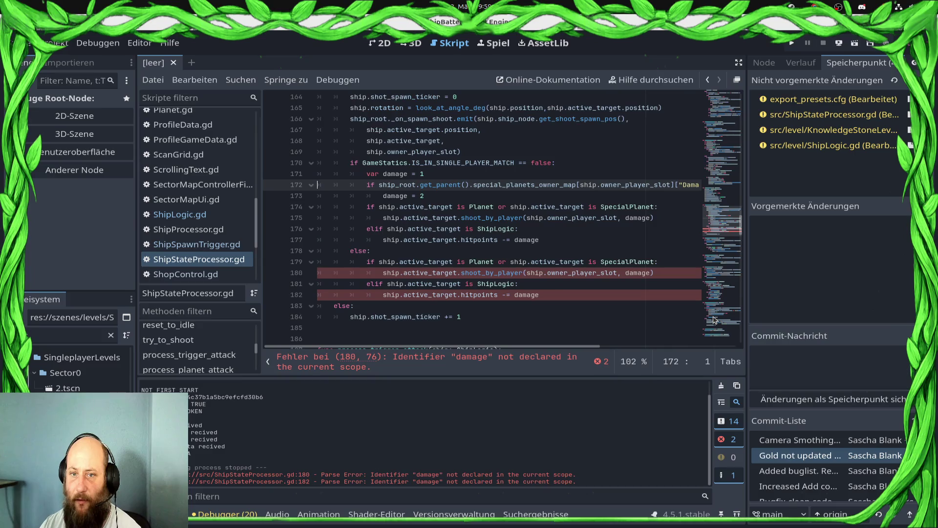
{"action": "key", "text": "Down"}
{"action": "key", "text": "Down"}
{"action": "key", "text": "Down"}
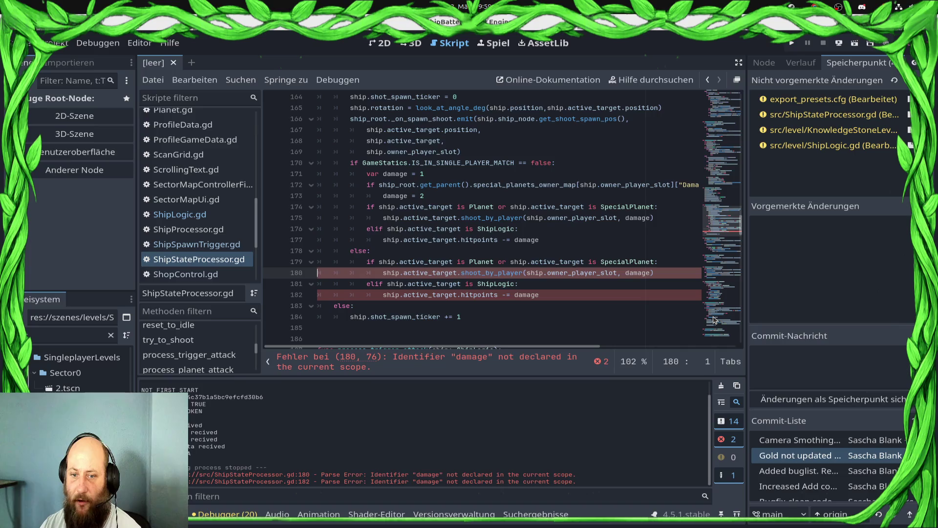
{"action": "key", "text": "Up"}
{"action": "key", "text": "Up"}
{"action": "key", "text": "Up"}
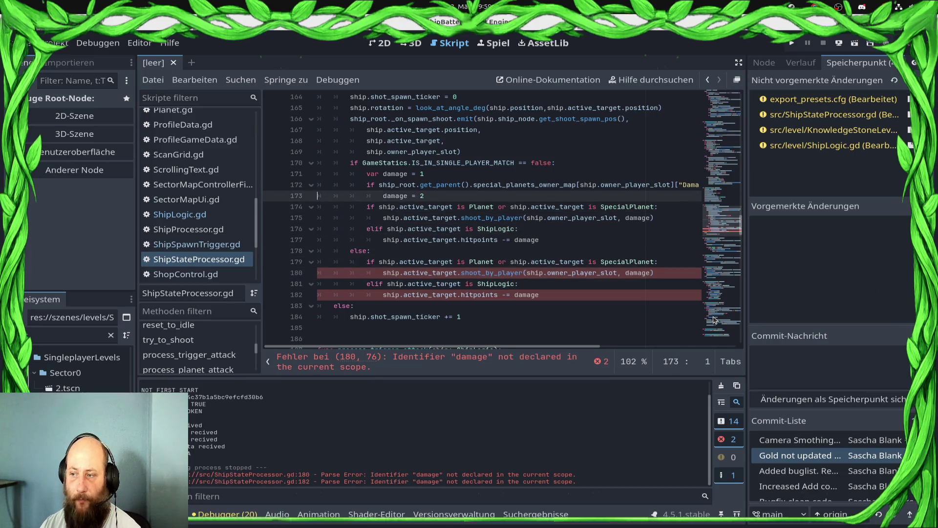
{"action": "key", "text": "Up"}
{"action": "key", "text": "Up"}
{"action": "key", "text": "Up"}
{"action": "key", "text": "shift+Down"}
{"action": "key", "text": "shift+Down"}
{"action": "key", "text": "shift+Down"}
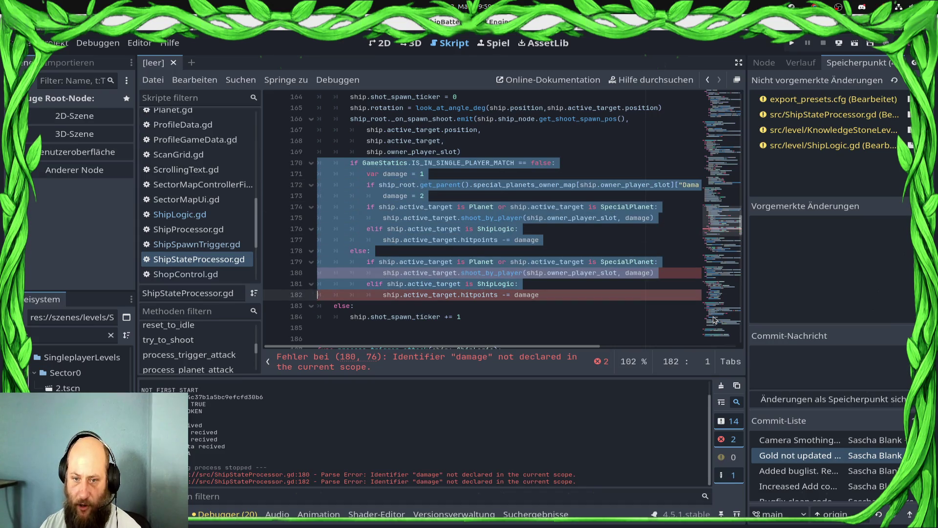
{"action": "key", "text": "shift+End"}
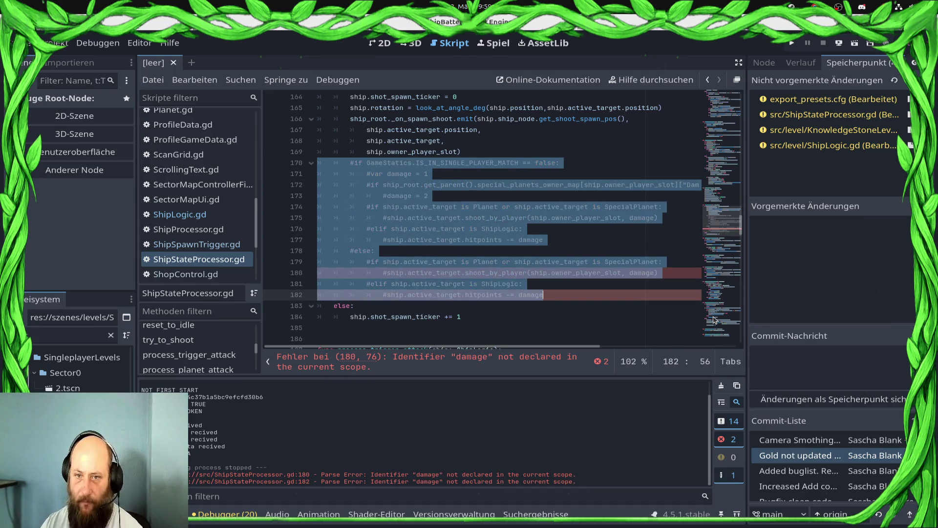
{"action": "key", "text": "ctrl+k"}
{"action": "key", "text": "Up"}
{"action": "key", "text": "Up"}
{"action": "key", "text": "Up"}
Step: Add the line if GameStatics.IS_IN_SINGLE_PLAYER_MATCH == false: above the commented block
{"action": "key", "text": "Return"}
{"action": "type", "text": "if Game"}
{"action": "key", "text": "Return"}
{"action": "type", "text": "IS_IN_S"}
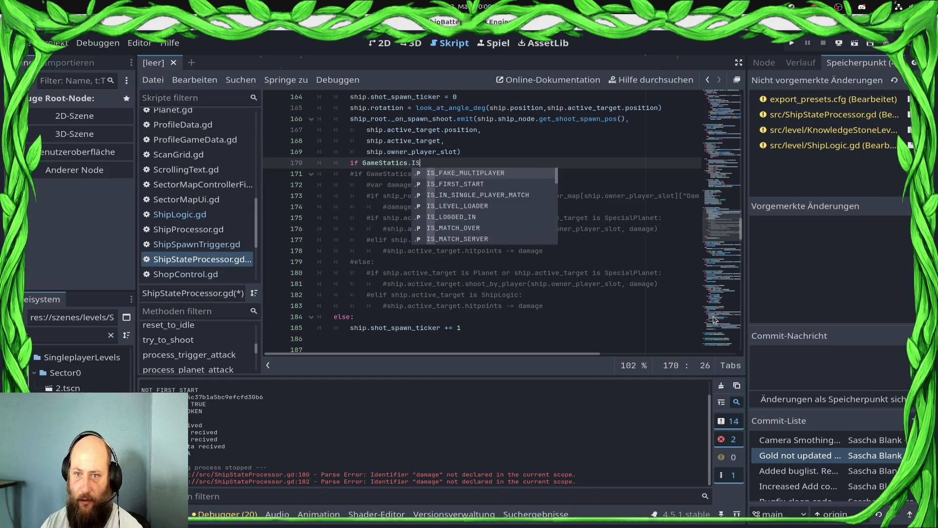
{"action": "key", "text": "Return"}
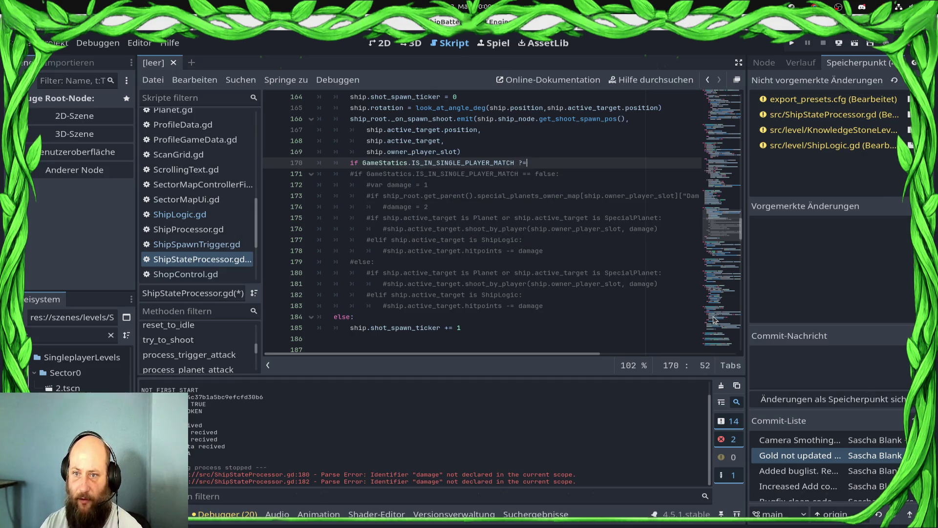
{"action": "type", "text": "false:"}
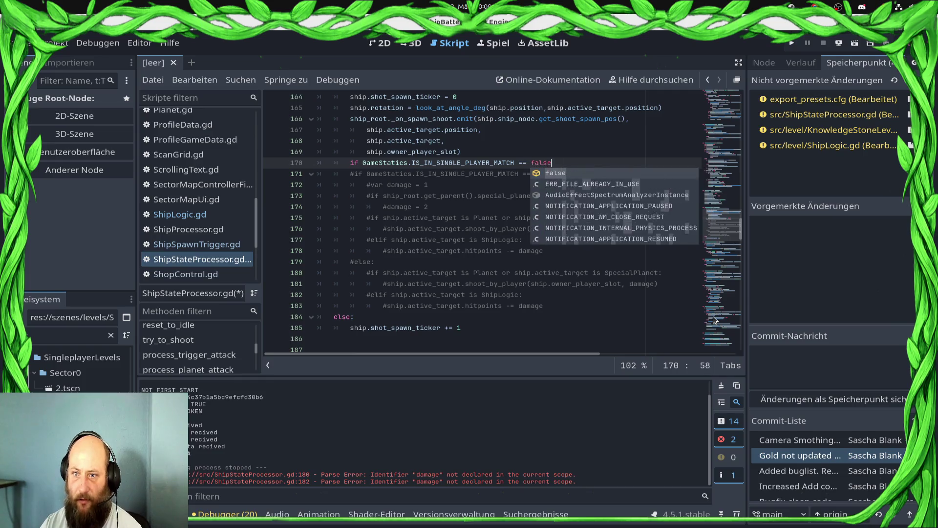
{"action": "key", "text": "Return"}
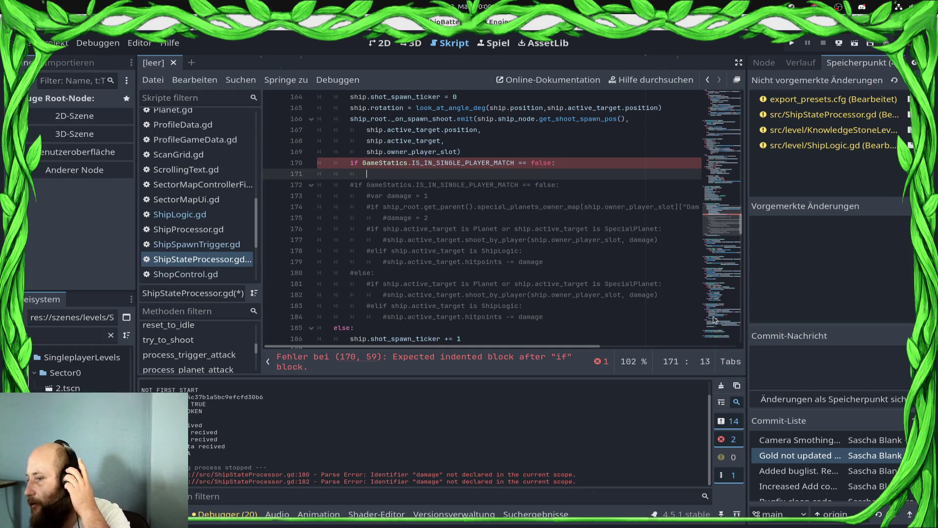
Step: Uncomment var damage = 1, the special planet check and damage = 2 under the new check, then save
{"action": "key", "text": "Down"}
{"action": "key", "text": "Down"}
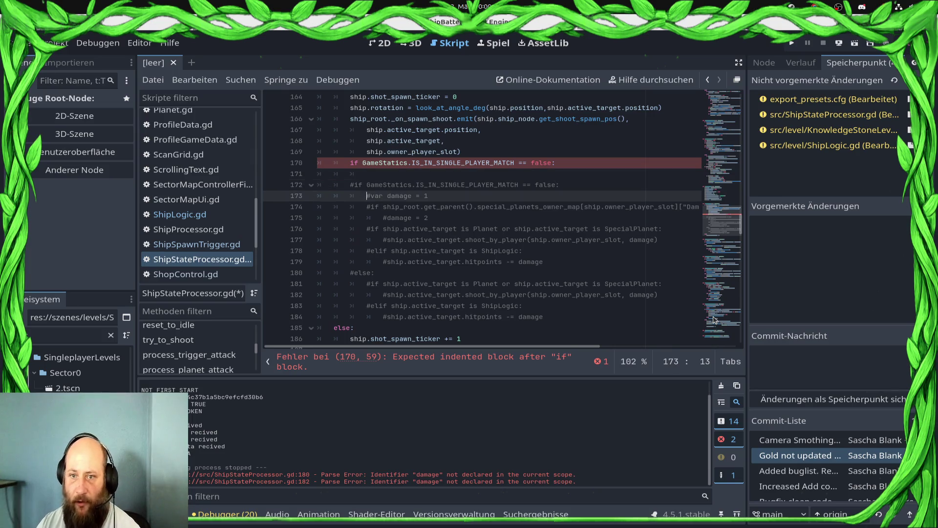
{"action": "key", "text": "shift+Down"}
{"action": "key", "text": "shift+Down"}
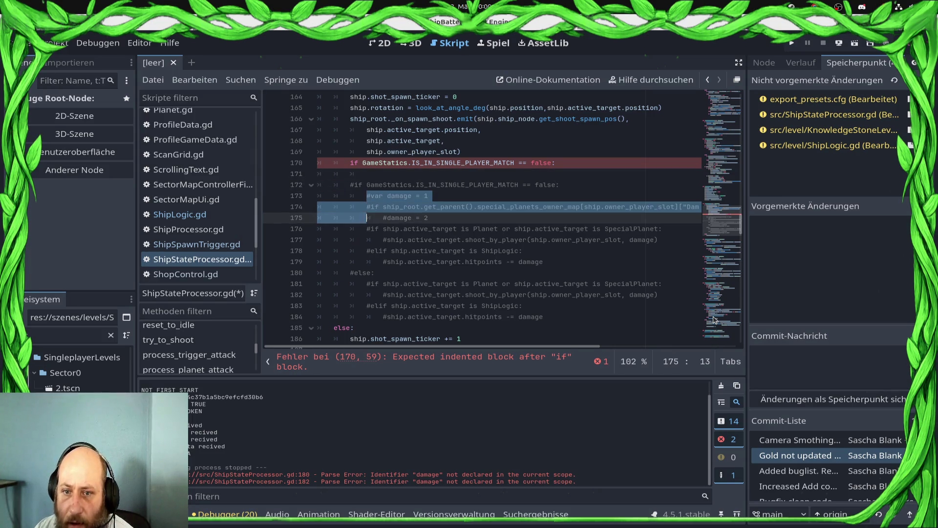
{"action": "key", "text": "ctrl+z"}
{"action": "key", "text": "ctrl+z"}
{"action": "key", "text": "ctrl+z"}
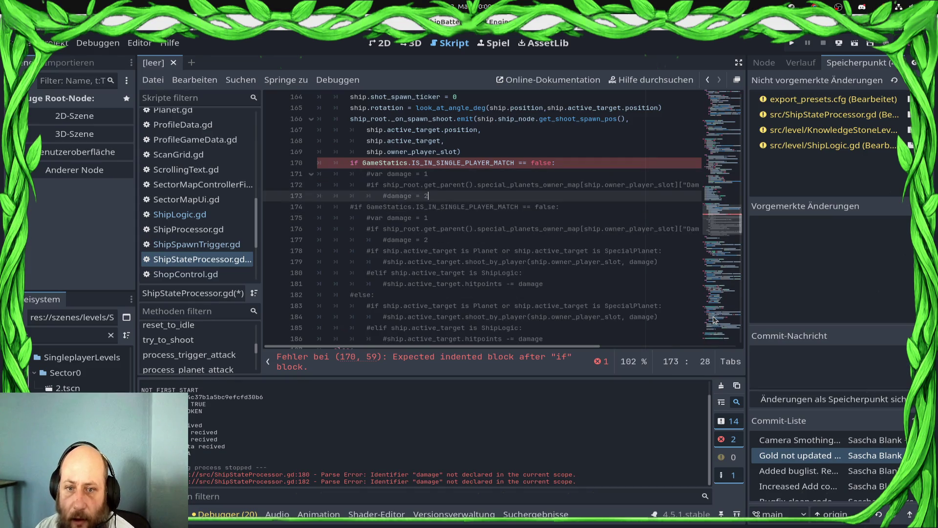
{"action": "key", "text": "Up"}
{"action": "key", "text": "ctrl+k"}
{"action": "key", "text": "Down"}
{"action": "key", "text": "ctrl+k"}
{"action": "key", "text": "Down"}
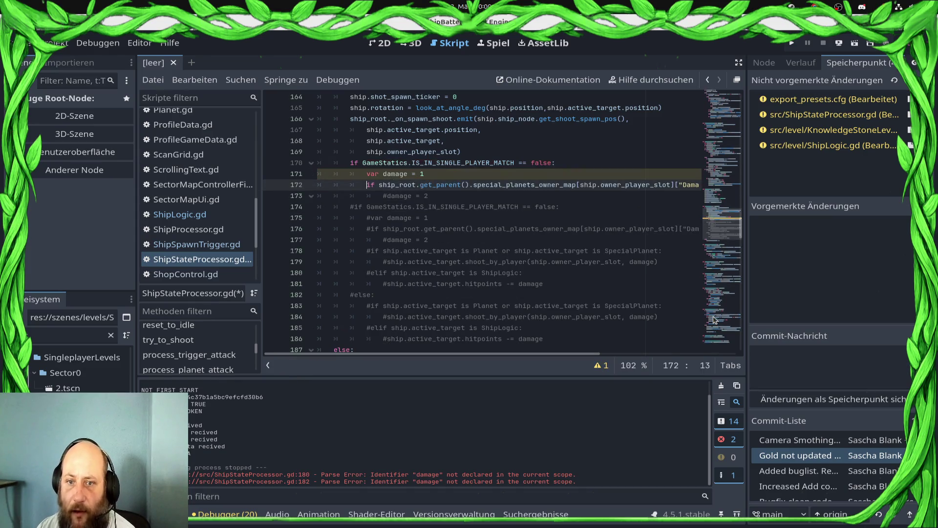
{"action": "key", "text": "ctrl+k"}
{"action": "key", "text": "ctrl+s"}
Step: Add a new line after damage = 2 and check where damage is used in the commented hit code
{"action": "key", "text": "Up"}
{"action": "key", "text": "End"}
{"action": "key", "text": "Home"}
{"action": "key", "text": "Down"}
{"action": "key", "text": "End"}
{"action": "key", "text": "Return"}
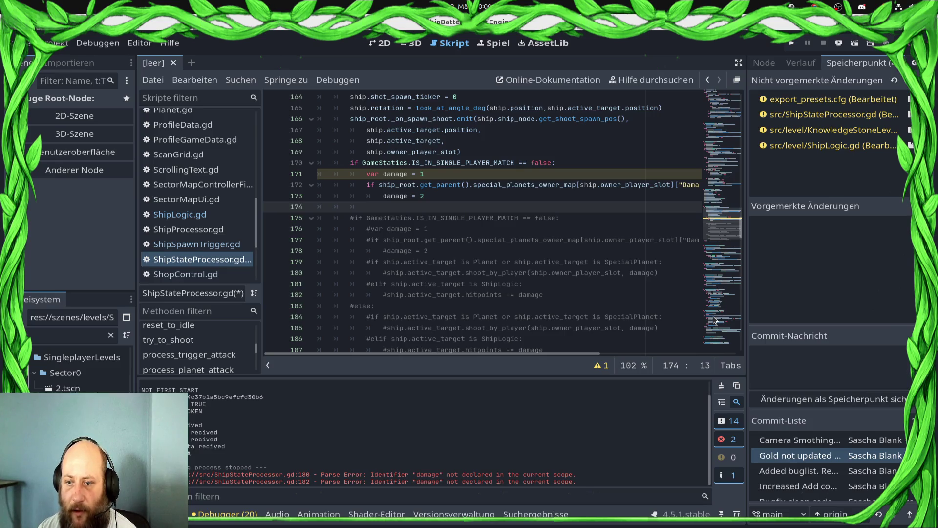
{"action": "scroll", "coordinate": [486, 215], "scroll_direction": "down", "scroll_amount": 3}
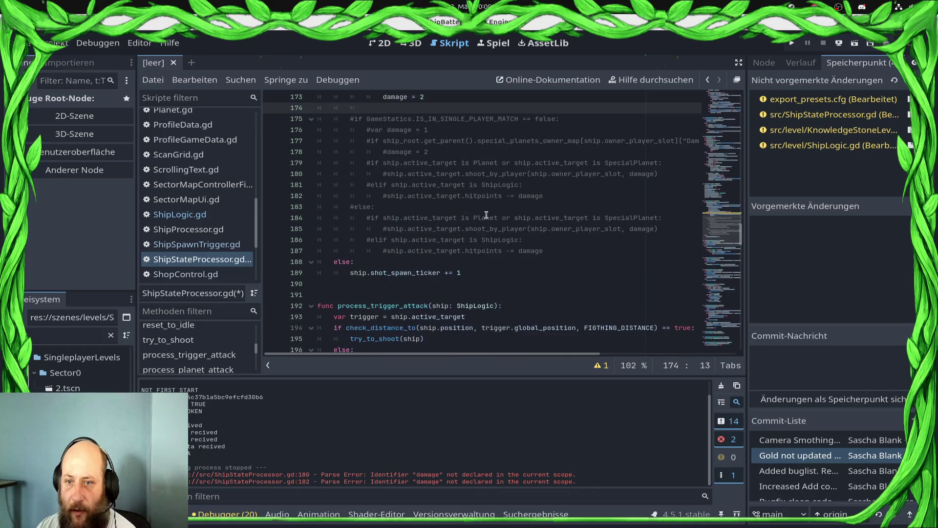
{"action": "left_click", "coordinate": [581, 259]}
{"action": "left_click", "coordinate": [574, 254]}
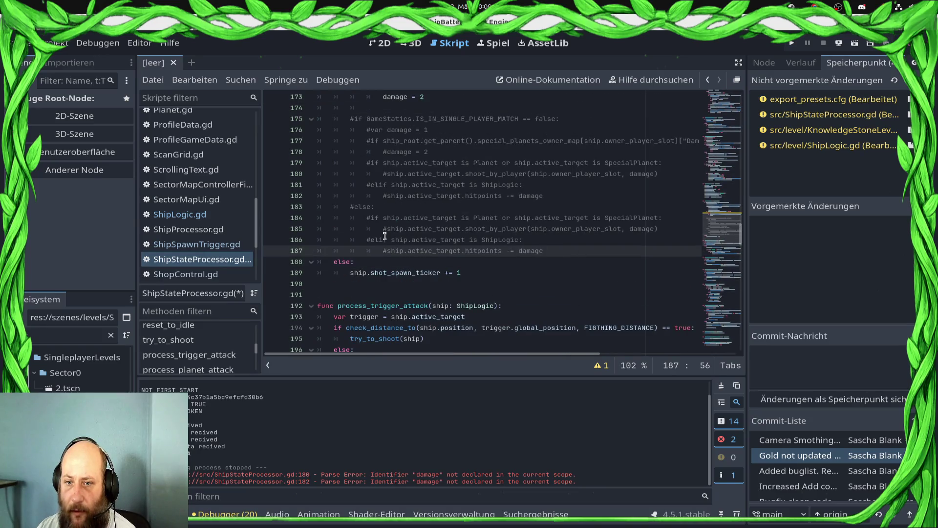
{"action": "scroll", "coordinate": [391, 234], "scroll_direction": "up", "scroll_amount": 2}
{"action": "left_click", "coordinate": [435, 163]}
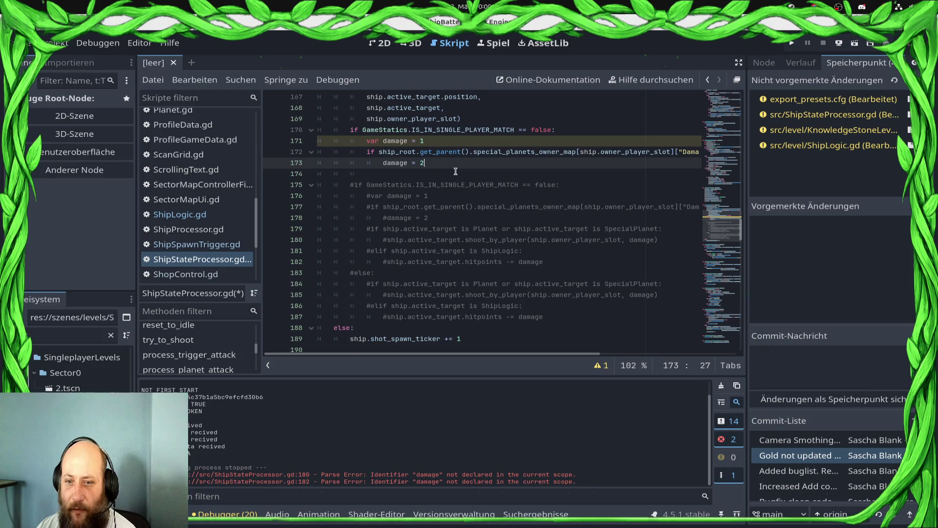
{"action": "double_click", "coordinate": [529, 262]}
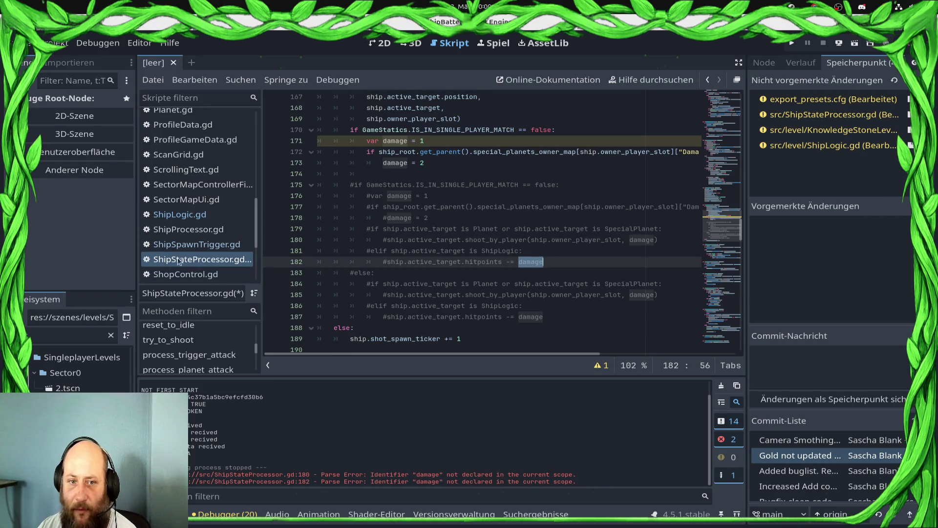
{"action": "left_click", "coordinate": [200, 215]}
Step: Review the commander_health hitpoints bonus lines 50–56 in ShipLogic.gd's _init
{"action": "scroll", "coordinate": [445, 263], "scroll_direction": "up", "scroll_amount": 5}
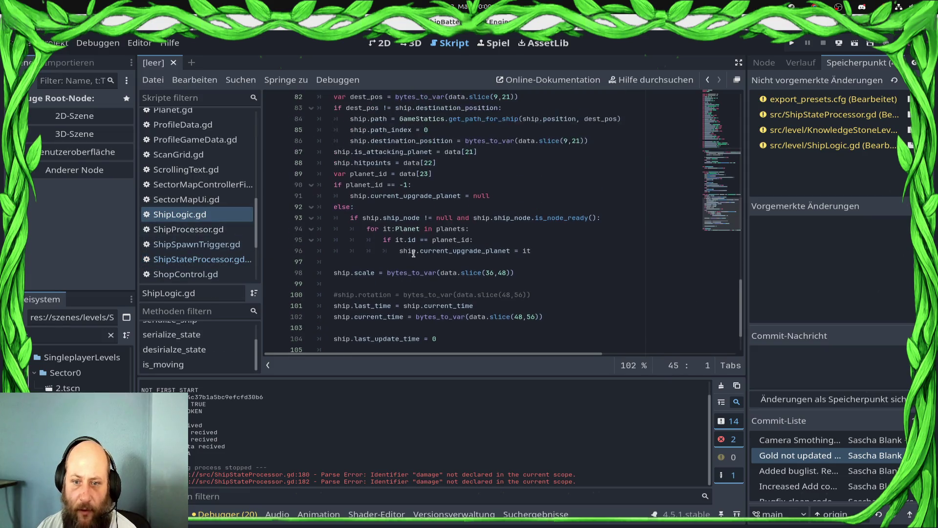
{"action": "scroll", "coordinate": [445, 263], "scroll_direction": "up", "scroll_amount": 11}
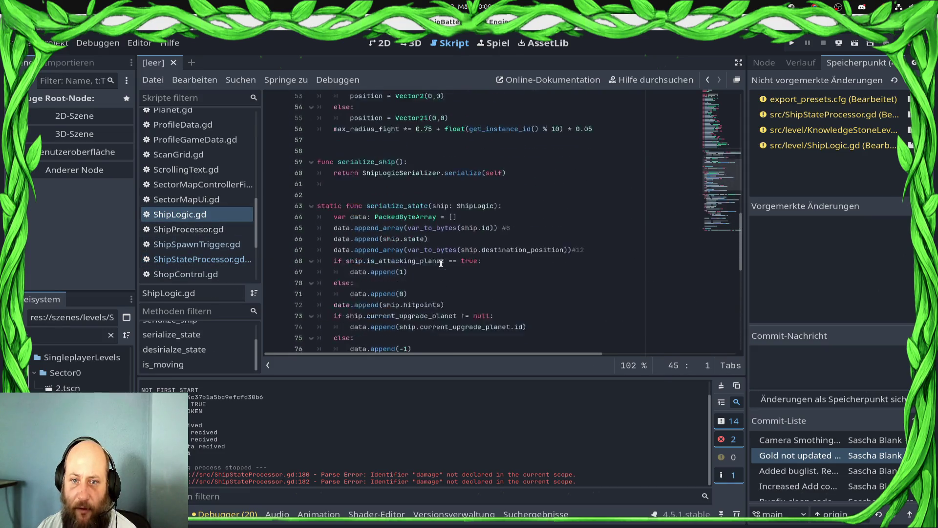
{"action": "scroll", "coordinate": [442, 265], "scroll_direction": "up", "scroll_amount": 1}
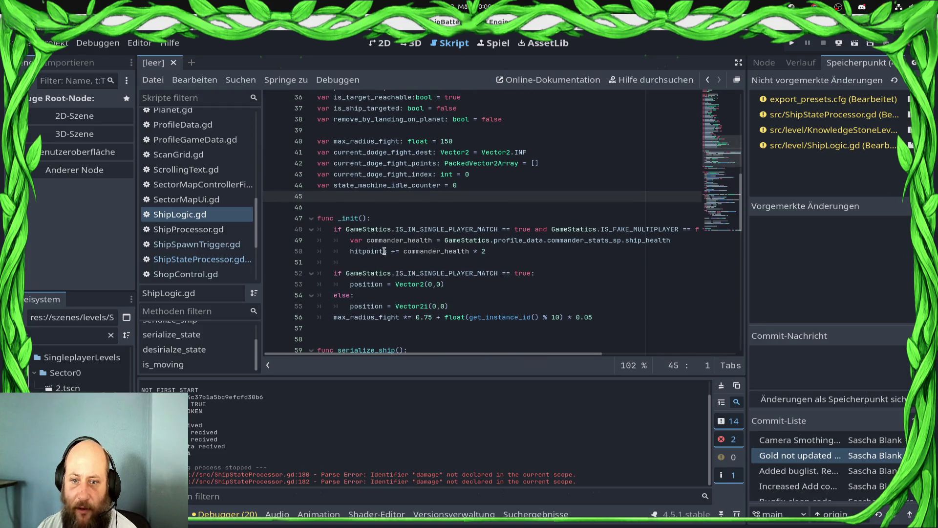
{"action": "left_click", "coordinate": [499, 251]}
{"action": "mouse_move", "coordinate": [330, 268]}
{"action": "left_mouse_down"}
{"action": "mouse_move", "coordinate": [338, 286]}
{"action": "mouse_move", "coordinate": [476, 320]}
{"action": "left_mouse_up"}
{"action": "left_click", "coordinate": [401, 262]}
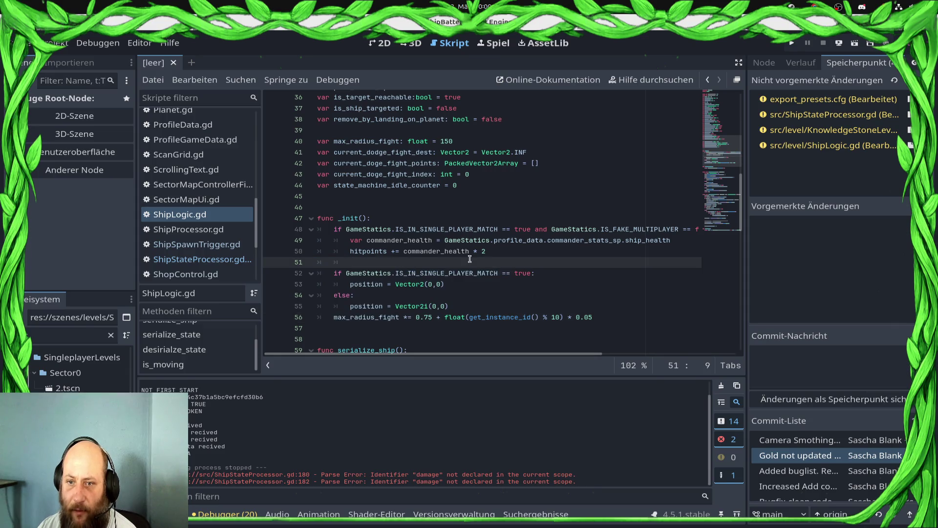
{"action": "double_click", "coordinate": [457, 250]}
{"action": "key", "text": "End"}
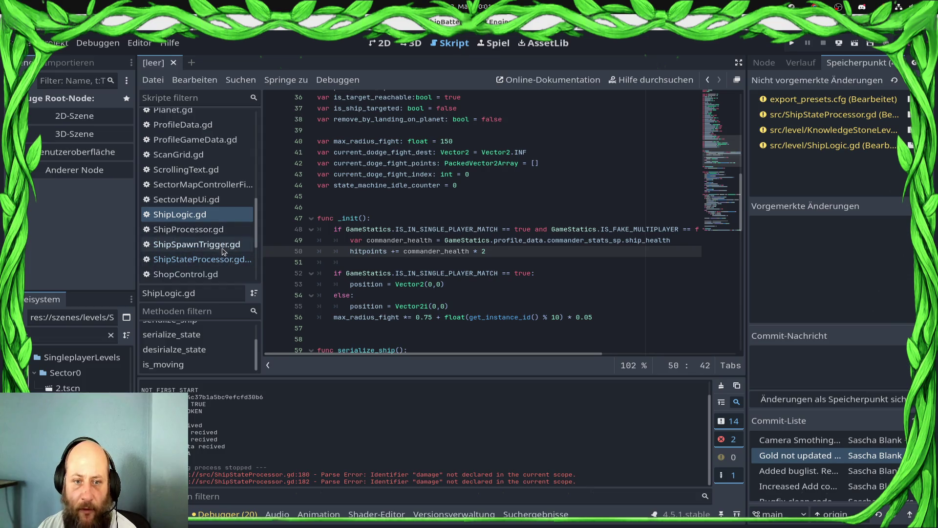
{"action": "scroll", "coordinate": [215, 234], "scroll_direction": "down", "scroll_amount": 3}
{"action": "scroll", "coordinate": [216, 236], "scroll_direction": "up", "scroll_amount": 3}
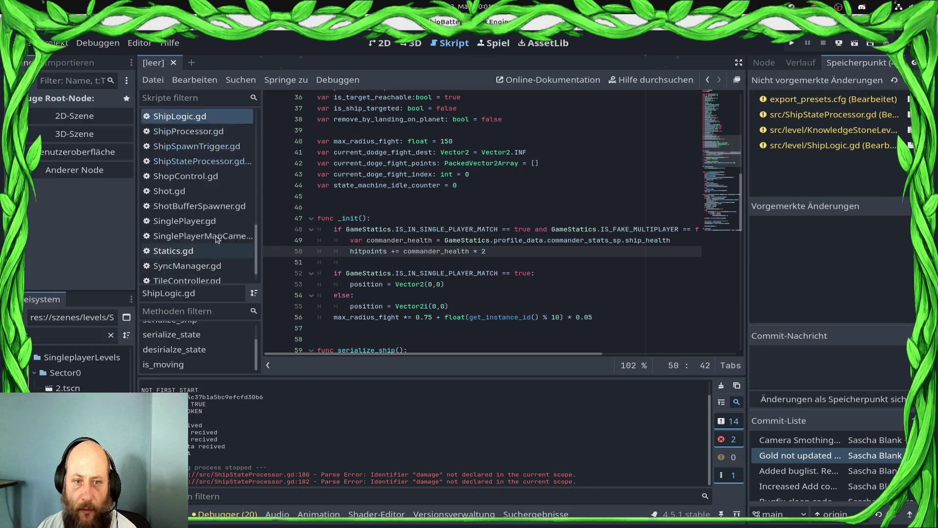
{"action": "scroll", "coordinate": [216, 239], "scroll_direction": "up", "scroll_amount": 10}
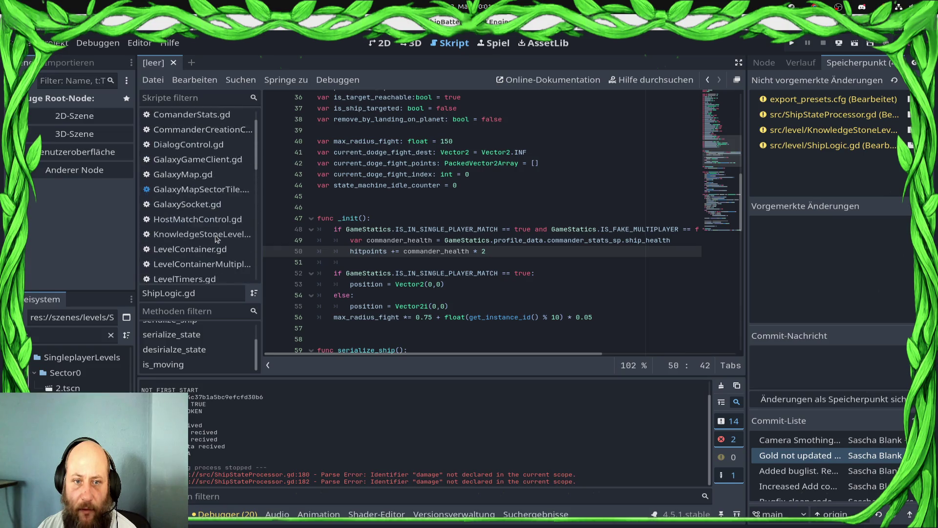
Step: Filter the FileSystem panel to files matching tsc
{"action": "left_click", "coordinate": [111, 335]}
{"action": "mouse_move", "coordinate": [2, 252]}
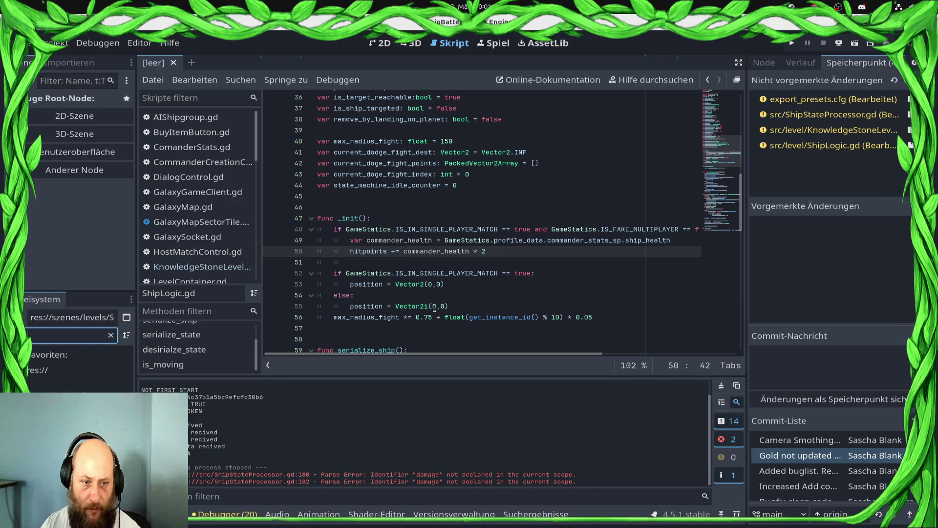
{"action": "type", "text": "tsc"}
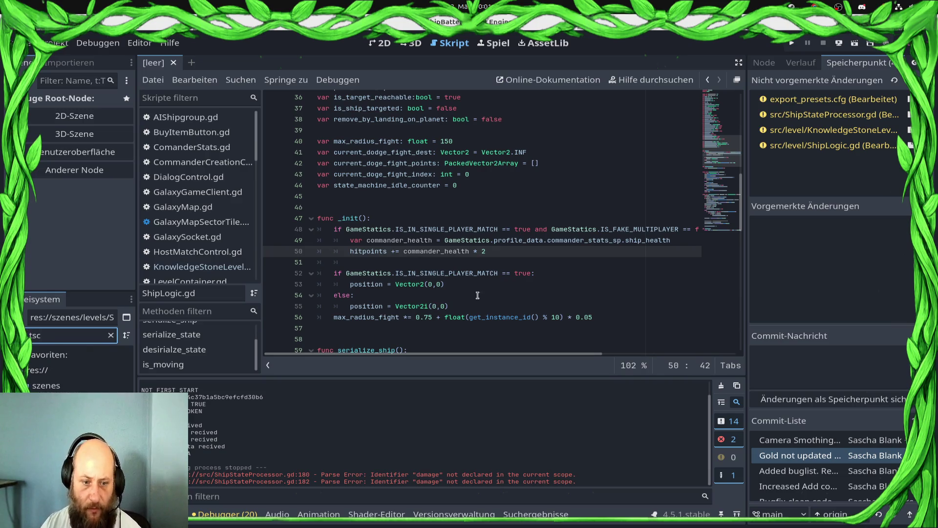
{"action": "key", "text": "Down"}
Step: Open the Ship scene and delete the commented #func _save_state block below hit_impact in Ship.gd, then save
{"action": "left_click", "coordinate": [113, 99]}
{"action": "scroll", "coordinate": [538, 293], "scroll_direction": "down", "scroll_amount": 10}
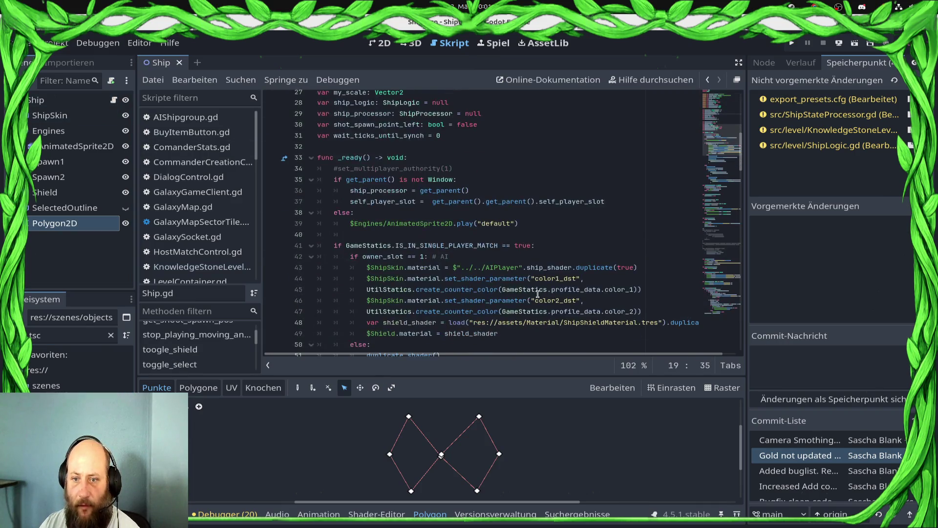
{"action": "scroll", "coordinate": [549, 291], "scroll_direction": "down", "scroll_amount": 10}
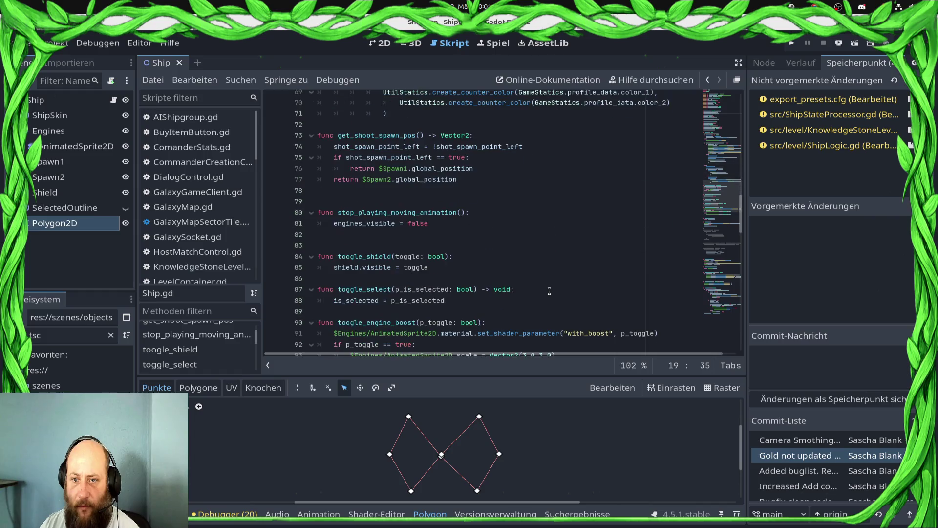
{"action": "scroll", "coordinate": [550, 291], "scroll_direction": "down", "scroll_amount": 5}
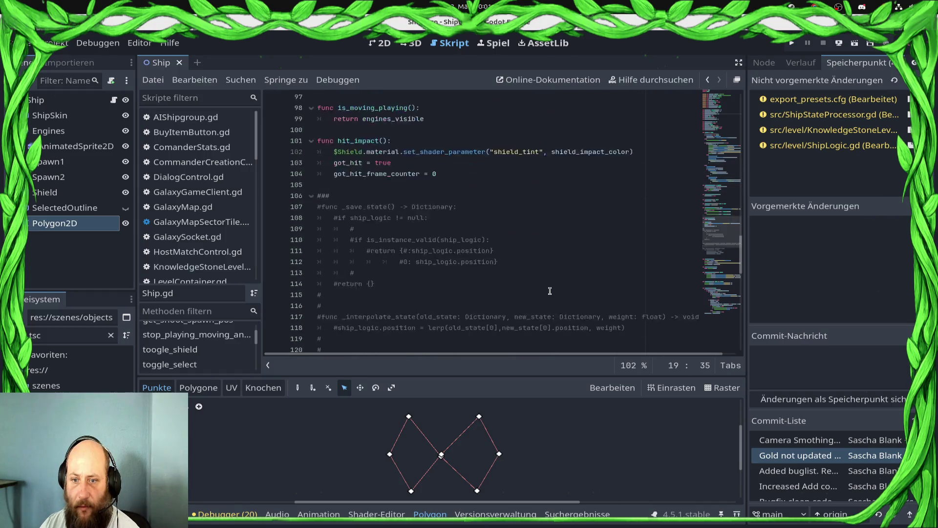
{"action": "scroll", "coordinate": [550, 290], "scroll_direction": "down", "scroll_amount": 5}
{"action": "scroll", "coordinate": [404, 244], "scroll_direction": "up", "scroll_amount": 4}
{"action": "mouse_move", "coordinate": [353, 311]}
{"action": "left_mouse_down"}
{"action": "mouse_move", "coordinate": [342, 296]}
{"action": "mouse_move", "coordinate": [340, 98]}
{"action": "mouse_move", "coordinate": [317, 327]}
{"action": "mouse_move", "coordinate": [320, 284]}
{"action": "mouse_move", "coordinate": [325, 296]}
{"action": "left_mouse_up"}
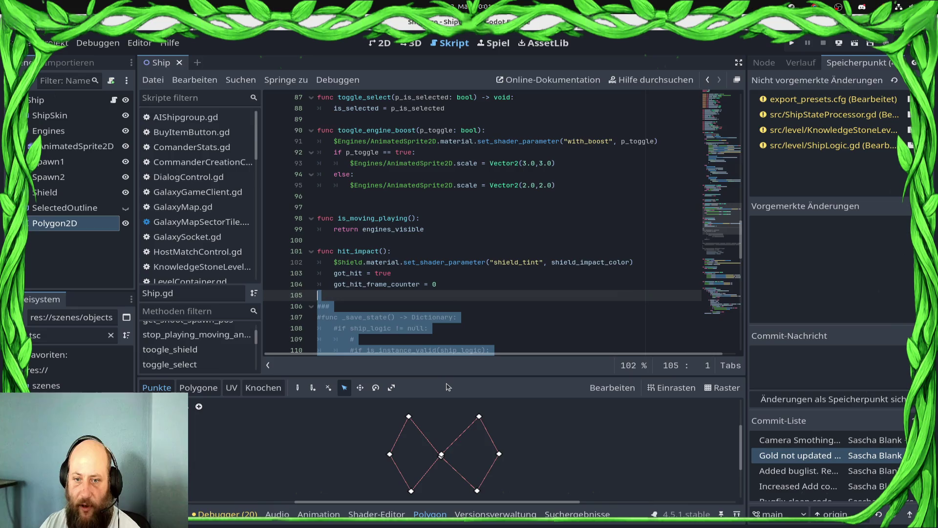
{"action": "key", "text": "Delete"}
{"action": "key", "text": "ctrl+s"}
Step: Look over the rest of Ship.gd and return to ShipStateProcessor.gd
{"action": "scroll", "coordinate": [349, 332], "scroll_direction": "down", "scroll_amount": 12}
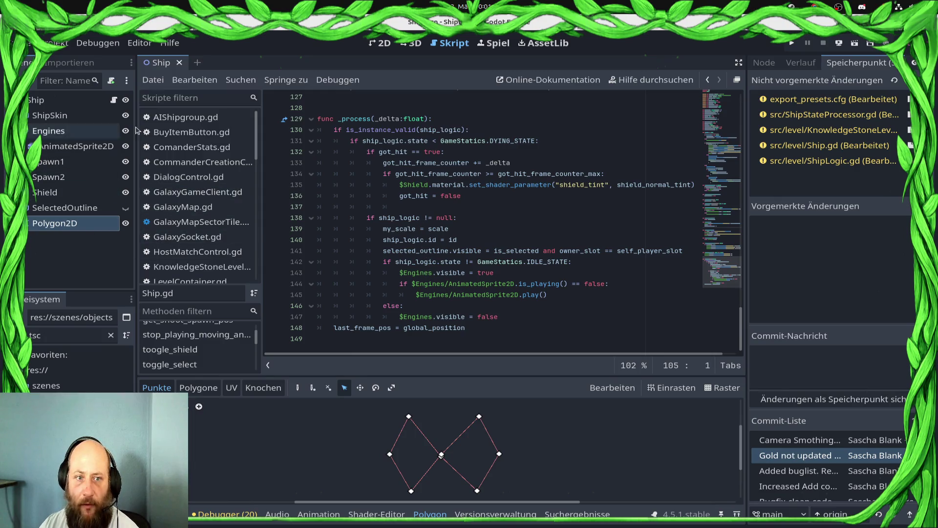
{"action": "scroll", "coordinate": [199, 211], "scroll_direction": "down", "scroll_amount": 5}
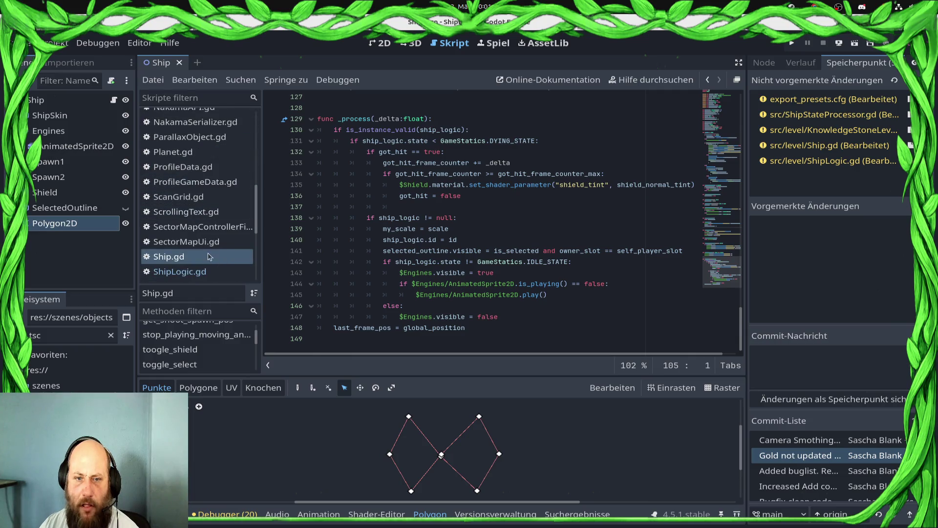
{"action": "scroll", "coordinate": [198, 247], "scroll_direction": "up", "scroll_amount": 5}
{"action": "scroll", "coordinate": [215, 233], "scroll_direction": "down", "scroll_amount": 2}
{"action": "scroll", "coordinate": [215, 232], "scroll_direction": "down", "scroll_amount": 8}
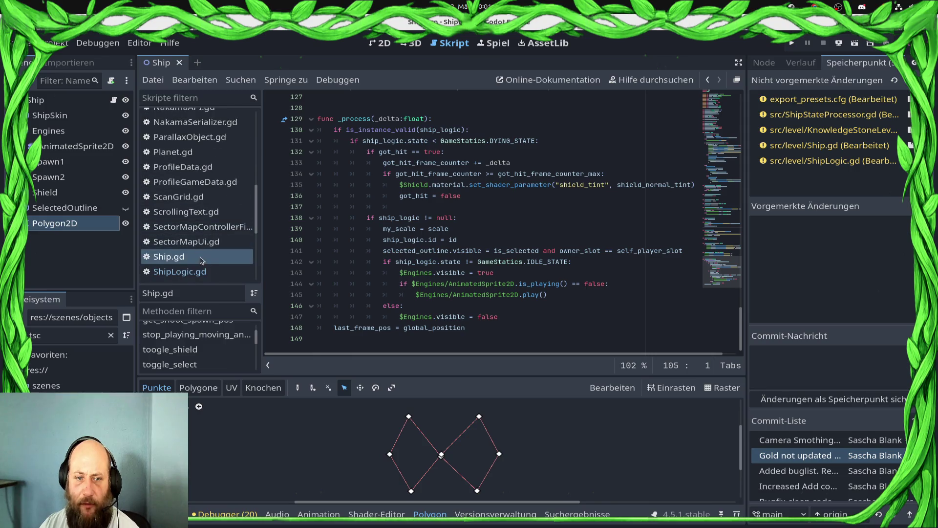
{"action": "left_click", "coordinate": [198, 251]}
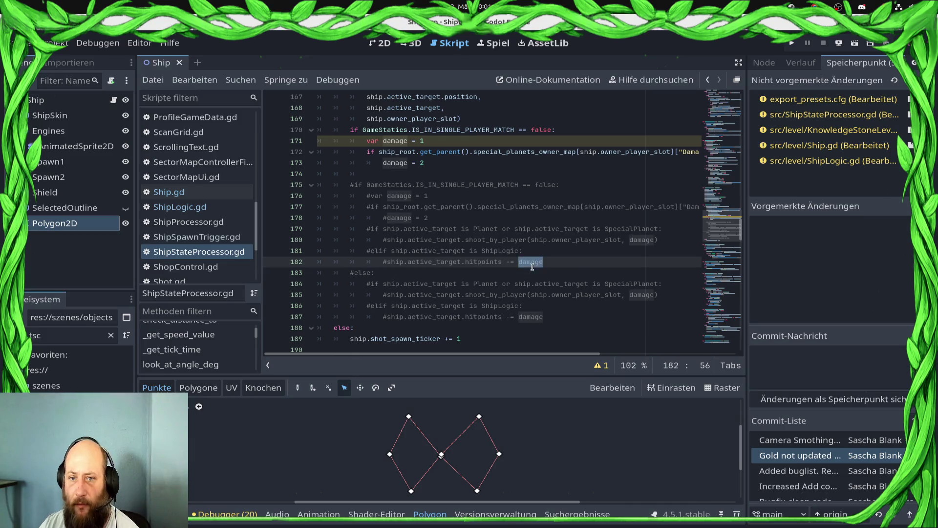
Step: Retype damage = 2 on line 173, add an empty indented line below it, and save ShipStateProcessor.gd
{"action": "left_click", "coordinate": [399, 277]}
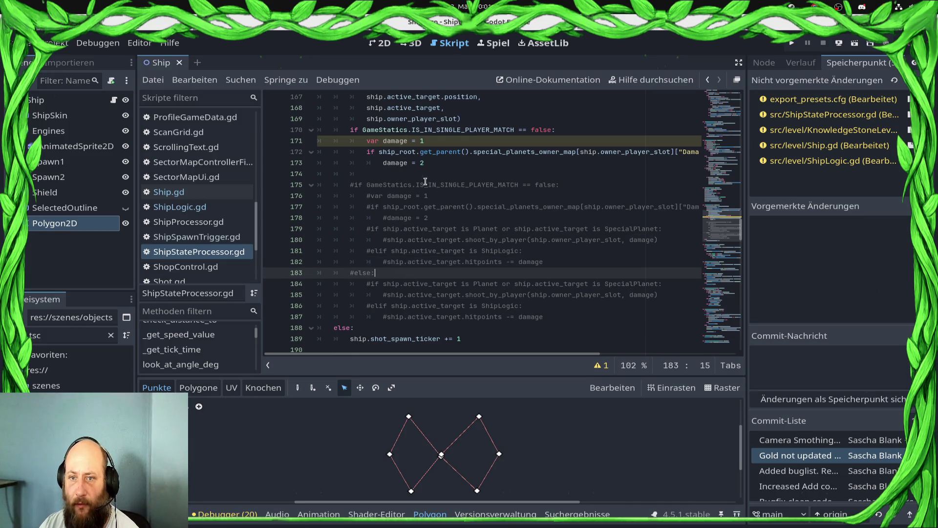
{"action": "scroll", "coordinate": [451, 170], "scroll_direction": "down", "scroll_amount": 4}
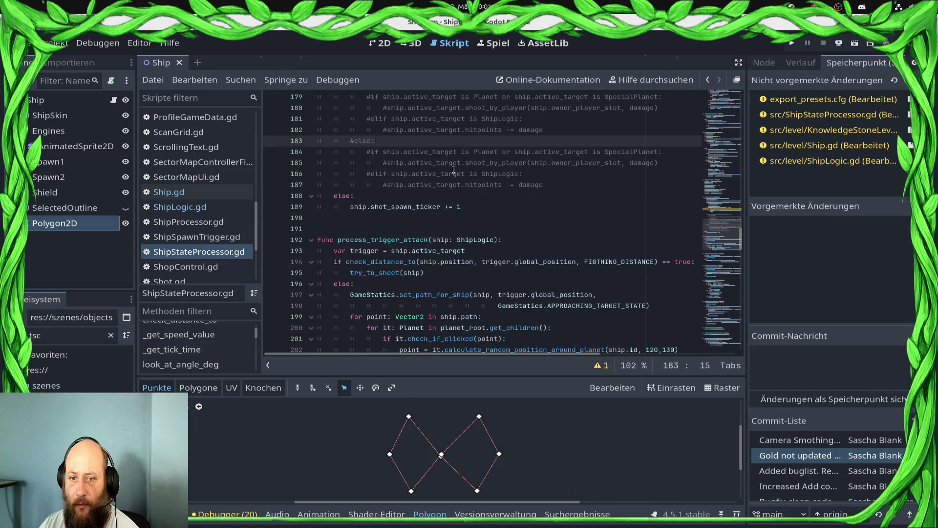
{"action": "scroll", "coordinate": [454, 170], "scroll_direction": "up", "scroll_amount": 4}
{"action": "left_click", "coordinate": [447, 164]}
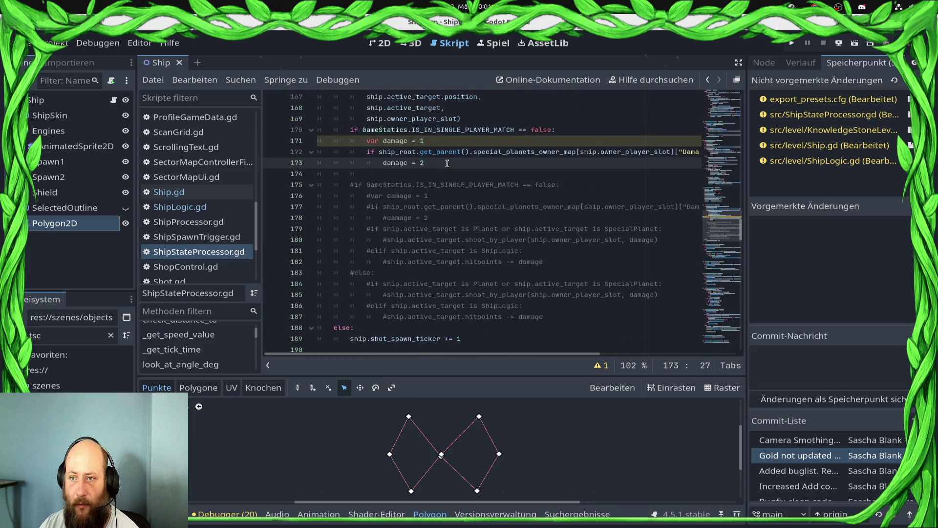
{"action": "type", "text": "2"}
{"action": "key", "text": "ctrl+s"}
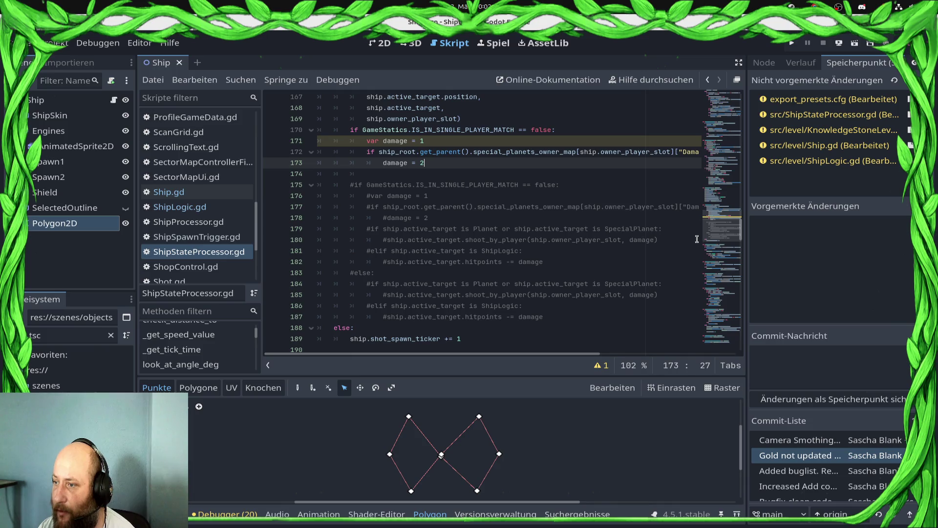
{"action": "key", "text": "Return"}
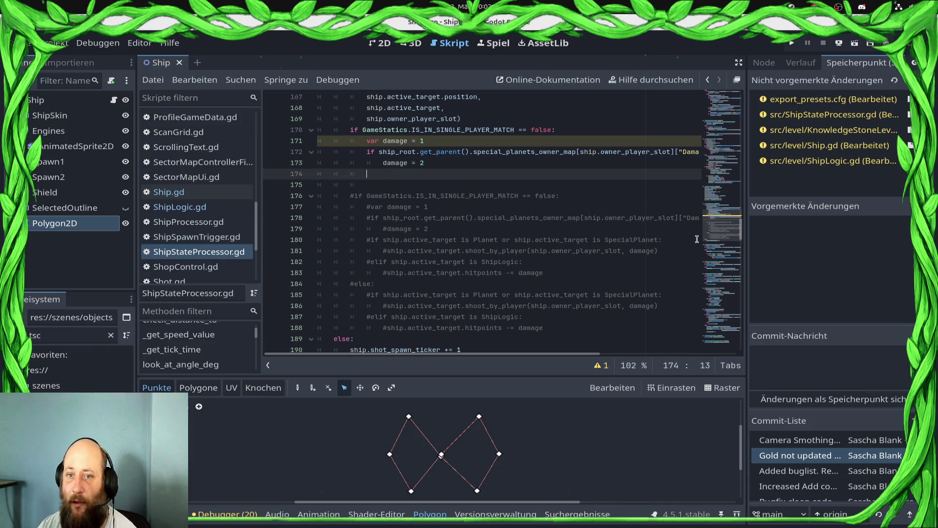
{"action": "key", "text": "ctrl+s"}
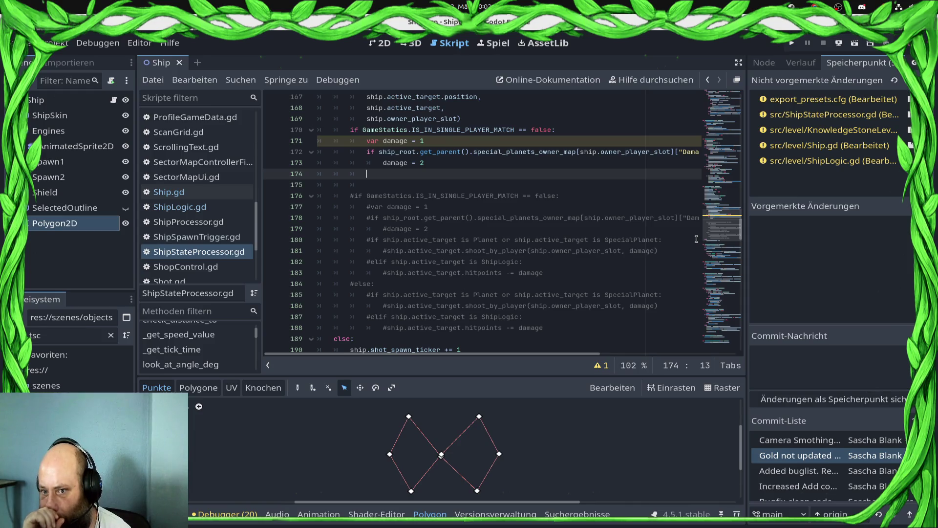
Step: Clear the tsc file filter and open LevelContainer.gd at its shot.damage and special-planet lines
{"action": "left_click", "coordinate": [69, 335]}
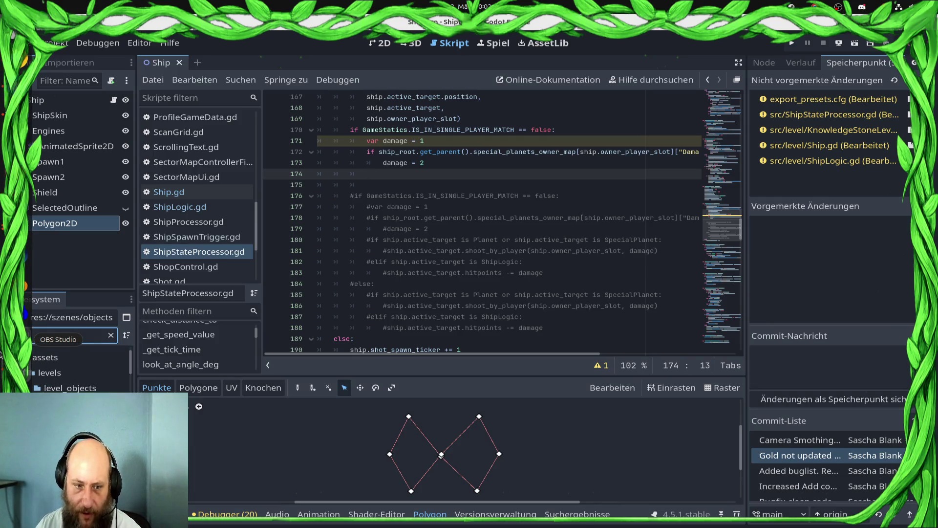
{"action": "key", "text": "BackSpace"}
{"action": "key", "text": "BackSpace"}
{"action": "key", "text": "BackSpace"}
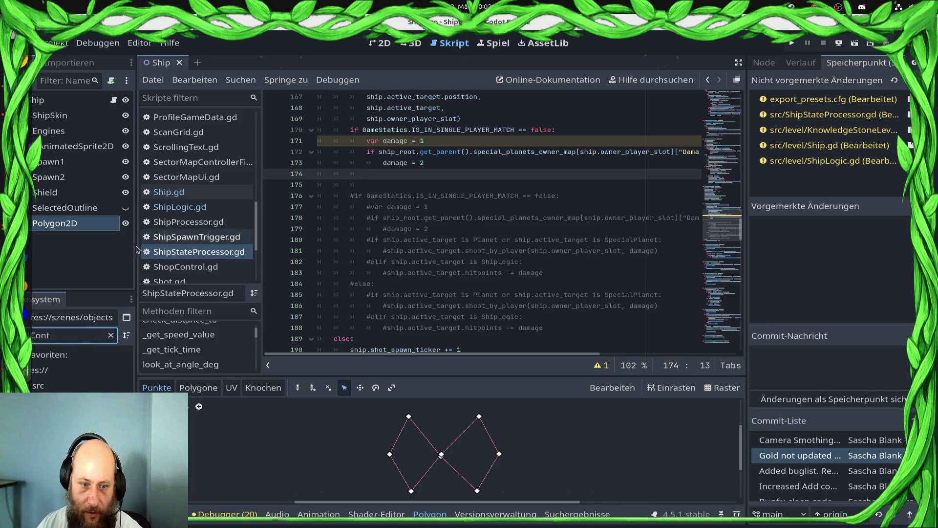
{"action": "key", "text": "Return"}
{"action": "scroll", "coordinate": [520, 268], "scroll_direction": "down", "scroll_amount": 5}
{"action": "scroll", "coordinate": [533, 265], "scroll_direction": "down", "scroll_amount": 2}
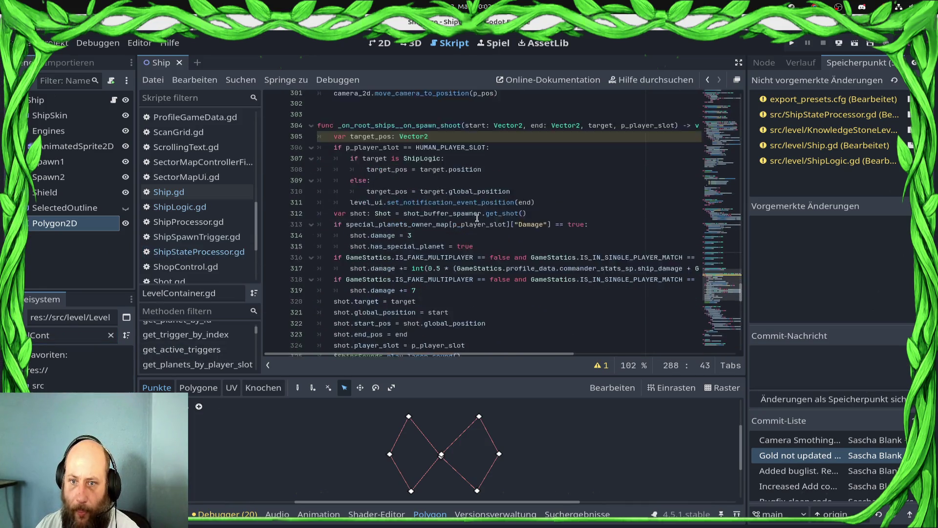
{"action": "left_click", "coordinate": [391, 181]}
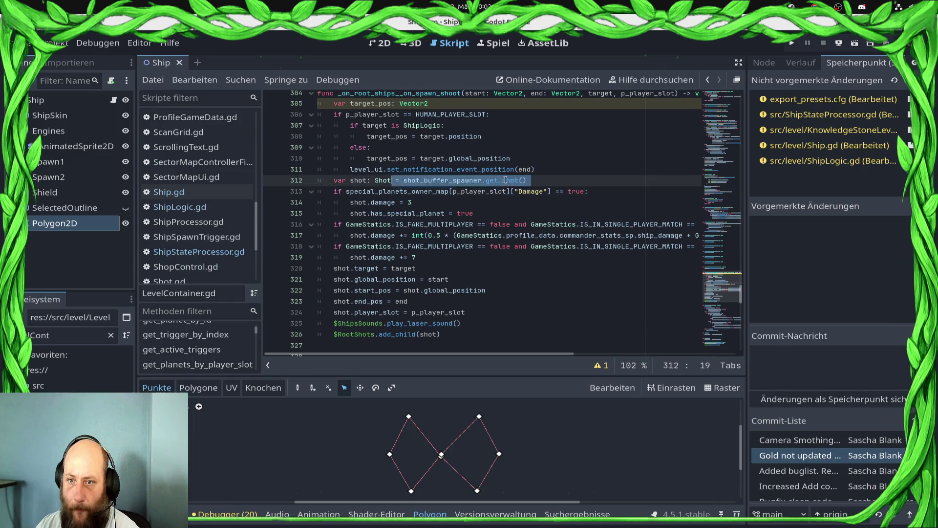
{"action": "left_click", "coordinate": [449, 213]}
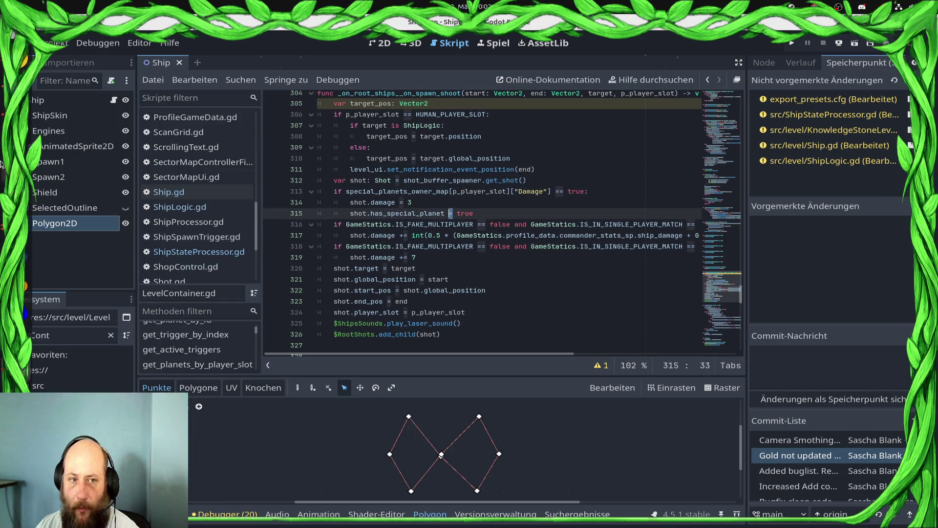
Step: Check the YouTube video tab in the browser, then return to the Godot script editor
{"action": "key", "text": "alt+Tab"}
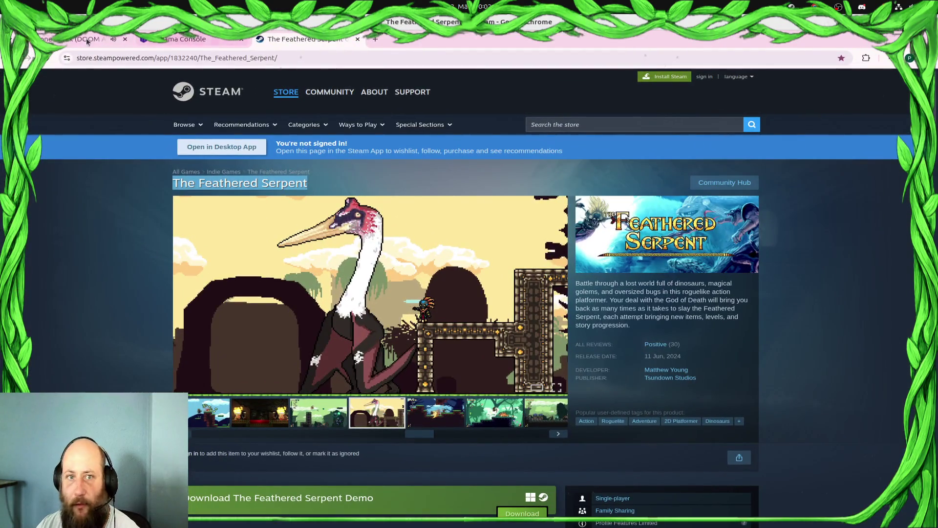
{"action": "left_click", "coordinate": [79, 40]}
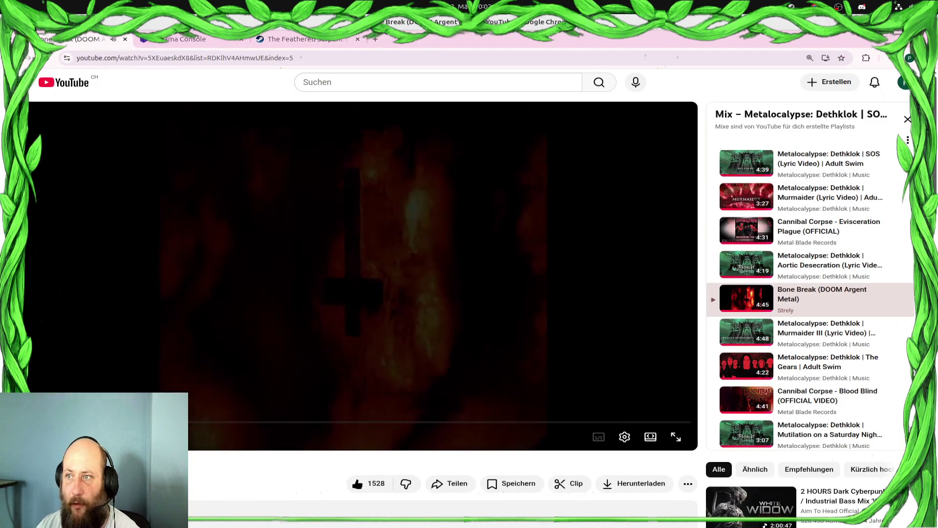
{"action": "key", "text": "alt+Tab"}
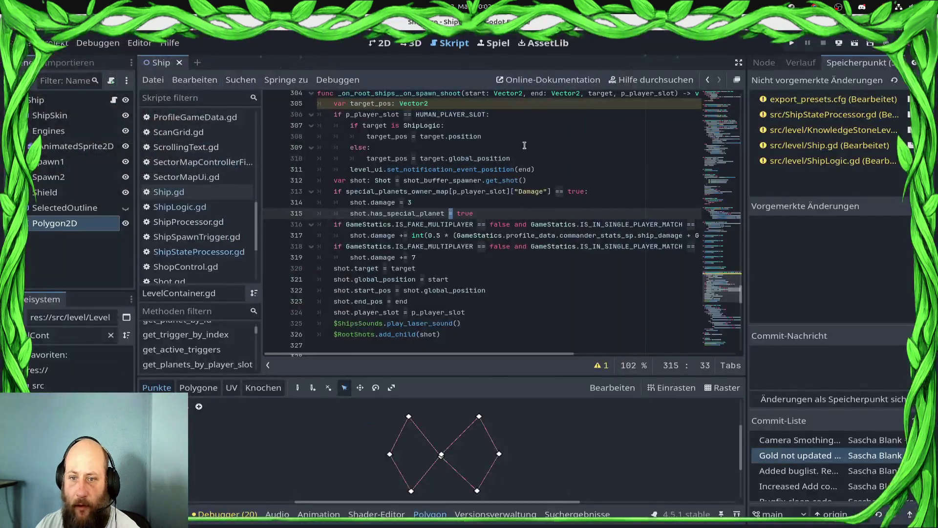
Step: Inspect LevelContainer.gd lines 313–319: damage 3, the IS_IN_SINGLE_PLAYER_MATCH check and the 7 damage bonus
{"action": "scroll", "coordinate": [444, 164], "scroll_direction": "up", "scroll_amount": 3}
{"action": "scroll", "coordinate": [444, 163], "scroll_direction": "up", "scroll_amount": 1}
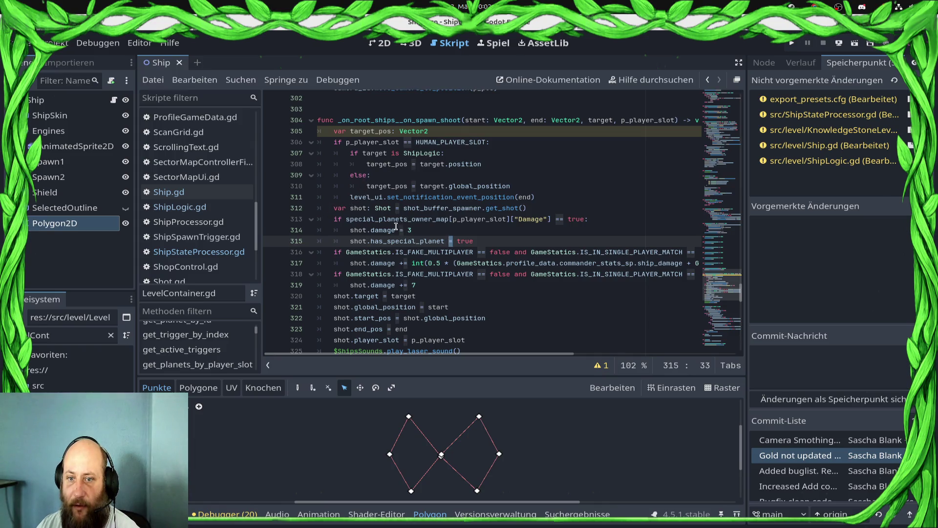
{"action": "left_click", "coordinate": [420, 230]}
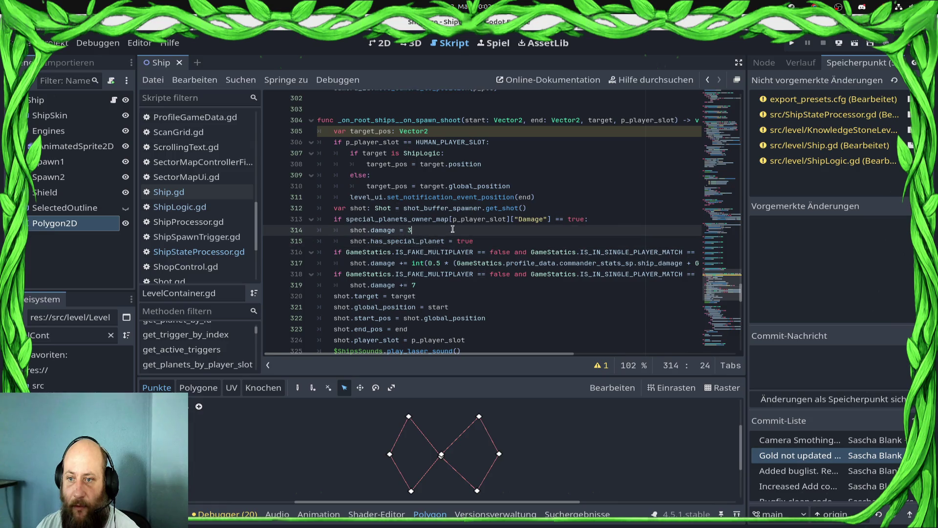
{"action": "left_click", "coordinate": [480, 240]}
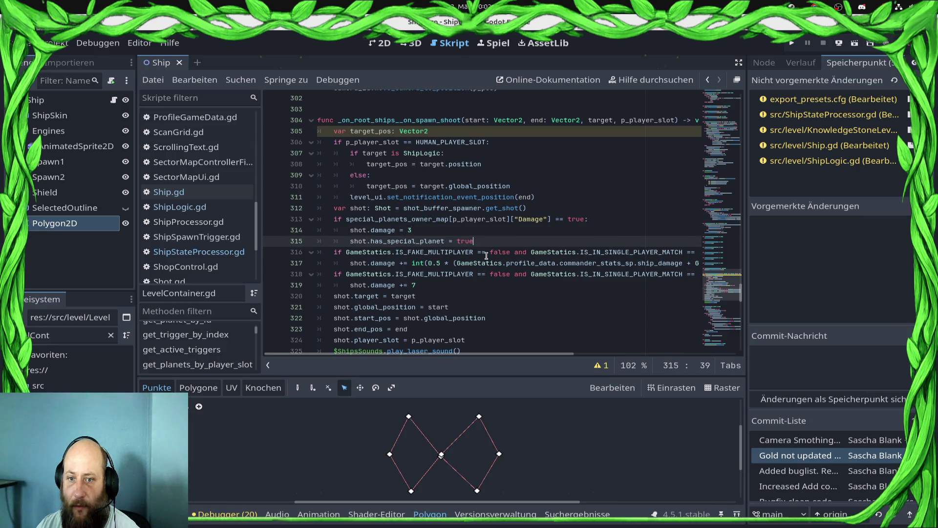
{"action": "double_click", "coordinate": [655, 255]}
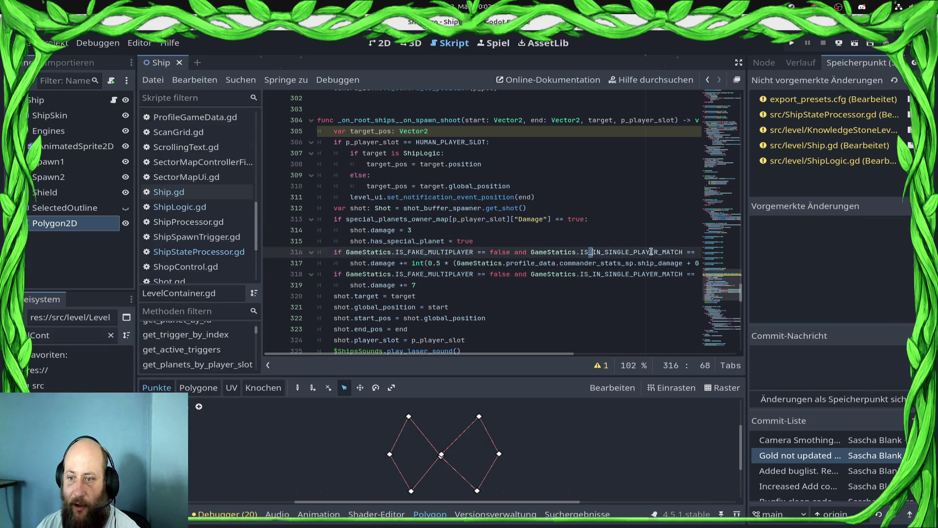
{"action": "key", "text": "shift+End"}
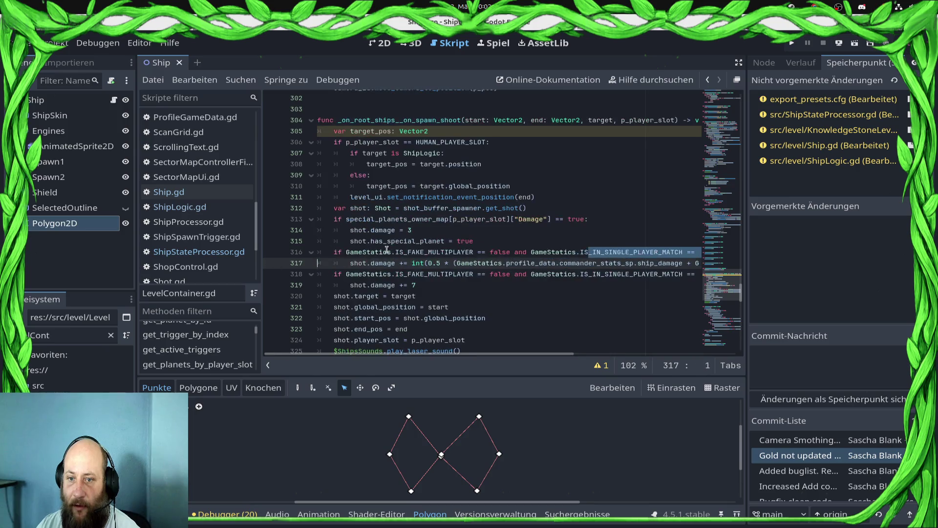
{"action": "left_click", "coordinate": [459, 253]}
{"action": "left_click", "coordinate": [415, 285]}
{"action": "left_click_drag", "start_coordinate": [416, 285], "coordinate": [410, 285]}
Step: Examine line 317's commander damage formula, then open ShipStateProcessor.gd and ShipLogic.gd
{"action": "scroll", "coordinate": [428, 331], "scroll_direction": "down", "scroll_amount": 4}
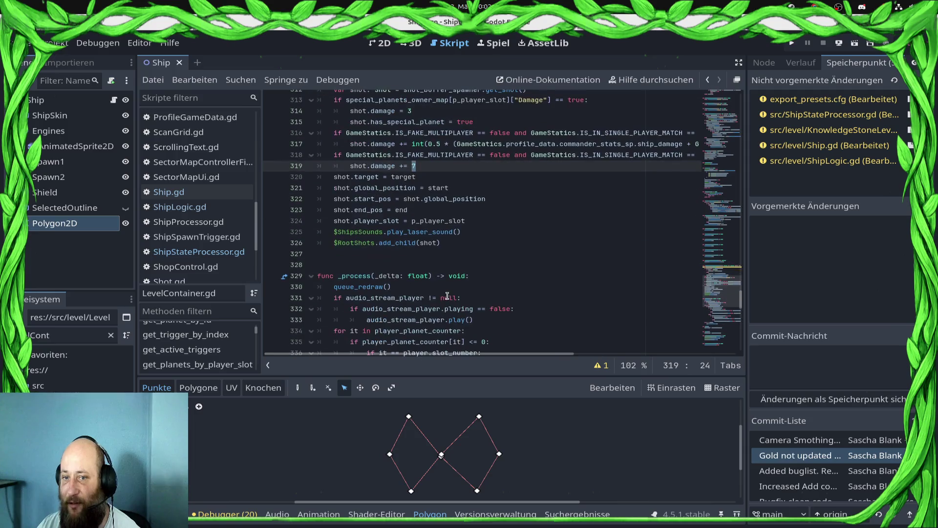
{"action": "scroll", "coordinate": [459, 298], "scroll_direction": "up", "scroll_amount": 1}
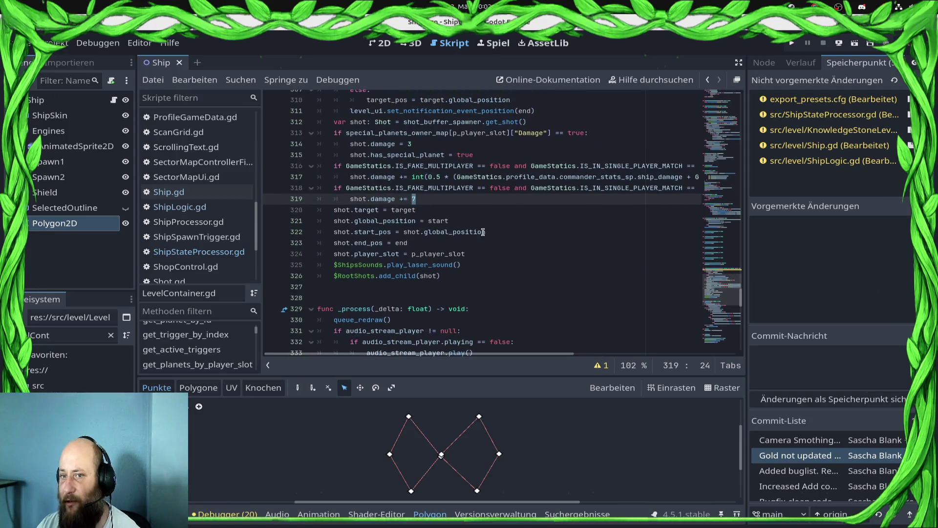
{"action": "double_click", "coordinate": [455, 177]}
{"action": "key", "text": "ctrl+z"}
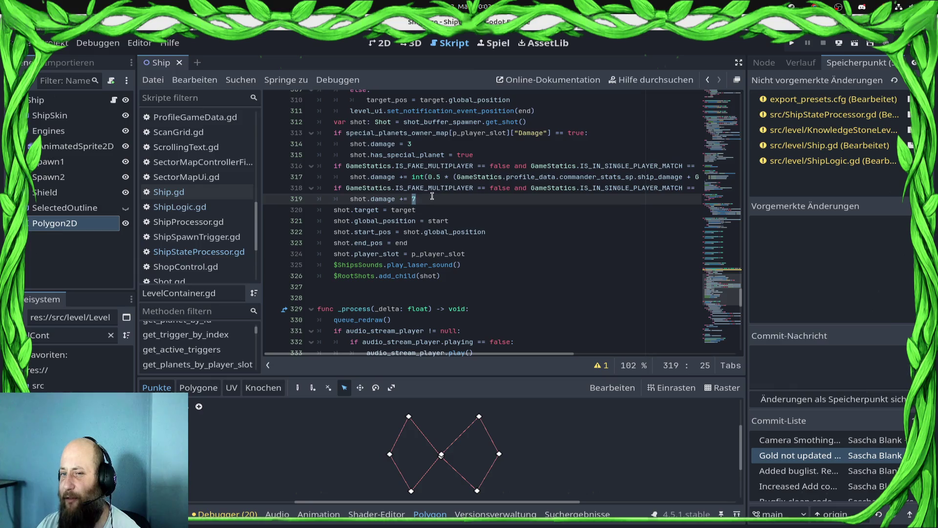
{"action": "mouse_move", "coordinate": [420, 176]}
{"action": "left_mouse_down"}
{"action": "mouse_move", "coordinate": [792, 181]}
{"action": "mouse_move", "coordinate": [168, 170]}
{"action": "mouse_move", "coordinate": [184, 182]}
{"action": "left_mouse_up"}
{"action": "left_click", "coordinate": [416, 199]}
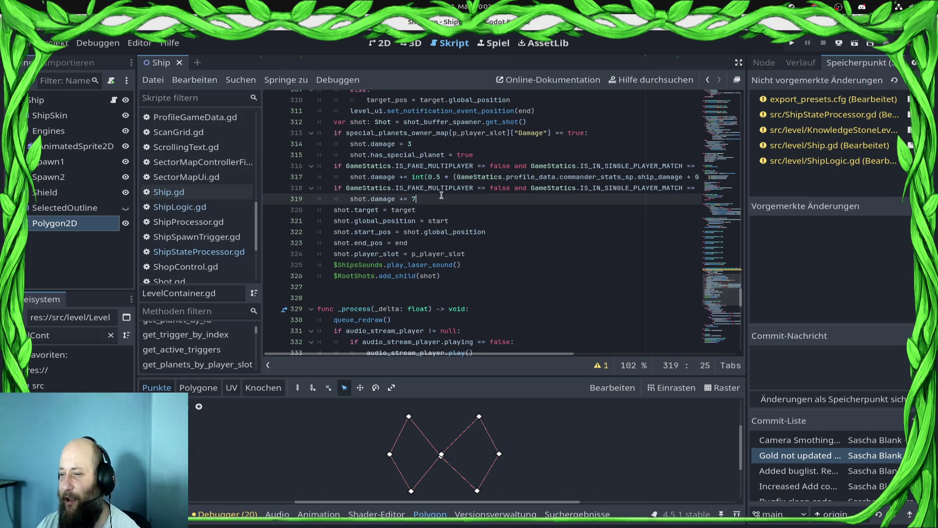
{"action": "scroll", "coordinate": [416, 191], "scroll_direction": "down", "scroll_amount": 1}
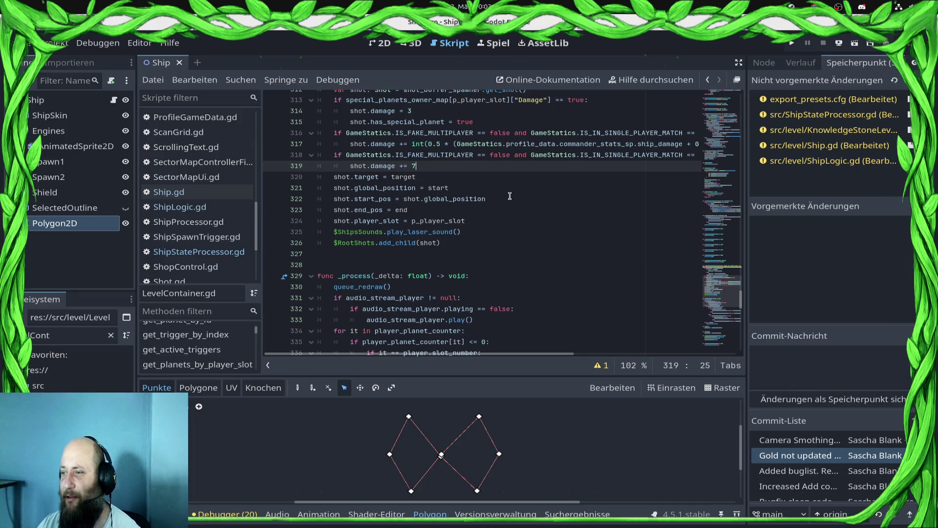
{"action": "scroll", "coordinate": [496, 190], "scroll_direction": "down", "scroll_amount": 3}
{"action": "scroll", "coordinate": [484, 189], "scroll_direction": "up", "scroll_amount": 2}
{"action": "left_click", "coordinate": [504, 210]}
{"action": "scroll", "coordinate": [523, 223], "scroll_direction": "up", "scroll_amount": 2}
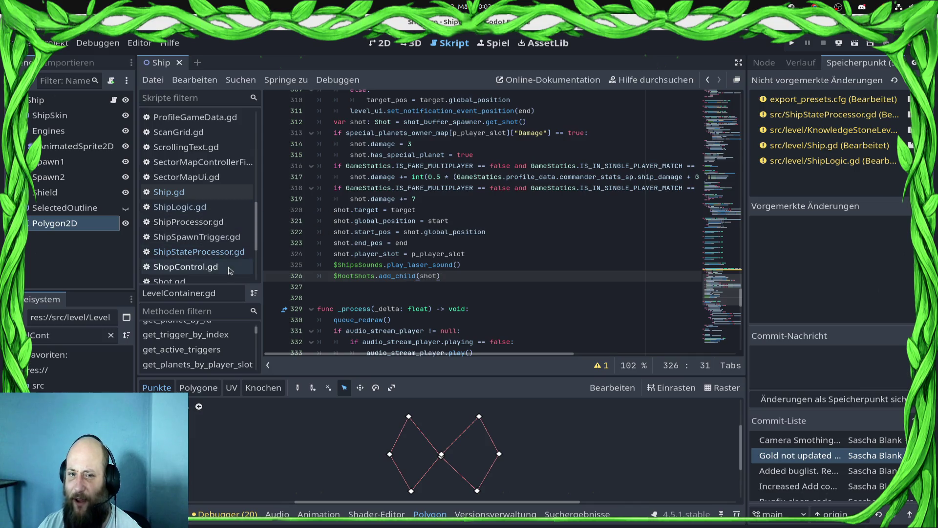
{"action": "left_click", "coordinate": [202, 252]}
{"action": "left_click", "coordinate": [205, 208]}
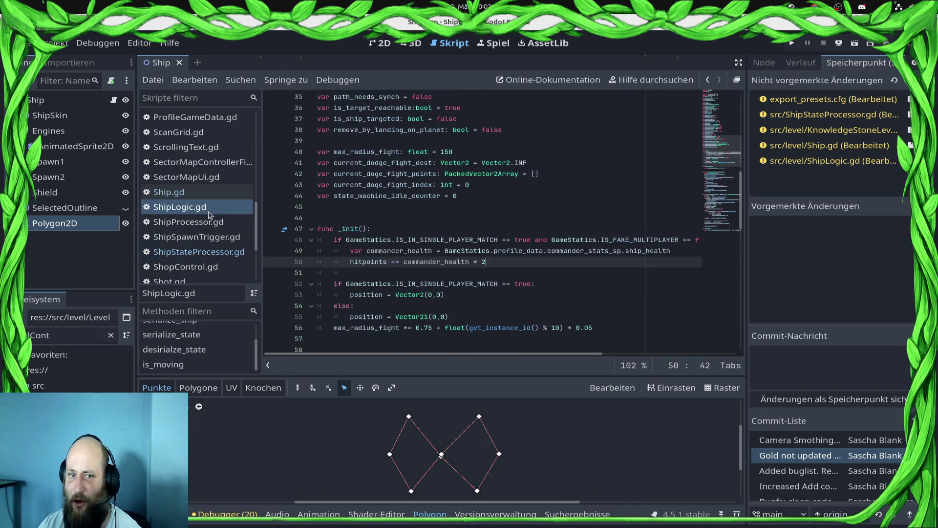
Step: Flip through Ship.gd and ShipLogic.gd in the Scripts list
{"action": "left_click", "coordinate": [205, 196]}
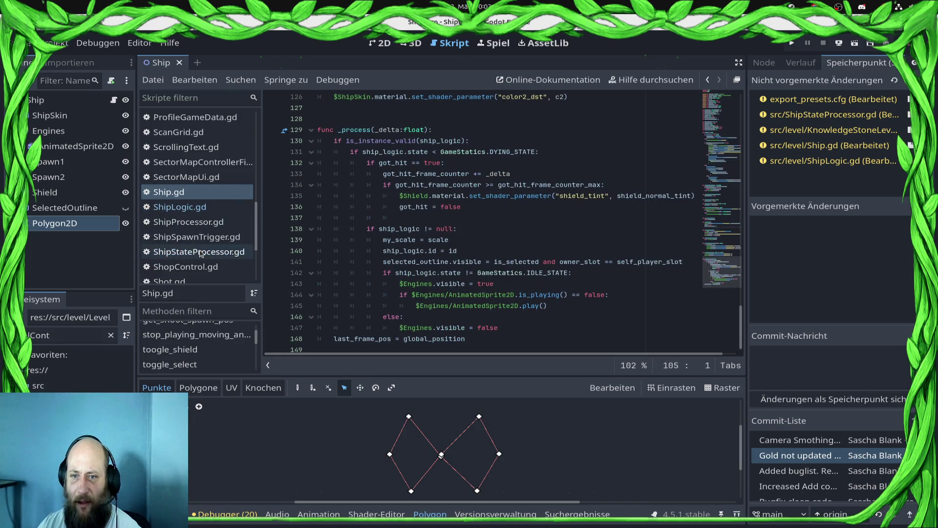
{"action": "key", "text": "Down"}
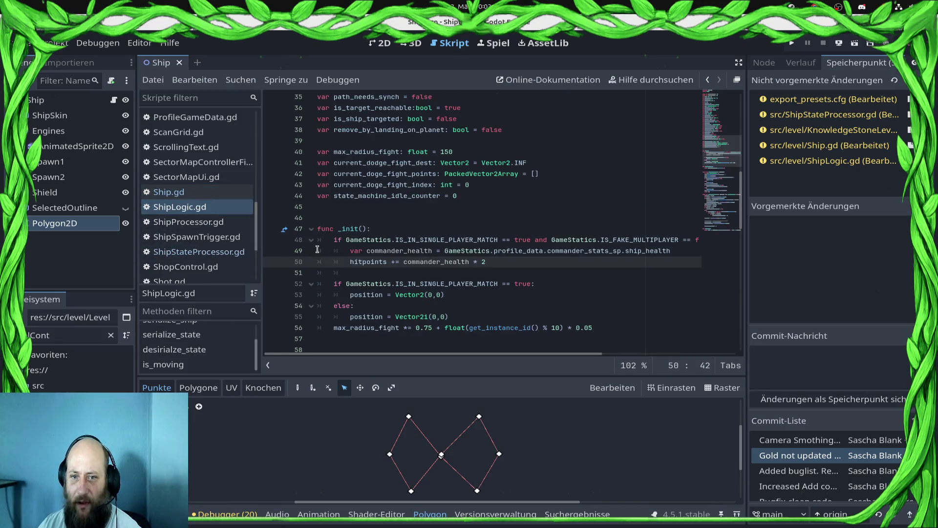
{"action": "scroll", "coordinate": [226, 211], "scroll_direction": "down", "scroll_amount": 1}
{"action": "scroll", "coordinate": [226, 211], "scroll_direction": "up", "scroll_amount": 8}
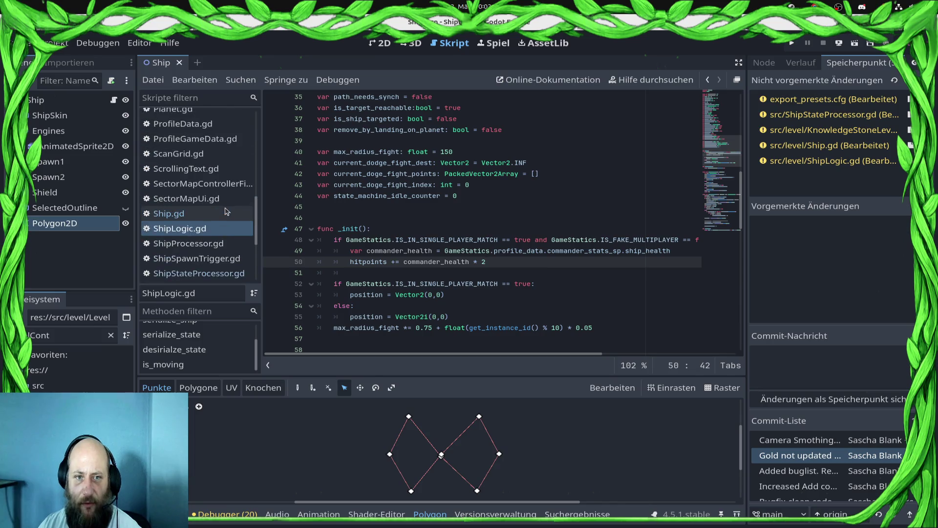
Step: Review LevelContainer.gd's spawn-shoot lines 312–325, then open LevelContainerMultiplayer.gd for comparison
{"action": "left_click", "coordinate": [198, 217]}
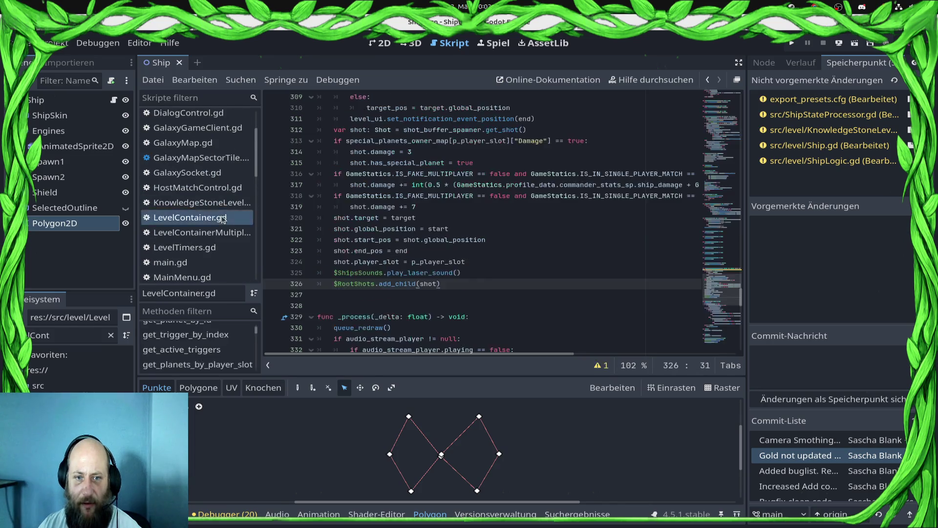
{"action": "scroll", "coordinate": [384, 232], "scroll_direction": "down", "scroll_amount": 3}
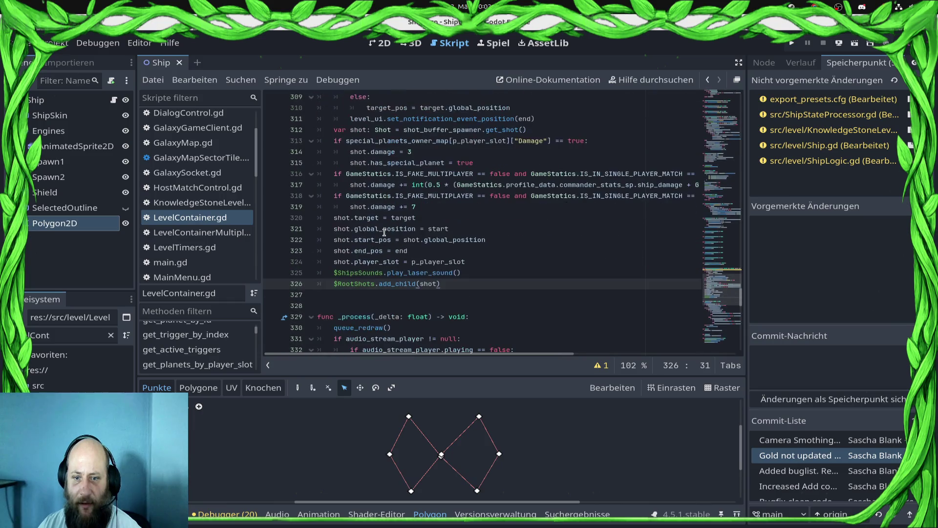
{"action": "left_click", "coordinate": [477, 263]}
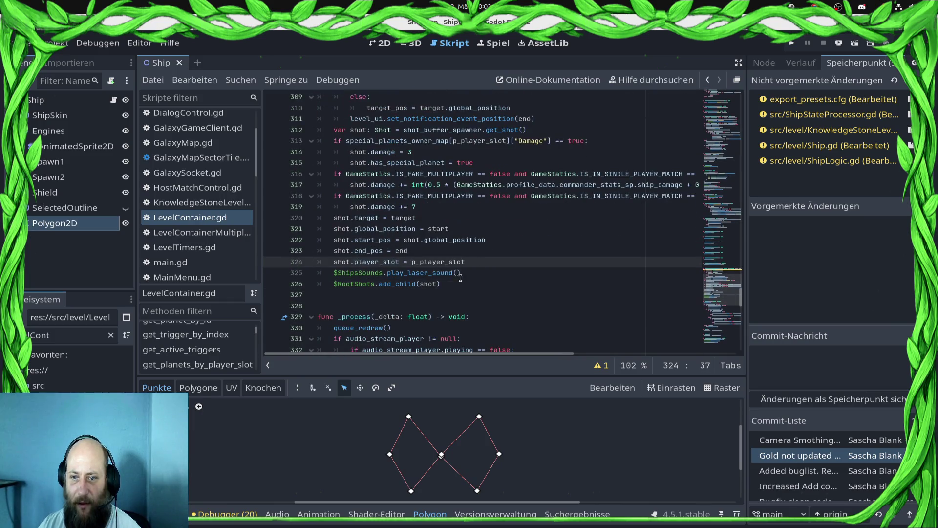
{"action": "left_click", "coordinate": [460, 274]}
{"action": "scroll", "coordinate": [457, 269], "scroll_direction": "up", "scroll_amount": 2}
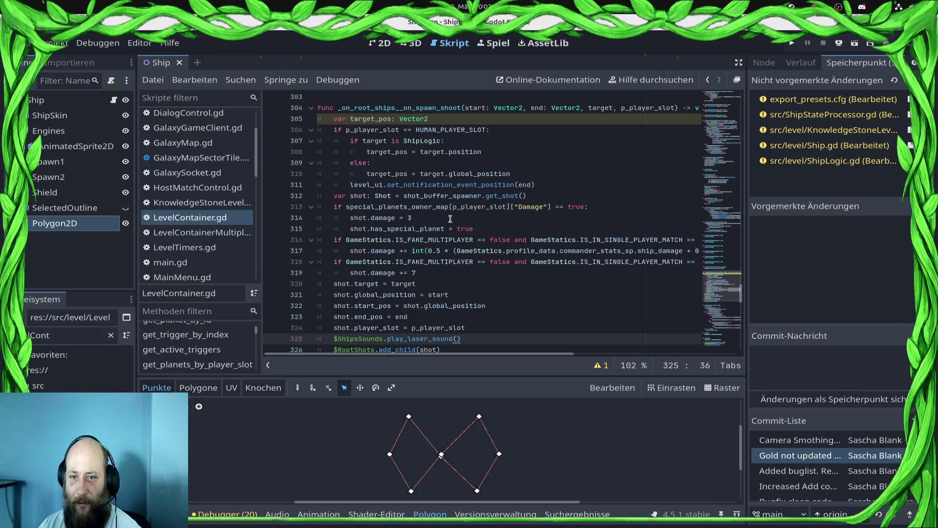
{"action": "double_click", "coordinate": [427, 195]}
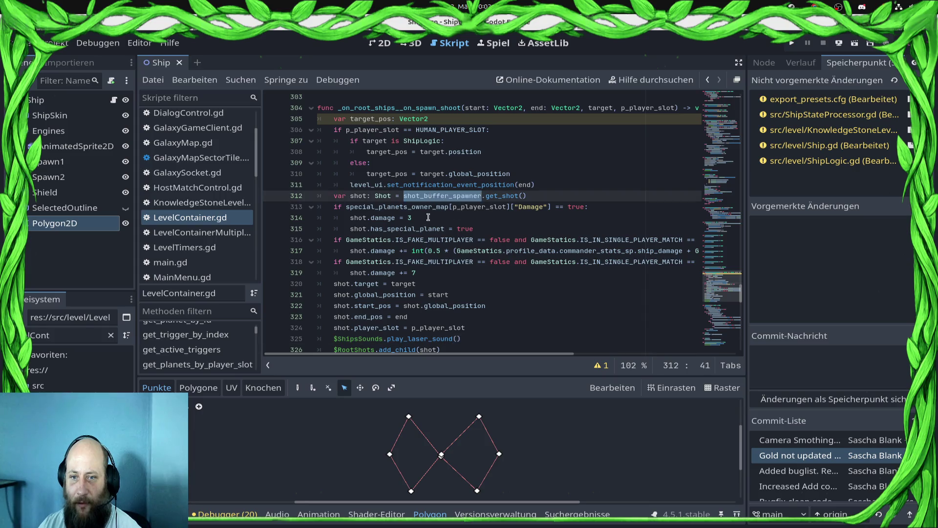
{"action": "left_click", "coordinate": [333, 206]}
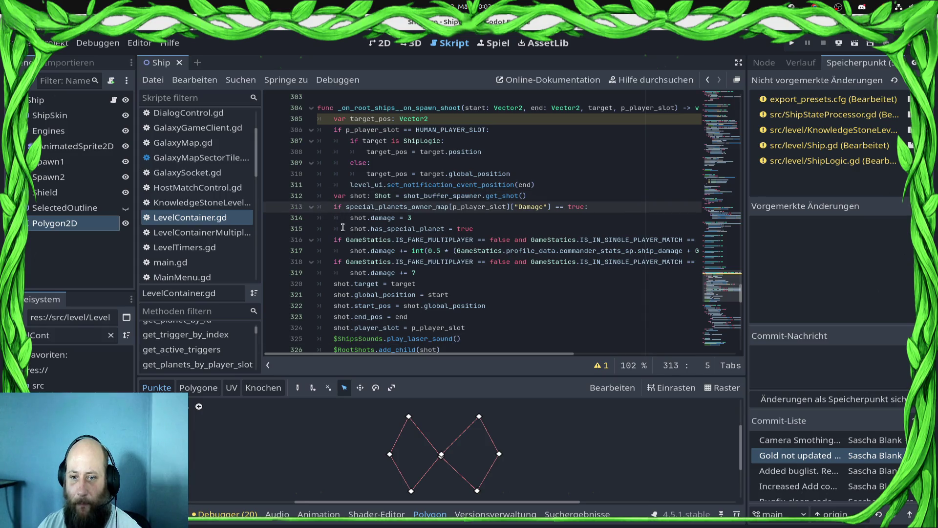
{"action": "mouse_move", "coordinate": [342, 231]}
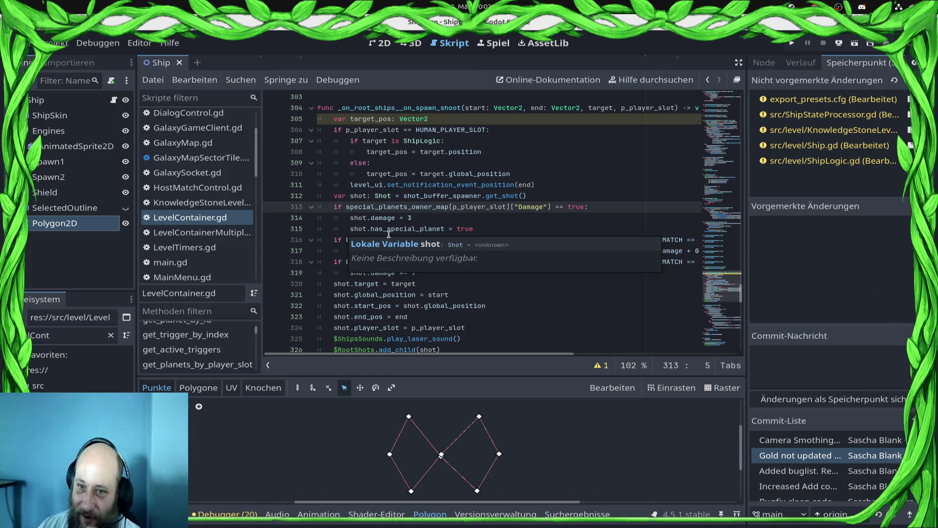
{"action": "left_click", "coordinate": [526, 262]}
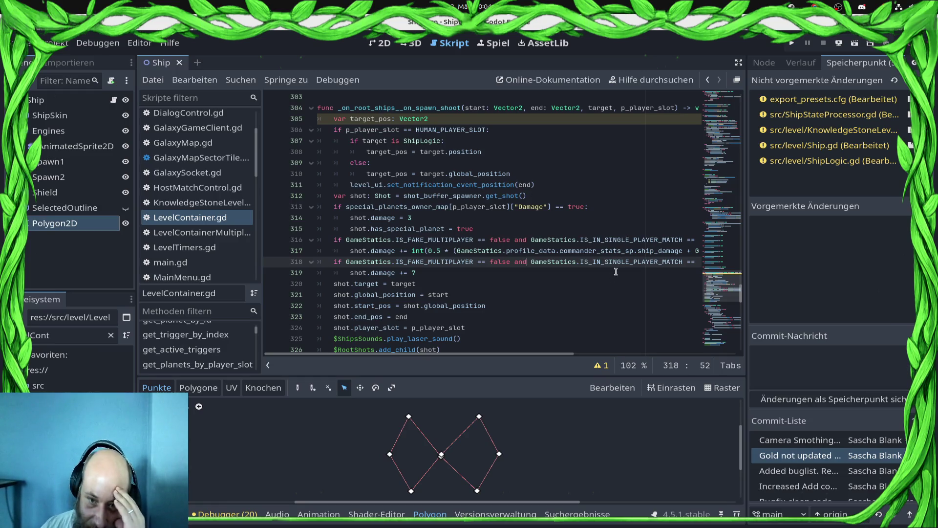
{"action": "left_click", "coordinate": [455, 277]}
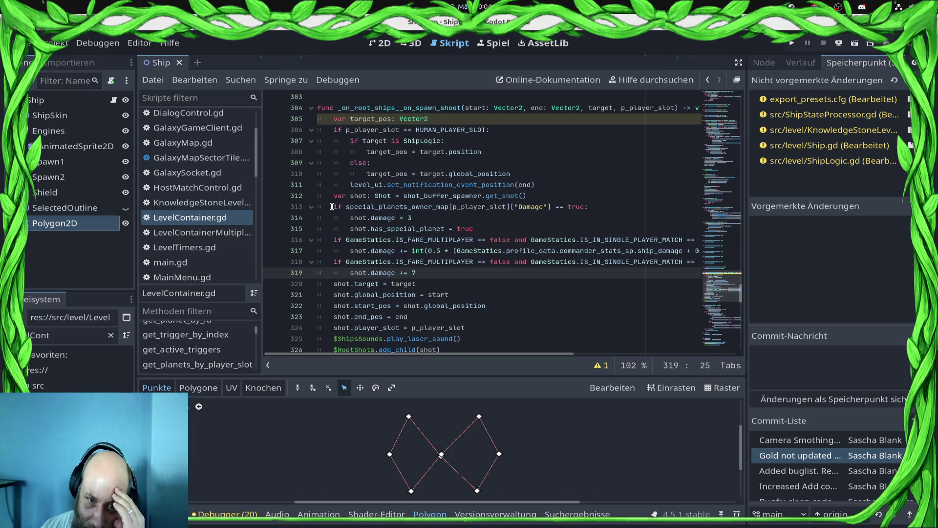
{"action": "left_click", "coordinate": [202, 232]}
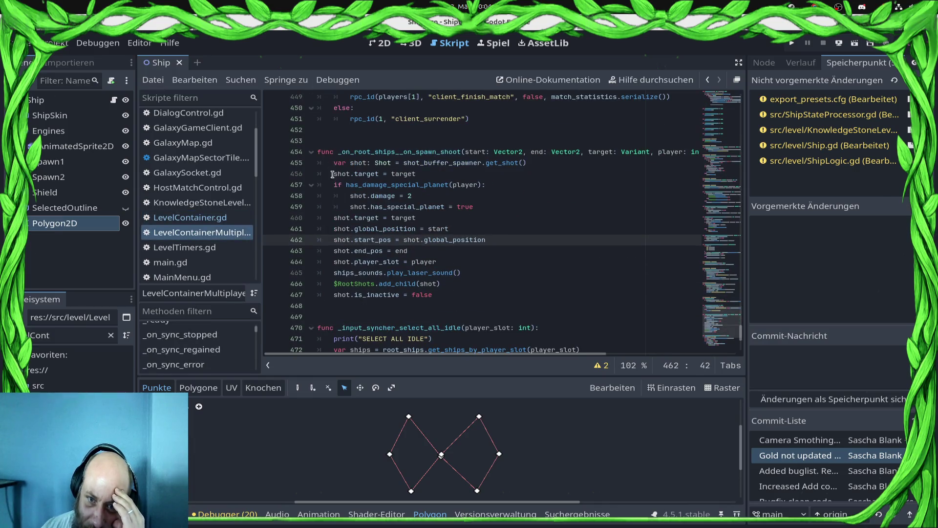
Step: Select the whole _on_root_ships__on_spawn_shoot body in LevelContainerMultiplayer.gd, lines 455–467
{"action": "mouse_move", "coordinate": [335, 185]}
{"action": "left_mouse_down"}
{"action": "mouse_move", "coordinate": [592, 217]}
{"action": "mouse_move", "coordinate": [587, 207]}
{"action": "left_mouse_up"}
{"action": "left_click", "coordinate": [587, 208]}
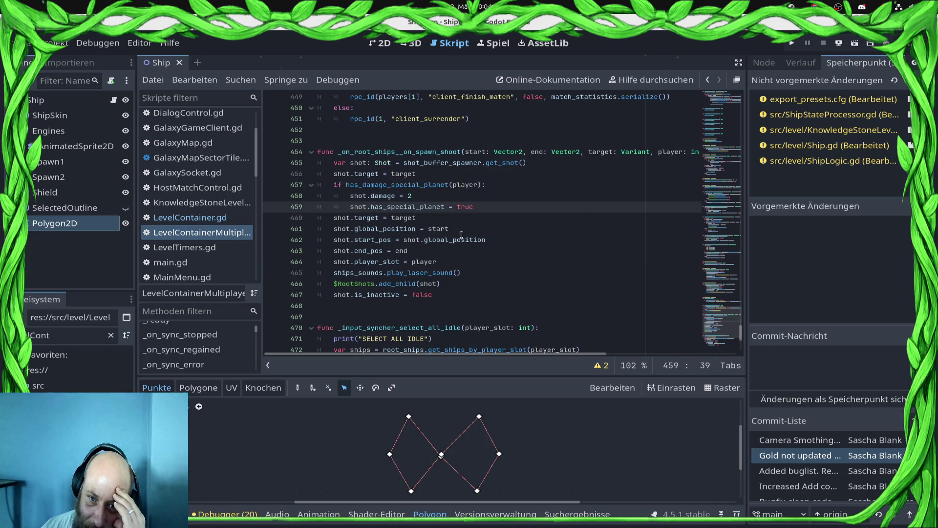
{"action": "left_click", "coordinate": [445, 296]}
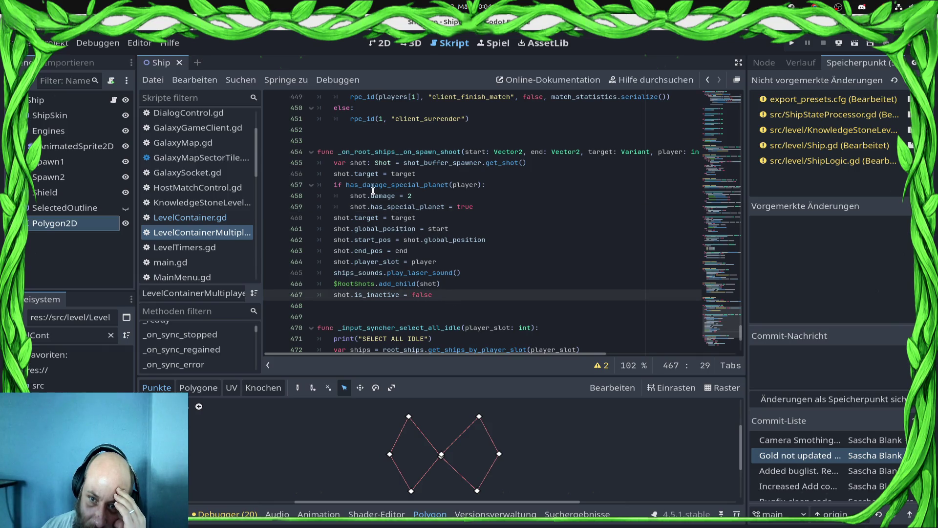
{"action": "left_click_drag", "start_coordinate": [474, 207], "coordinate": [262, 180]}
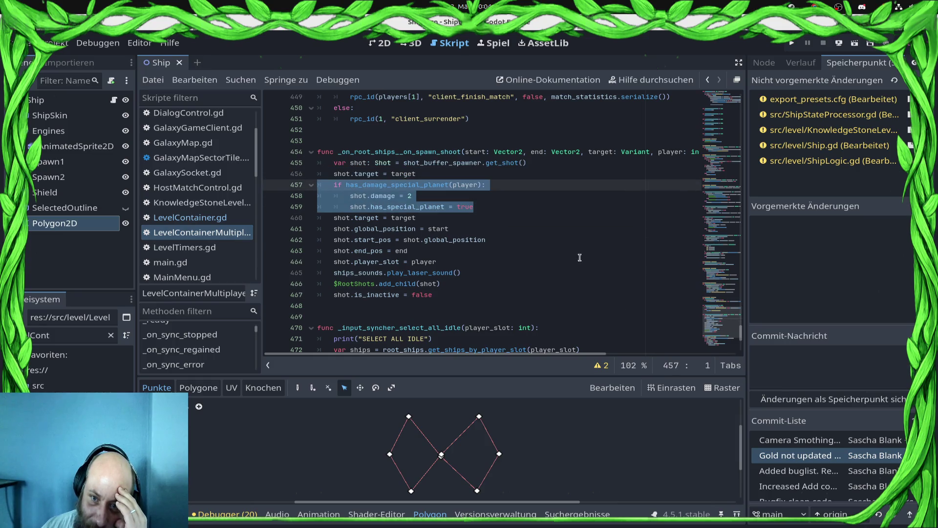
{"action": "left_click", "coordinate": [498, 283]}
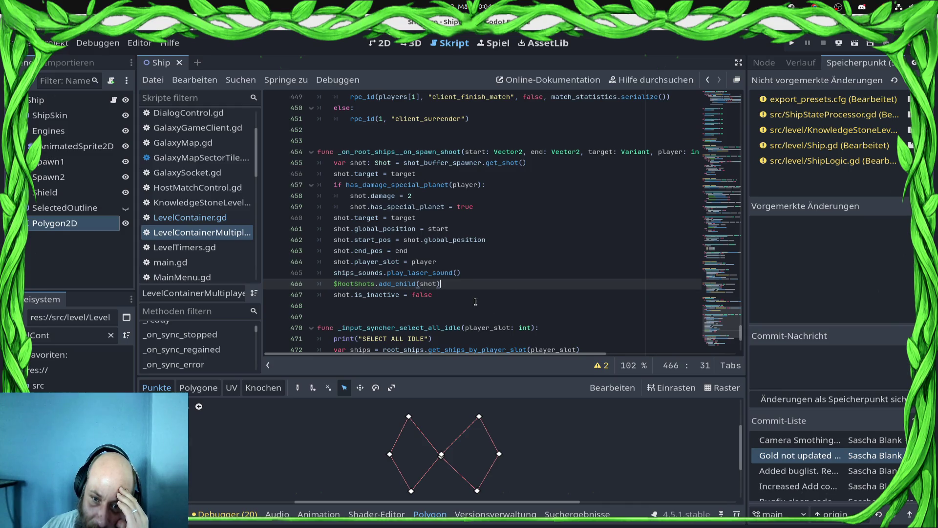
{"action": "mouse_move", "coordinate": [477, 303]}
{"action": "left_mouse_down"}
{"action": "mouse_move", "coordinate": [294, 163]}
{"action": "mouse_move", "coordinate": [270, 164]}
{"action": "left_mouse_up"}
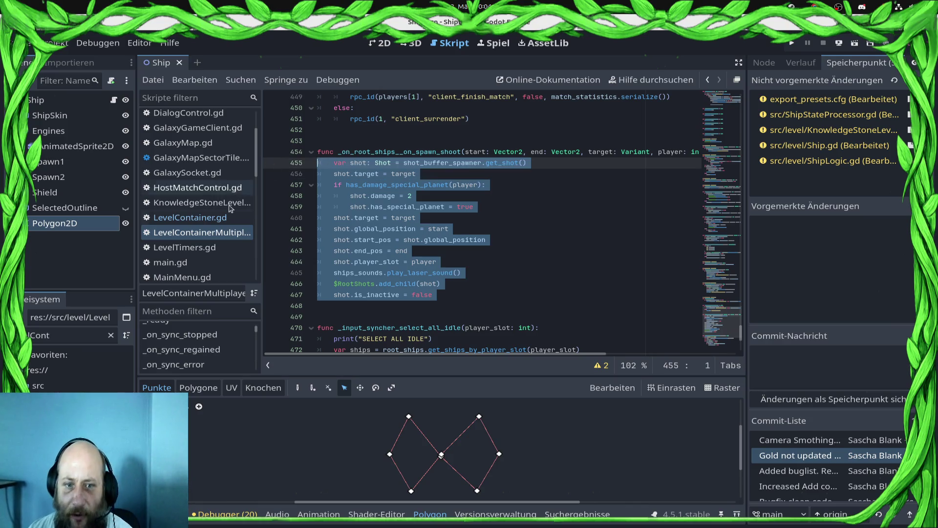
Step: Open LevelContainer.gd with the caret in its spawn-shoot shot code
{"action": "left_click", "coordinate": [189, 223]}
{"action": "scroll", "coordinate": [548, 276], "scroll_direction": "down", "scroll_amount": 2}
{"action": "left_click", "coordinate": [548, 276]}
Step: Paste the multiplayer shot code over the old spawn-shoot block, fix its indentation, and save
{"action": "left_click", "coordinate": [532, 260]}
{"action": "scroll", "coordinate": [467, 255], "scroll_direction": "up", "scroll_amount": 4}
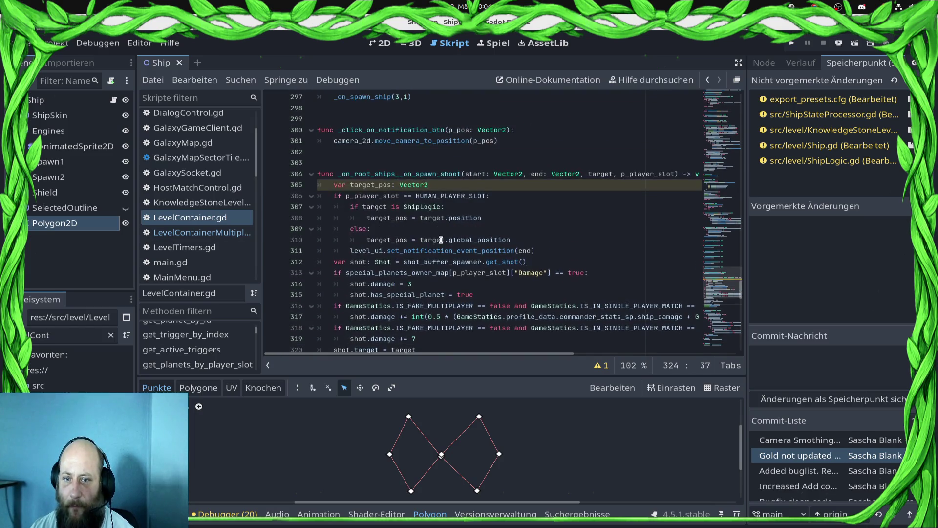
{"action": "key", "text": "ctrl+v"}
{"action": "key", "text": "ctrl+s"}
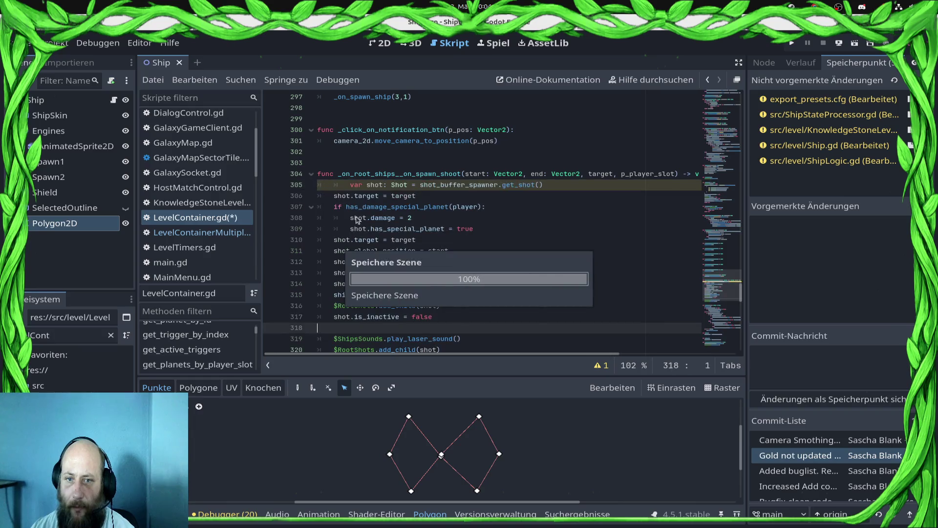
{"action": "key", "text": "ctrl+s"}
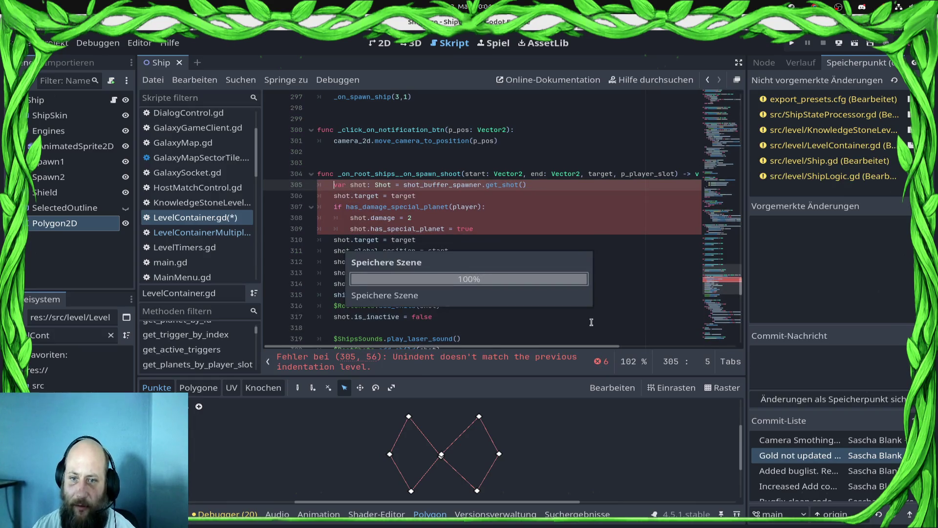
Step: Replace player with p_player_slot in has_damage_special_planet() and save the script
{"action": "triple_click", "coordinate": [420, 208]}
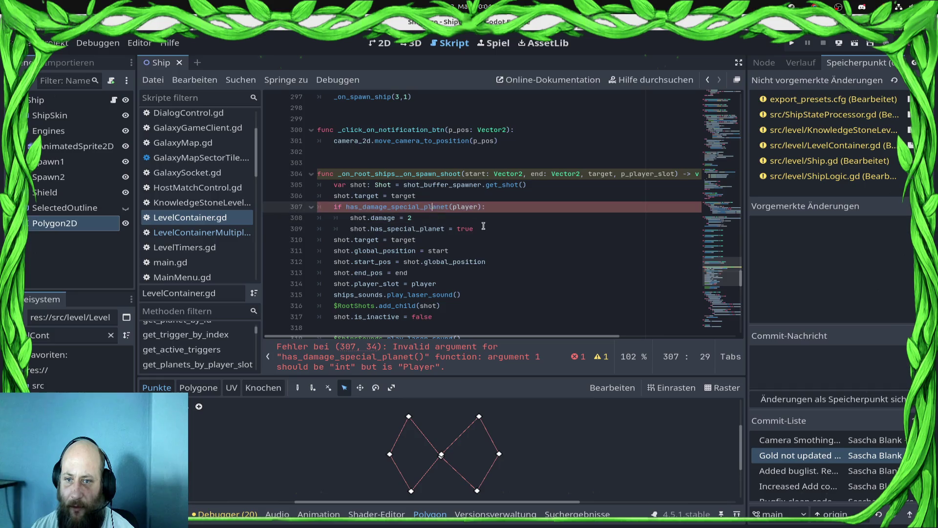
{"action": "left_click", "coordinate": [634, 174]}
{"action": "double_click", "coordinate": [633, 174]}
{"action": "key", "text": "ctrl+c"}
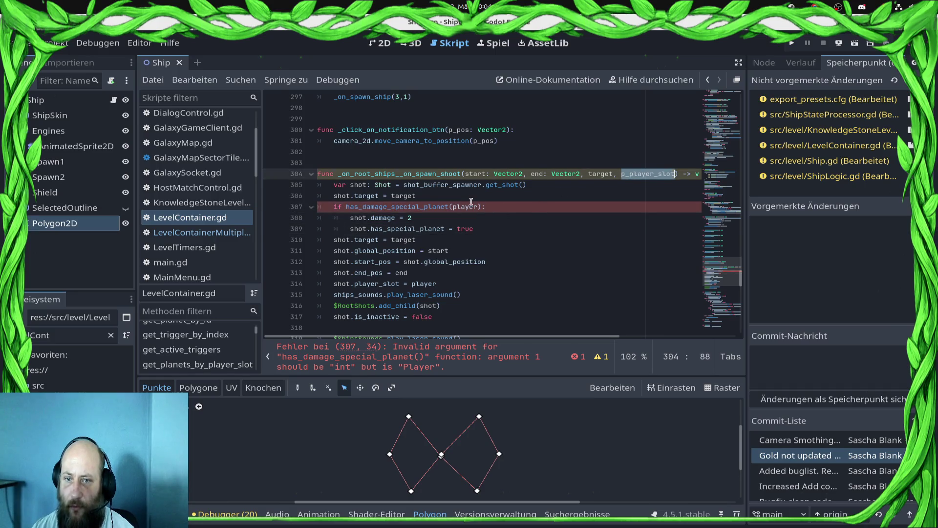
{"action": "double_click", "coordinate": [404, 195]}
{"action": "double_click", "coordinate": [462, 207]}
{"action": "key", "text": "ctrl+v"}
{"action": "key", "text": "ctrl+s"}
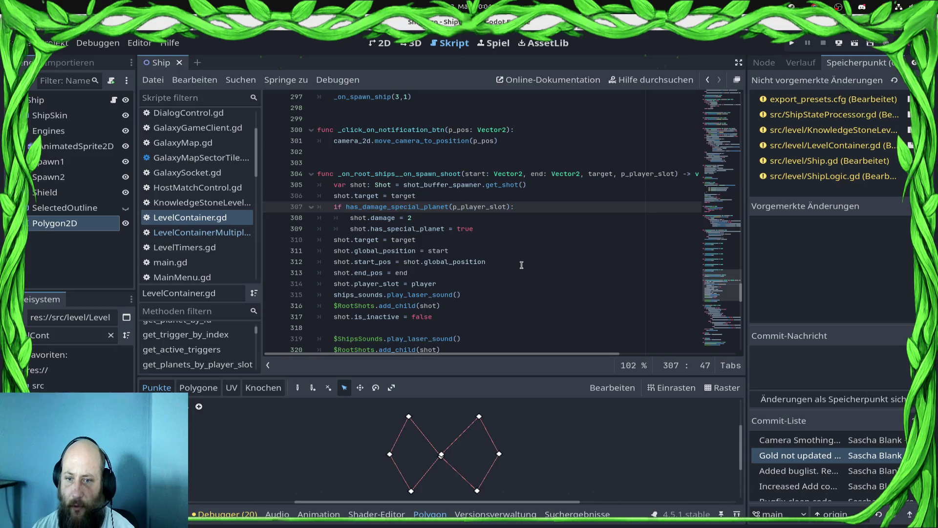
{"action": "left_click", "coordinate": [230, 233]}
Step: Open ShipStateProcessor.gd and add blank lines after reset_to_idle for a new function
{"action": "scroll", "coordinate": [205, 237], "scroll_direction": "up", "scroll_amount": 3}
{"action": "scroll", "coordinate": [196, 236], "scroll_direction": "down", "scroll_amount": 8}
{"action": "scroll", "coordinate": [193, 234], "scroll_direction": "up", "scroll_amount": 5}
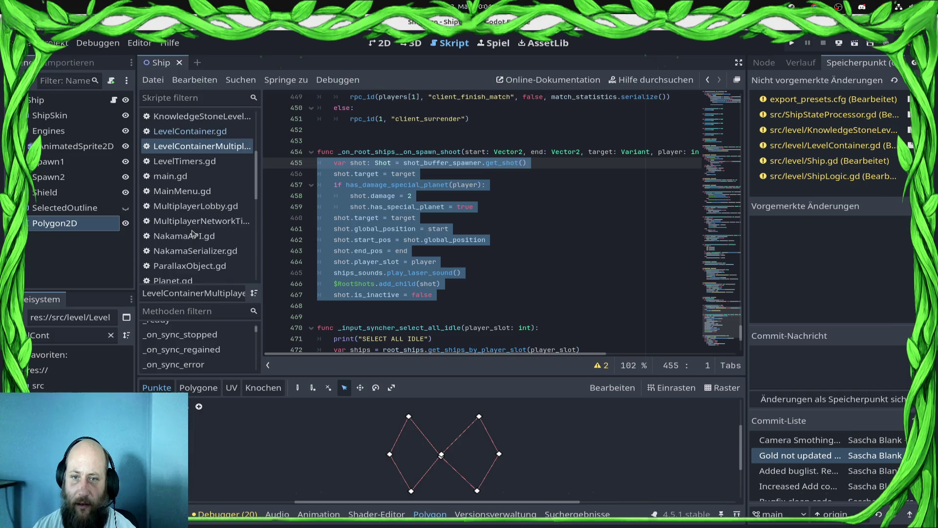
{"action": "scroll", "coordinate": [211, 220], "scroll_direction": "down", "scroll_amount": 5}
{"action": "scroll", "coordinate": [213, 216], "scroll_direction": "down", "scroll_amount": 3}
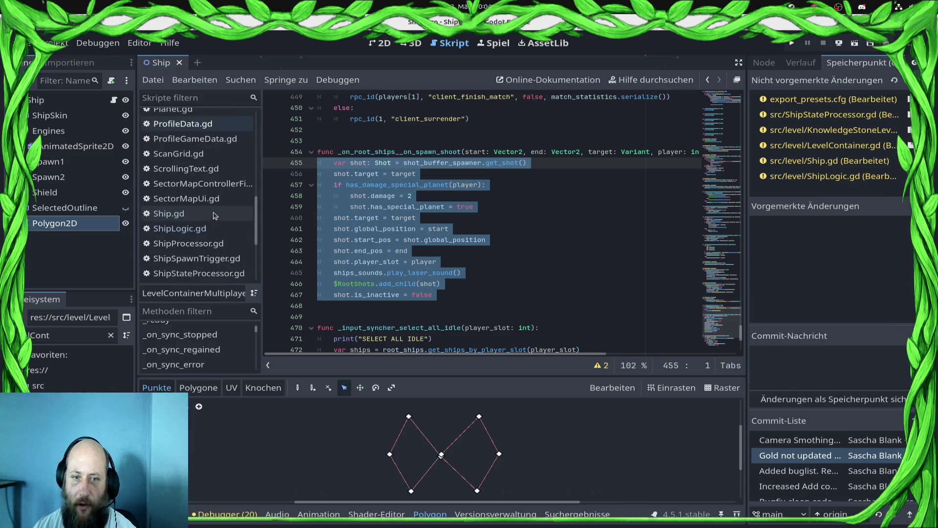
{"action": "left_click", "coordinate": [217, 274]}
{"action": "scroll", "coordinate": [343, 220], "scroll_direction": "up", "scroll_amount": 5}
{"action": "scroll", "coordinate": [362, 210], "scroll_direction": "up", "scroll_amount": 1}
{"action": "left_click", "coordinate": [335, 295]}
{"action": "key", "text": "Return"}
{"action": "key", "text": "Return"}
{"action": "key", "text": "Up"}
Step: Write the signature func _get_damage_value(ship: ShipLogic): with an empty body line
{"action": "type", "text": "func _get_d"}
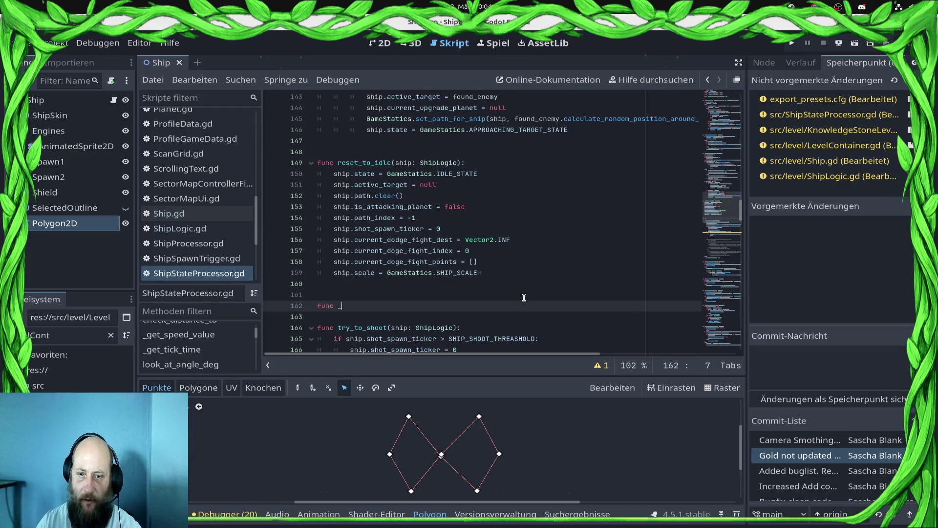
{"action": "type", "text": "amage_value(/)"}
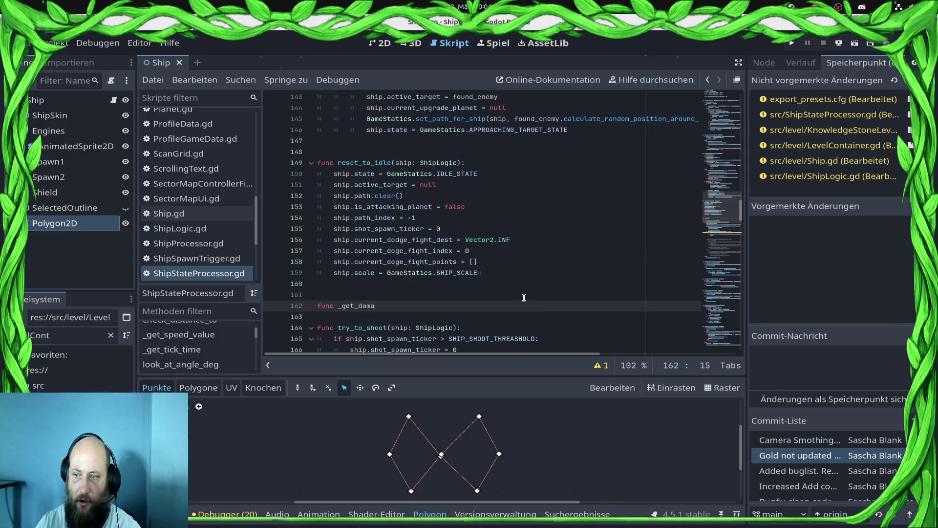
{"action": "key", "text": "BackSpace"}
{"action": "key", "text": "BackSpace"}
{"action": "type", "text": ")"}
{"action": "key", "text": "Left"}
{"action": "type", "text": "ship:"}
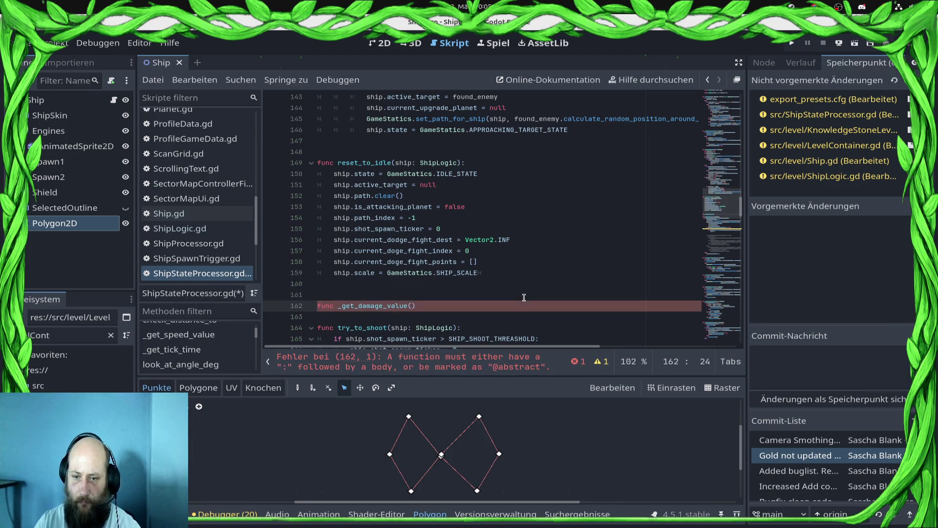
{"action": "type", "text": " Ship"}
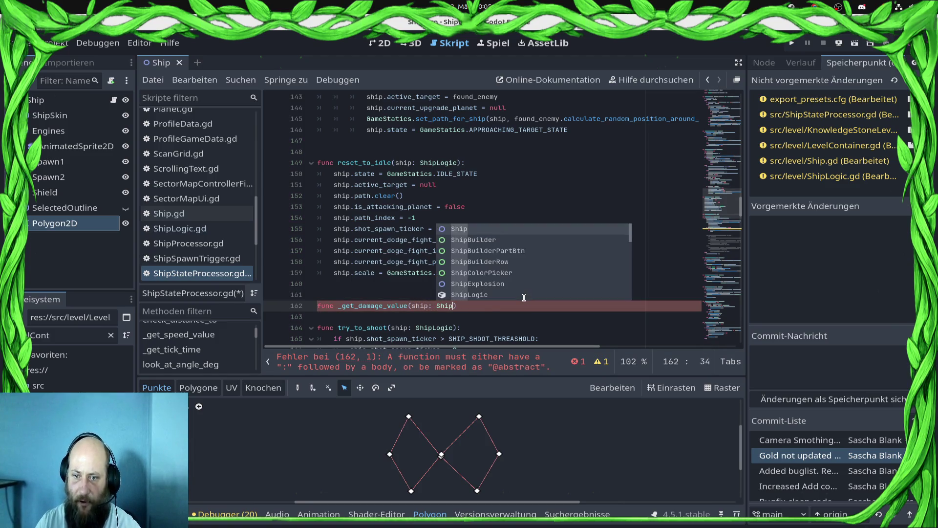
{"action": "type", "text": "L"}
{"action": "key", "text": "Return"}
{"action": "key", "text": "End"}
{"action": "type", "text": ":"}
{"action": "key", "text": "Return"}
{"action": "type", "text": "if own"}
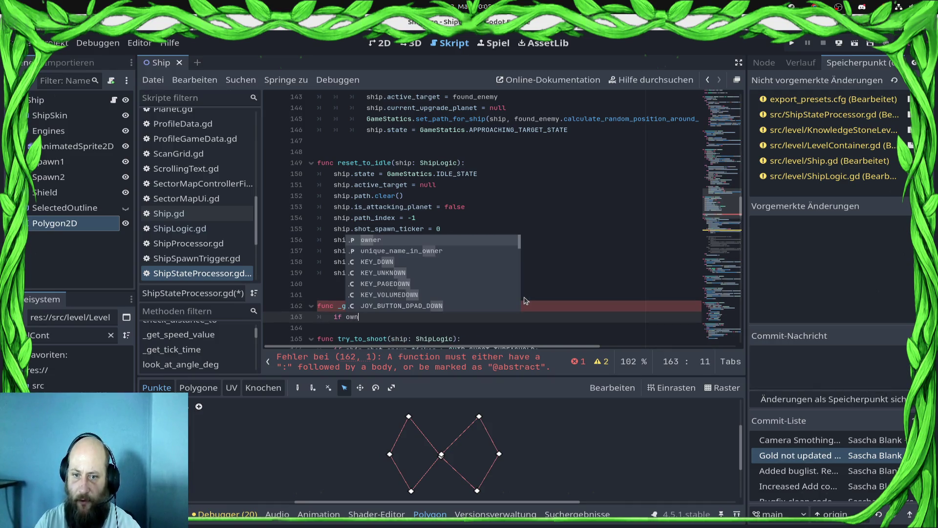
{"action": "key", "text": "BackSpace"}
{"action": "key", "text": "BackSpace"}
{"action": "key", "text": "BackSpace"}
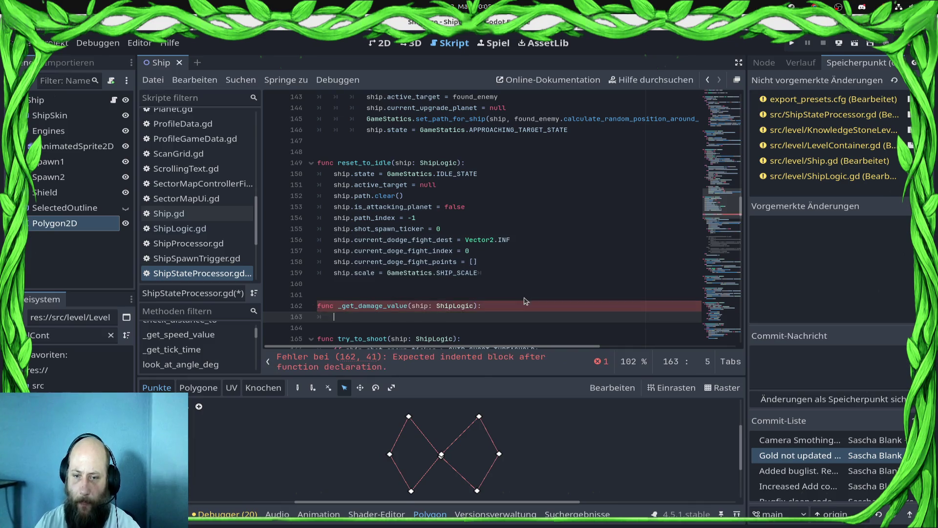
Step: Move the damage if-block from try_to_shoot into _get_damage_value and reduce its indentation
{"action": "scroll", "coordinate": [586, 170], "scroll_direction": "down", "scroll_amount": 5}
{"action": "scroll", "coordinate": [587, 170], "scroll_direction": "up", "scroll_amount": 1}
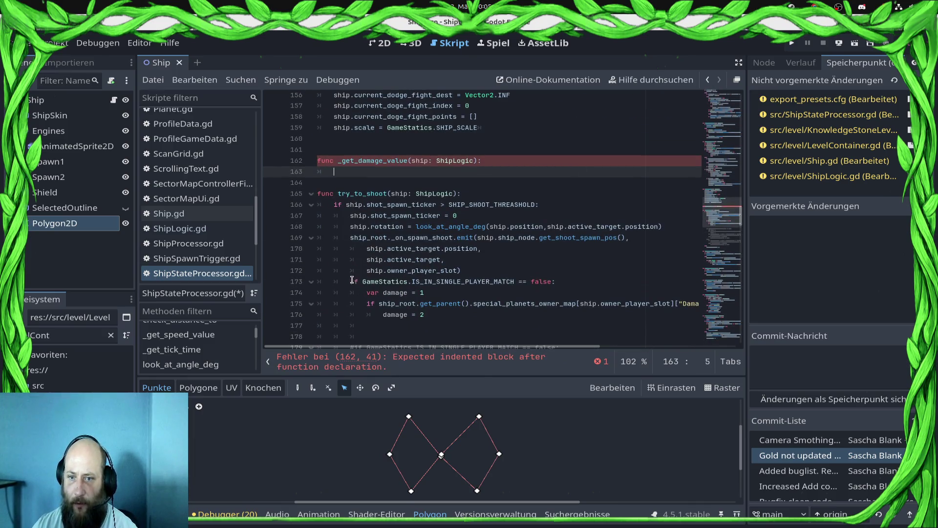
{"action": "left_click_drag", "start_coordinate": [350, 282], "coordinate": [435, 321]}
{"action": "key", "text": "ctrl+x"}
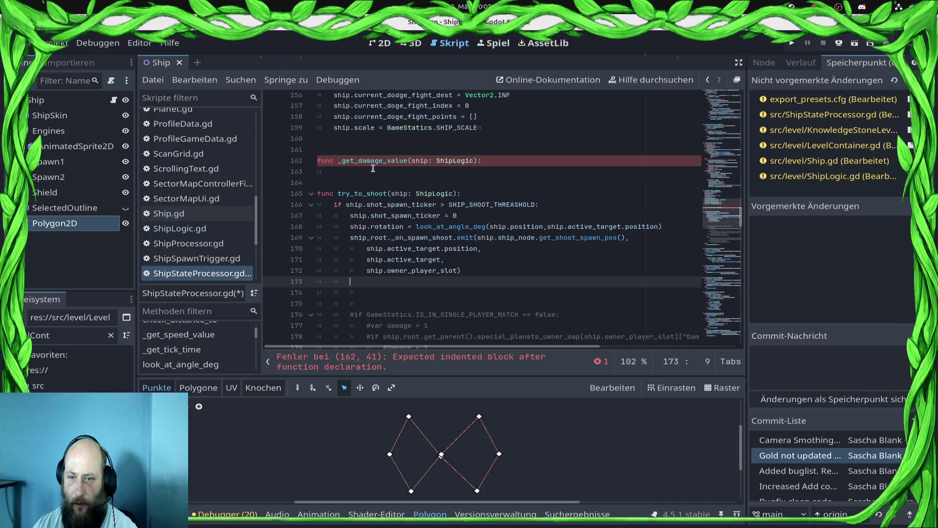
{"action": "left_click", "coordinate": [374, 171]}
{"action": "key", "text": "ctrl+v"}
{"action": "key", "text": "ctrl+s"}
{"action": "left_click", "coordinate": [368, 194]}
{"action": "key", "text": "BackSpace"}
{"action": "key", "text": "Up"}
{"action": "key", "text": "BackSpace"}
{"action": "key", "text": "Down"}
{"action": "key", "text": "Down"}
{"action": "key", "text": "BackSpace"}
Step: Put var damage = 1 above the if block, end with return damage, and save
{"action": "key", "text": "Return"}
{"action": "key", "text": "Return"}
{"action": "key", "text": "Up"}
{"action": "key", "text": "Up"}
{"action": "key", "text": "Up"}
{"action": "key", "text": "shift+End"}
{"action": "key", "text": "ctrl+x"}
{"action": "key", "text": "Up"}
{"action": "key", "text": "Up"}
{"action": "key", "text": "End"}
{"action": "key", "text": "Return"}
{"action": "key", "text": "ctrl+v"}
{"action": "key", "text": "Down"}
{"action": "key", "text": "Down"}
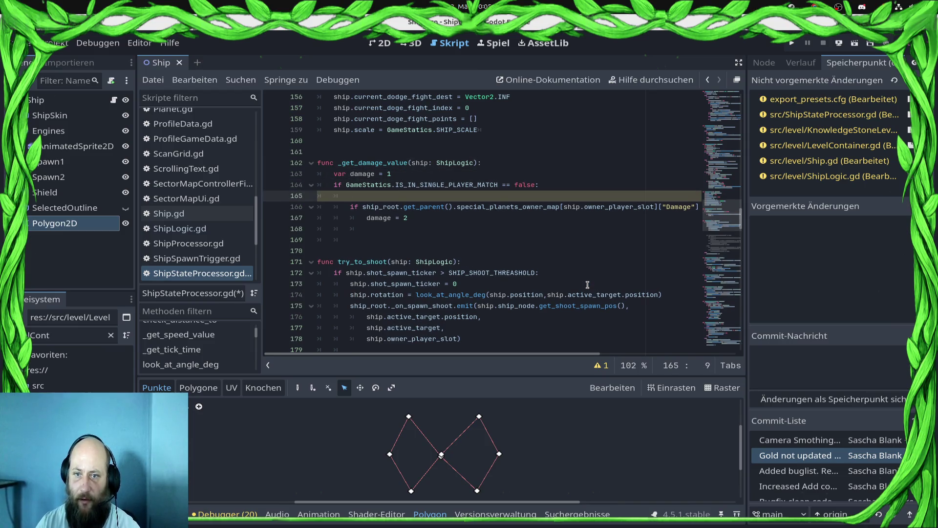
{"action": "key", "text": "BackSpace"}
{"action": "key", "text": "BackSpace"}
{"action": "key", "text": "BackSpace"}
{"action": "key", "text": "Down"}
{"action": "key", "text": "Down"}
{"action": "key", "text": "Down"}
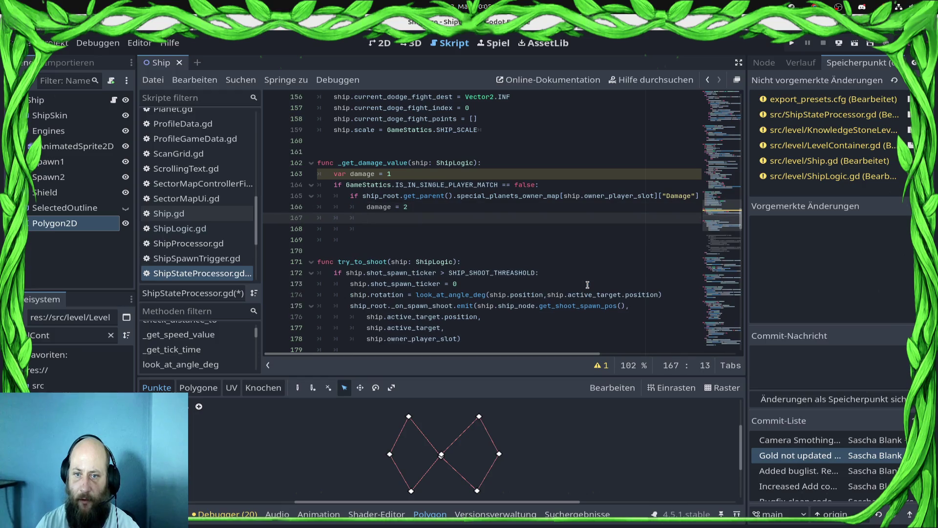
{"action": "type", "text": "return damage"}
{"action": "key", "text": "ctrl+s"}
Step: Add an else: branch with an empty indented line above return damage
{"action": "key", "text": "ctrl+shift+Return"}
{"action": "key", "text": "Tab"}
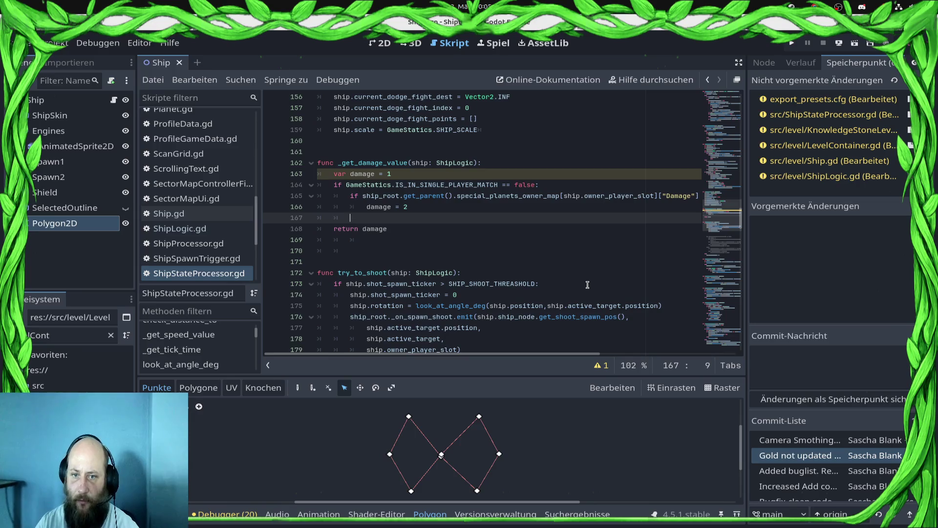
{"action": "type", "text": "else:"}
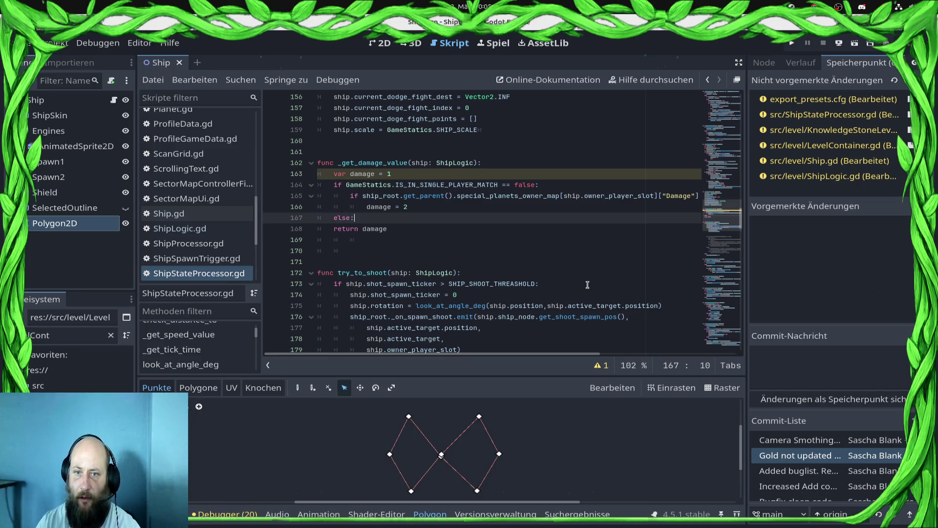
{"action": "key", "text": "Return"}
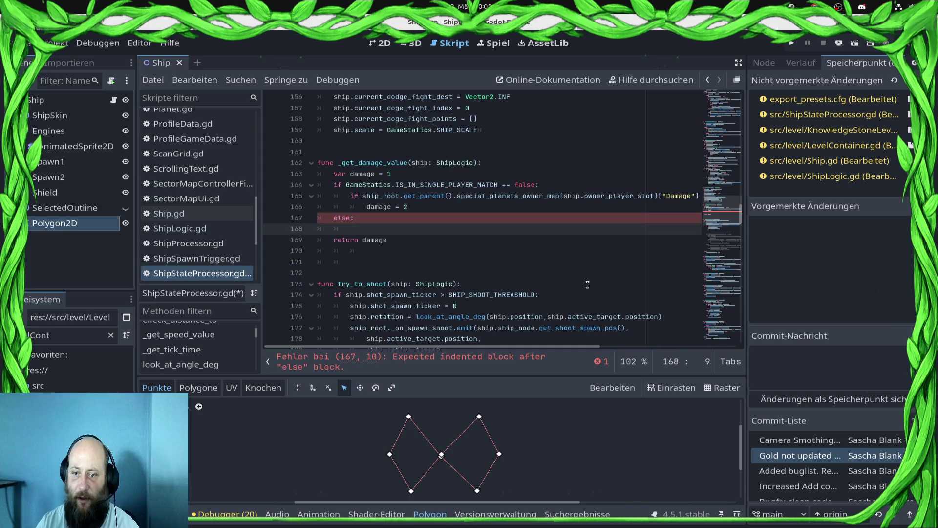
{"action": "scroll", "coordinate": [586, 284], "scroll_direction": "down", "scroll_amount": 3}
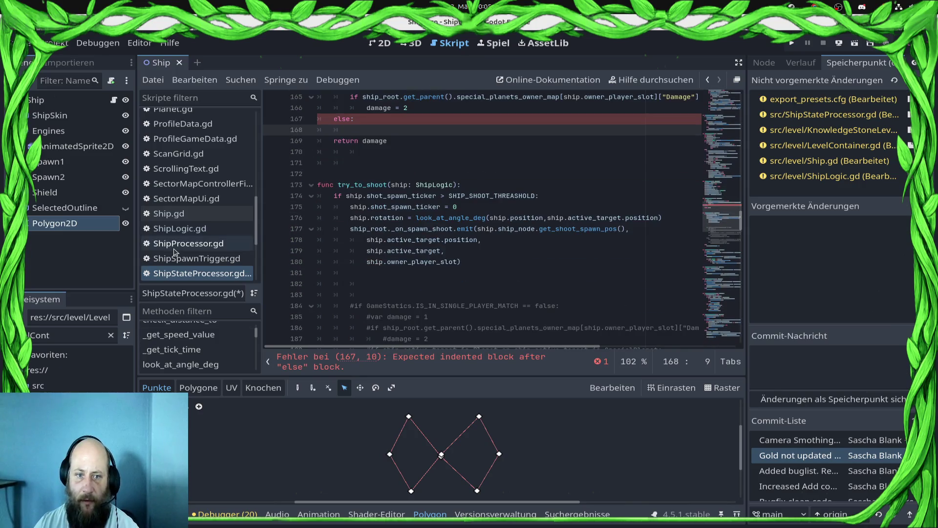
Step: Bring up ShipLogic.gd and scroll through _init's single-player commander_health * 2 hitpoints bonus
{"action": "left_click", "coordinate": [179, 229]}
{"action": "scroll", "coordinate": [246, 176], "scroll_direction": "up", "scroll_amount": 3}
{"action": "scroll", "coordinate": [182, 200], "scroll_direction": "down", "scroll_amount": 5}
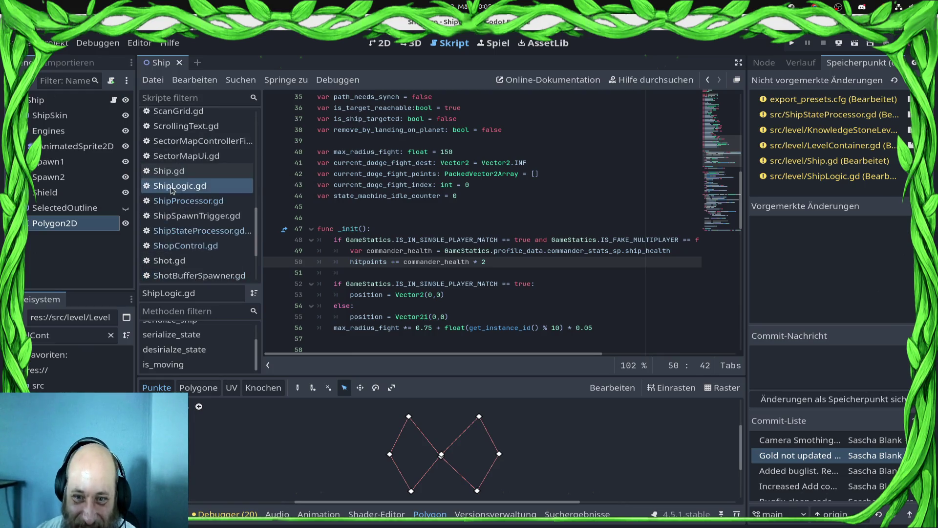
{"action": "scroll", "coordinate": [196, 199], "scroll_direction": "down", "scroll_amount": 1}
{"action": "scroll", "coordinate": [217, 200], "scroll_direction": "up", "scroll_amount": 6}
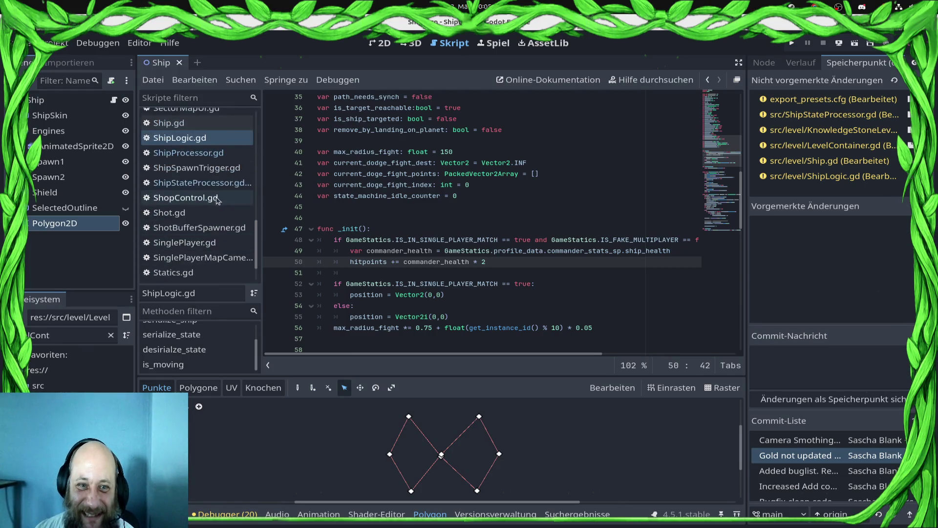
{"action": "scroll", "coordinate": [217, 200], "scroll_direction": "down", "scroll_amount": 2}
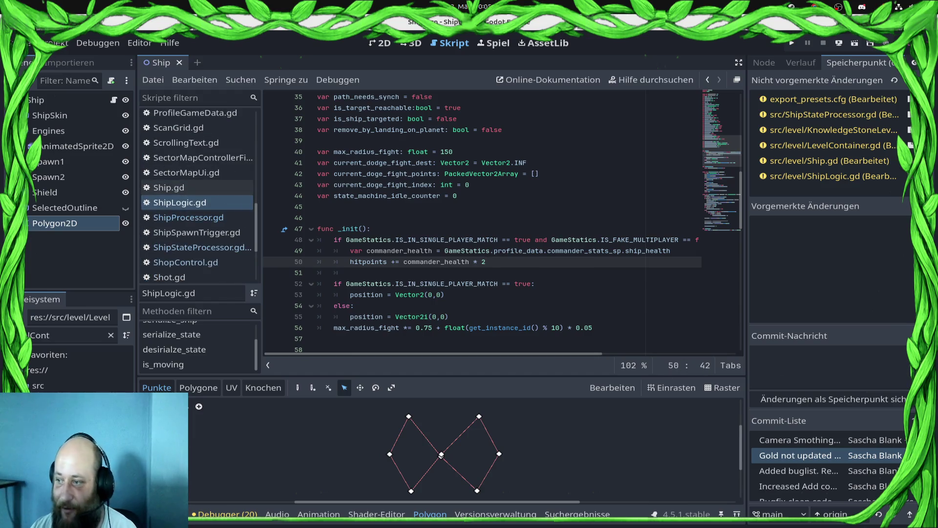
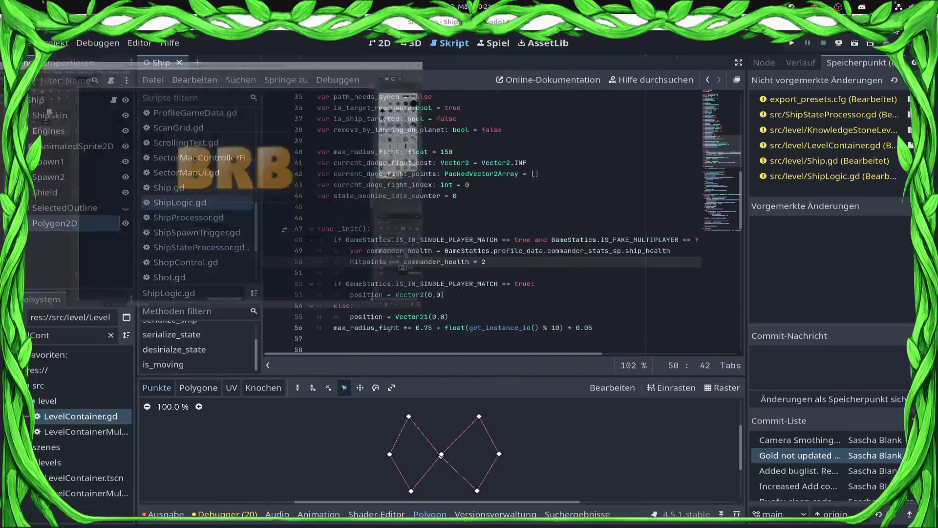
Step: Leave the GIMP 'BRB' image and return to the Godot script editor showing ShipLogic.gd
{"action": "key", "text": "alt+Tab"}
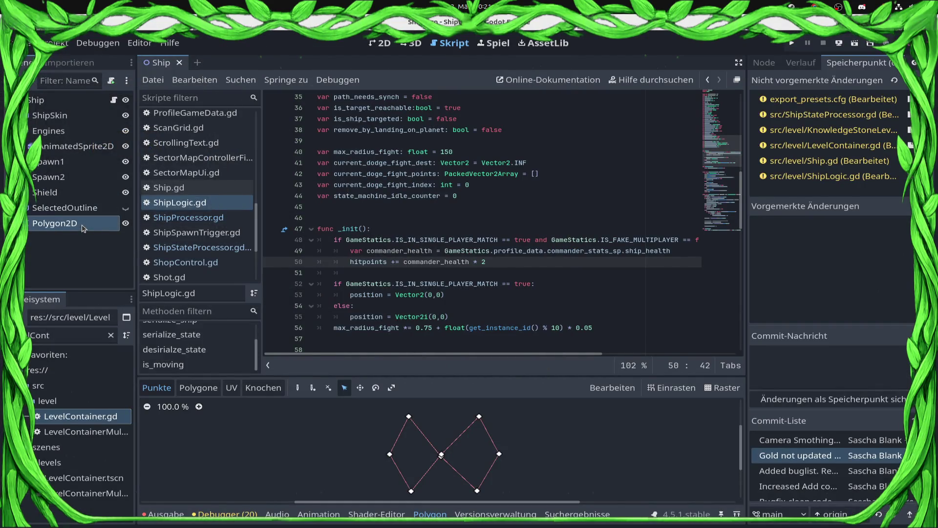
Step: Delete the Polygon2D node from the Ship scene, save the scene, and open ShipStateProcessor.gd
{"action": "right_click", "coordinate": [82, 225]}
{"action": "left_click", "coordinate": [145, 519]}
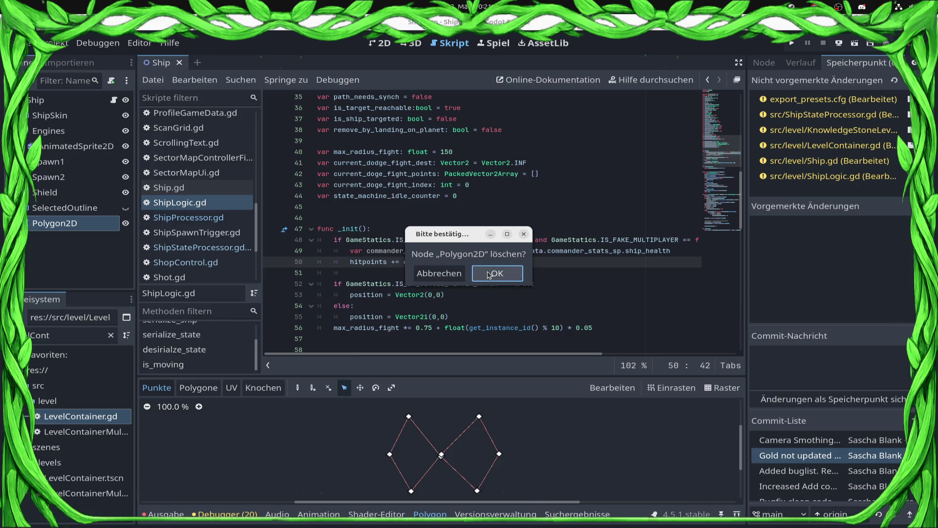
{"action": "key", "text": "Return"}
{"action": "key", "text": "ctrl+s"}
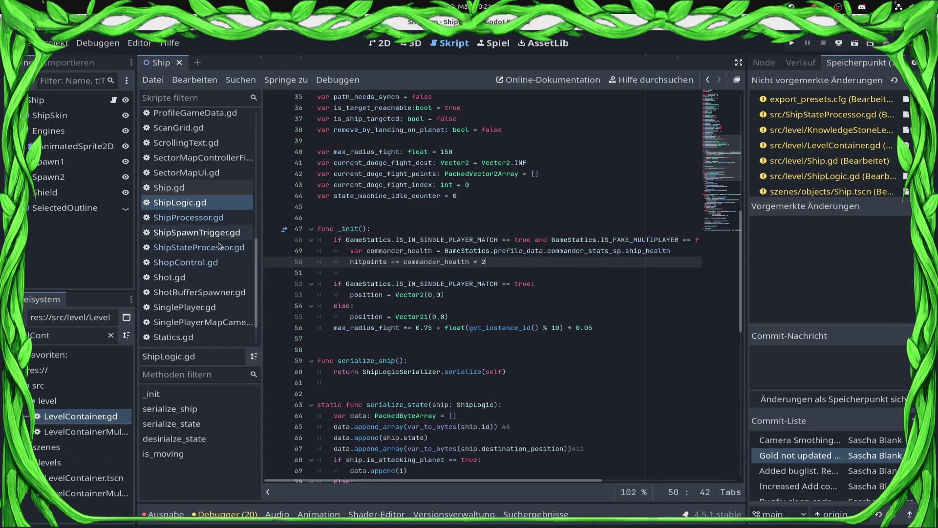
{"action": "left_click", "coordinate": [220, 248]}
{"action": "scroll", "coordinate": [559, 232], "scroll_direction": "up", "scroll_amount": 3}
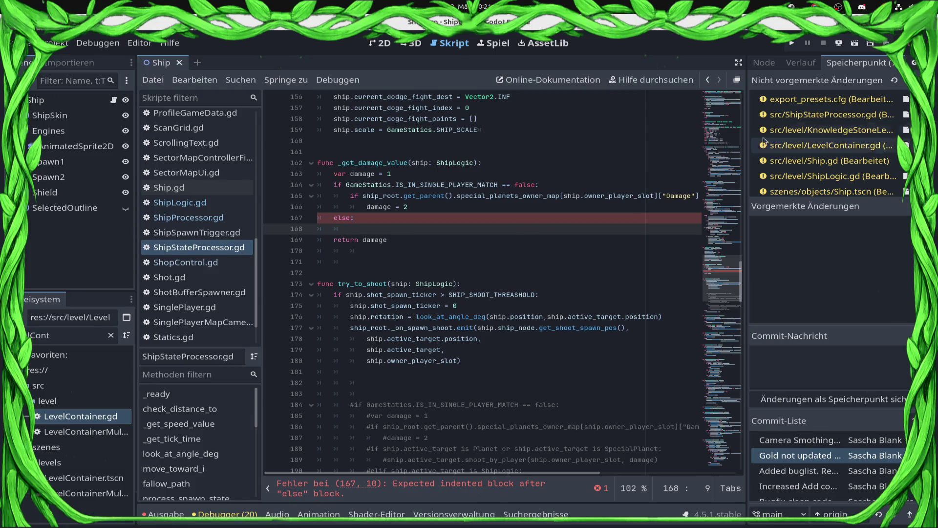
Step: Show the LevelContainer.gd diff and select the shot.damage commander-bonus expression at line 317
{"action": "left_click", "coordinate": [829, 147]}
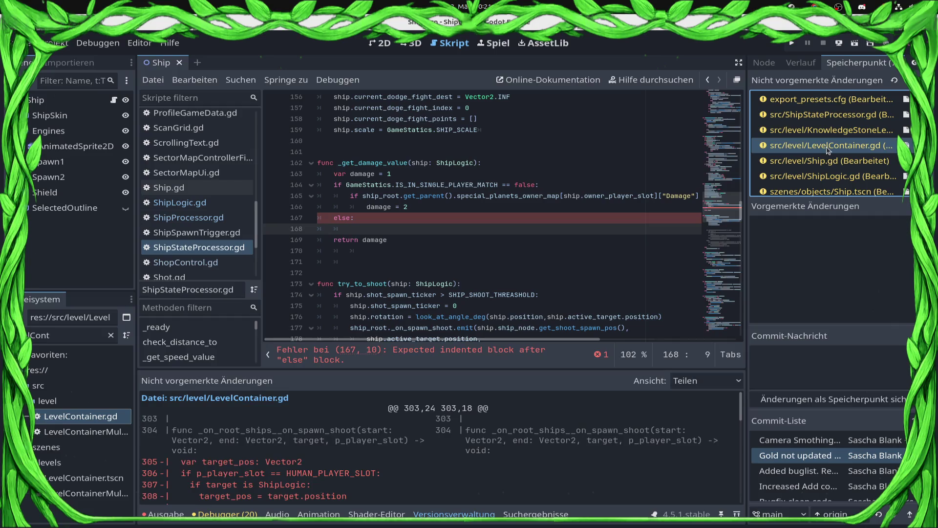
{"action": "scroll", "coordinate": [425, 447], "scroll_direction": "down", "scroll_amount": 3}
{"action": "scroll", "coordinate": [424, 446], "scroll_direction": "down", "scroll_amount": 5}
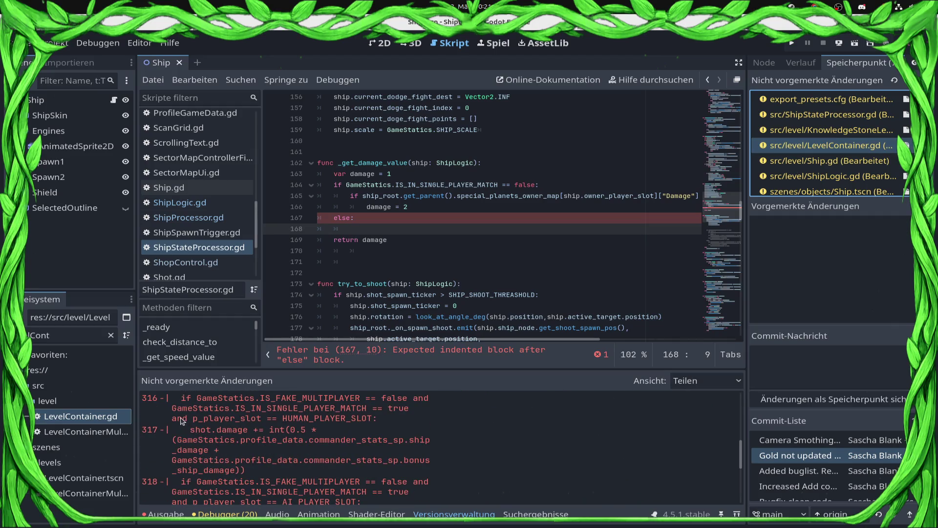
{"action": "mouse_move", "coordinate": [191, 431]}
{"action": "left_mouse_down"}
{"action": "mouse_move", "coordinate": [250, 451]}
{"action": "mouse_move", "coordinate": [270, 471]}
{"action": "left_mouse_up"}
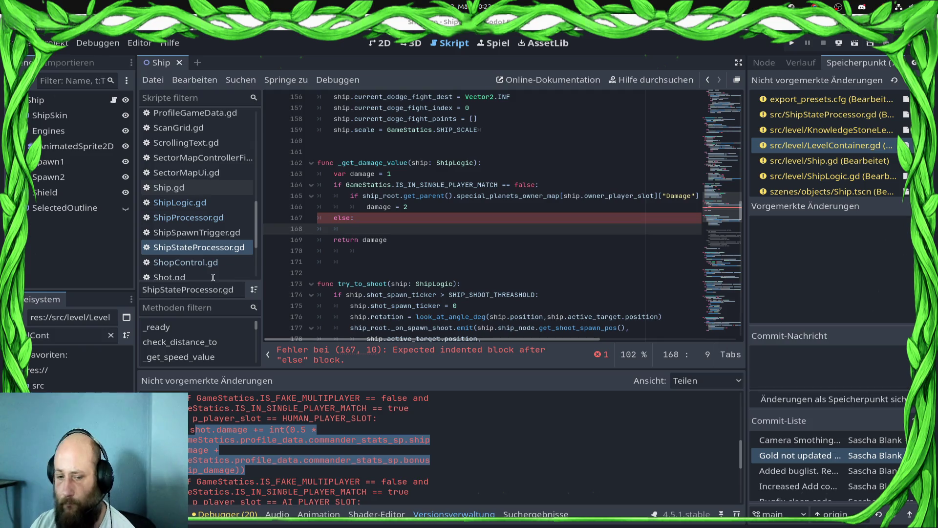
{"action": "left_click", "coordinate": [217, 430]}
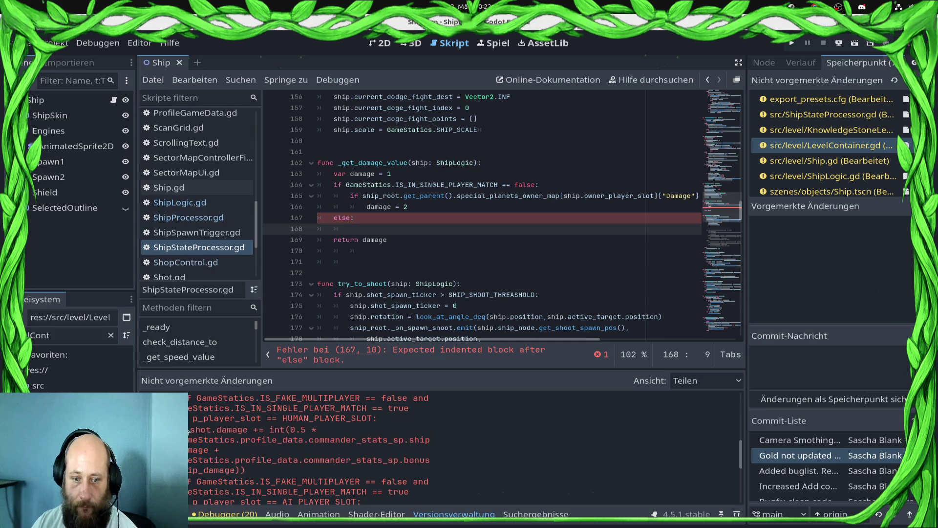
Step: Copy the shot.damage commander-bonus expression from the diff and paste it under else in _get_damage_value
{"action": "left_click", "coordinate": [254, 469], "text": "shift"}
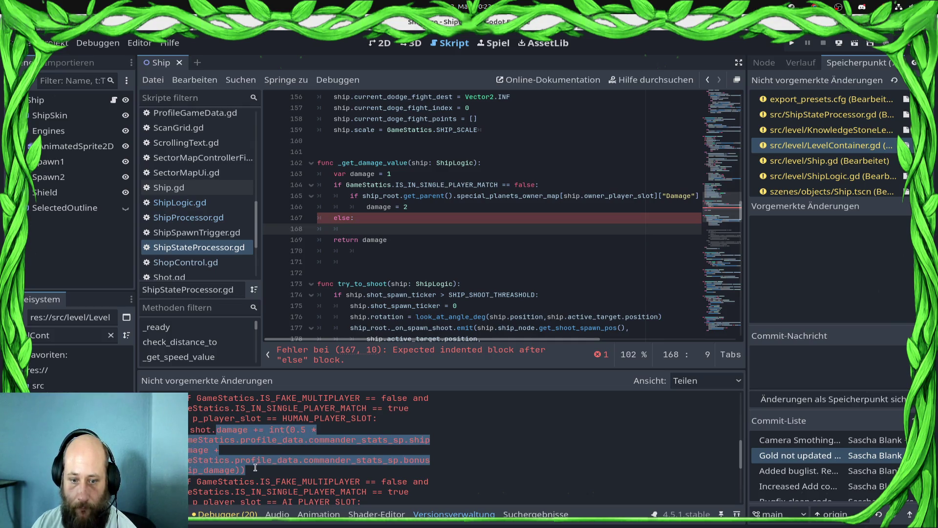
{"action": "right_click", "coordinate": [256, 458]}
{"action": "left_click", "coordinate": [314, 464]}
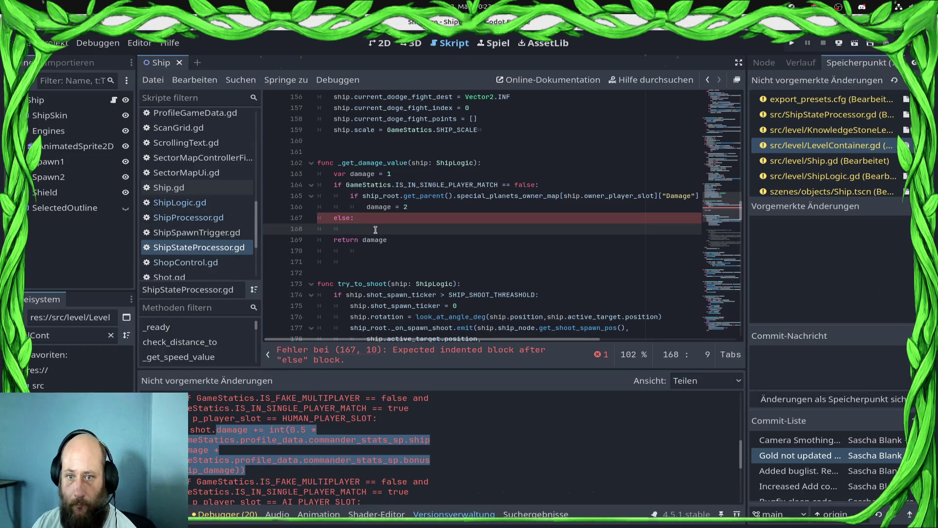
{"action": "left_click", "coordinate": [379, 230]}
{"action": "key", "text": "ctrl+v"}
Step: Wrap the pasted damage line in 'if ship.owner_player_slot == 0: # #Human player'
{"action": "left_click", "coordinate": [364, 220]}
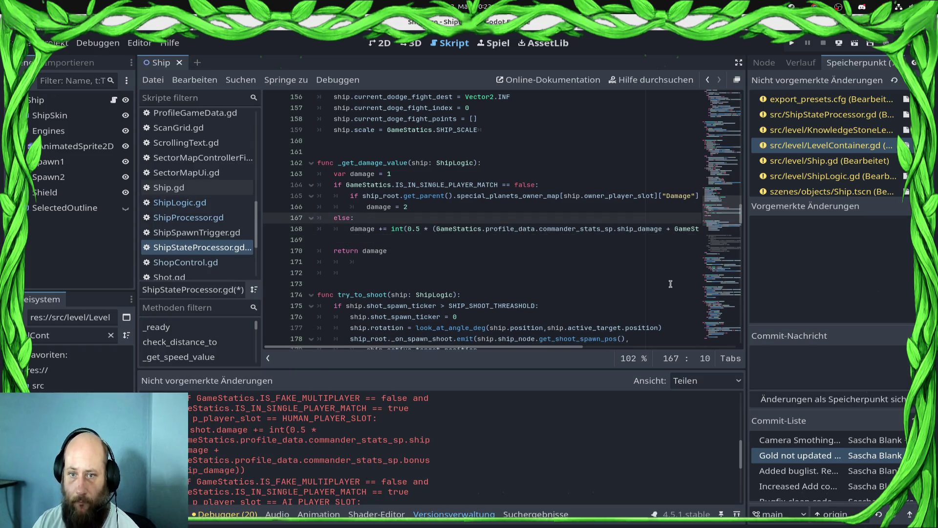
{"action": "key", "text": "Return"}
{"action": "type", "text": "if ship."}
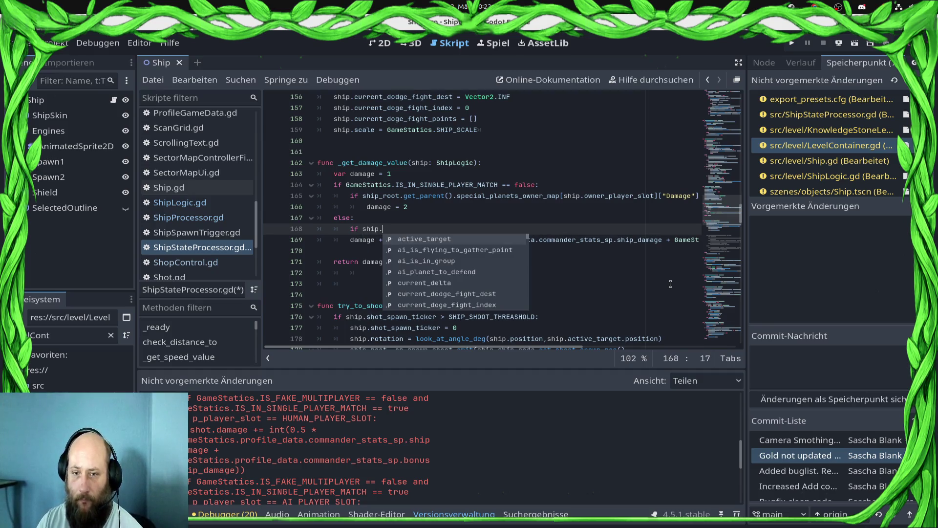
{"action": "type", "text": "owner_player_slot == LEVel"}
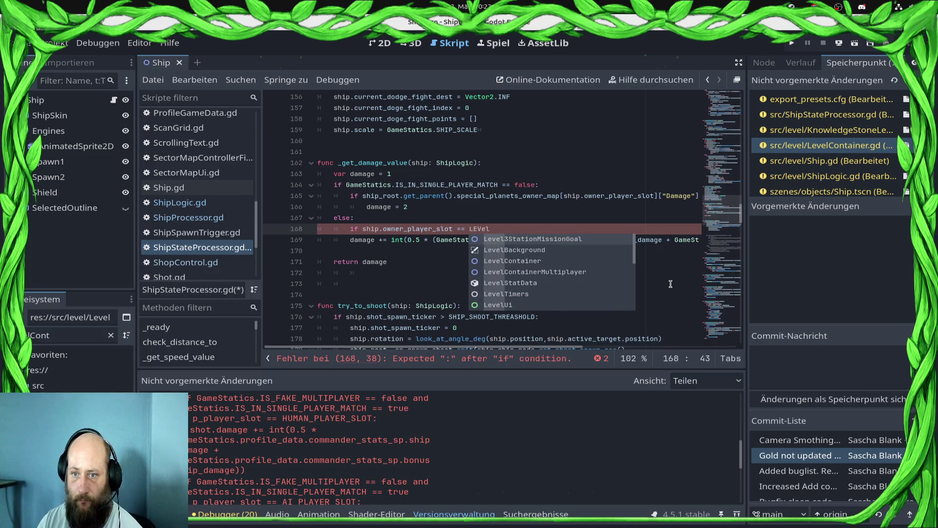
{"action": "key", "text": "BackSpace"}
{"action": "key", "text": "BackSpace"}
{"action": "key", "text": "BackSpace"}
{"action": "type", "text": "0 # #"}
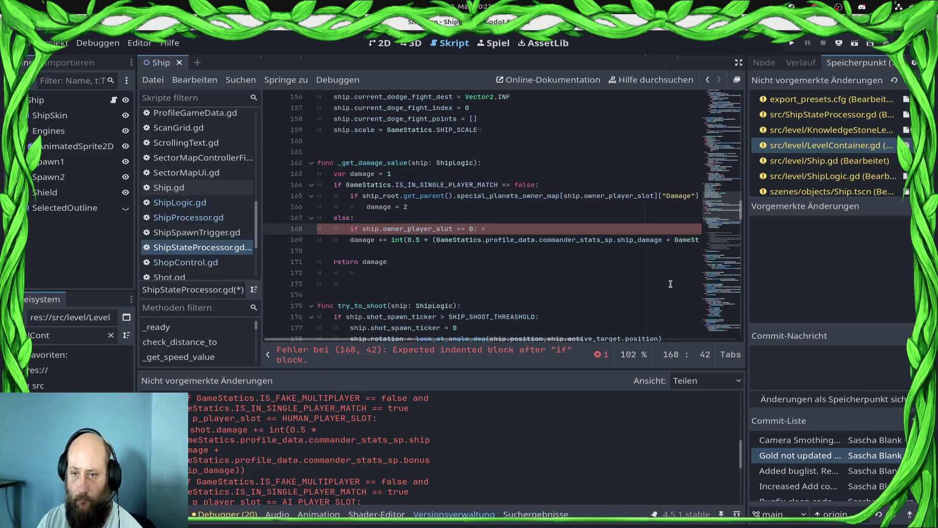
{"action": "type", "text": "Human"}
{"action": "type", "text": " player"}
{"action": "key", "text": "Down"}
{"action": "key", "text": "Home"}
{"action": "key", "text": "Tab"}
Step: Add an 'else: damage = 7' branch, save, and select ship_root on line 165
{"action": "key", "text": "End"}
{"action": "key", "text": "Return"}
{"action": "key", "text": "BackSpace"}
{"action": "type", "text": "else:"}
{"action": "key", "text": "Return"}
{"action": "type", "text": "damage = "}
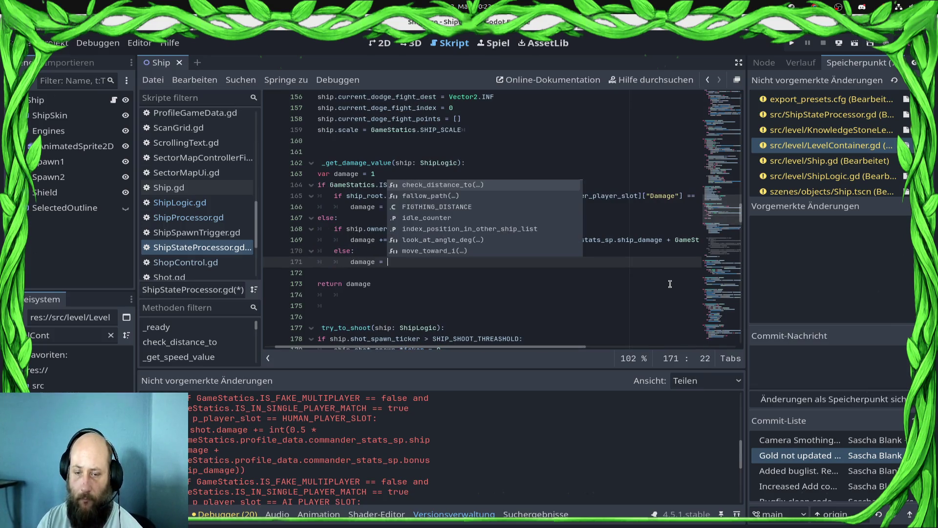
{"action": "type", "text": "7"}
{"action": "key", "text": "ctrl+s"}
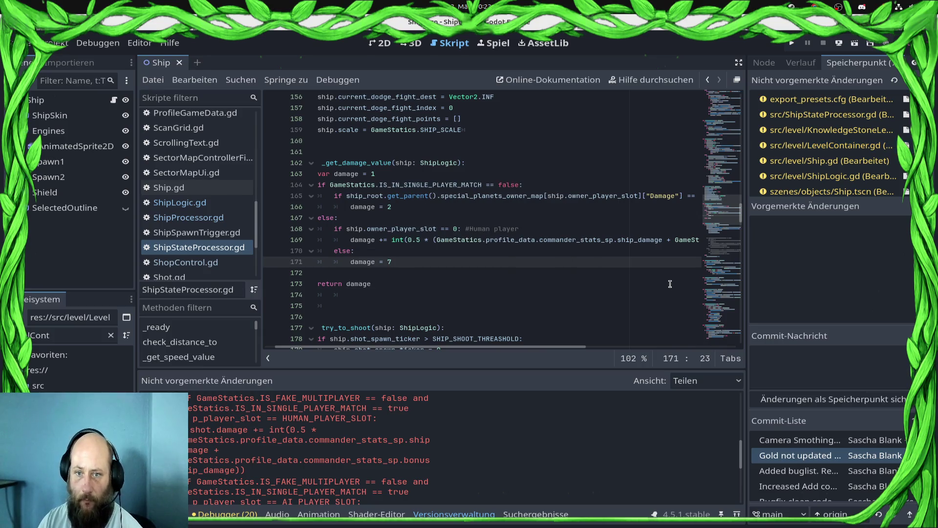
{"action": "key", "text": "Home"}
{"action": "key", "text": "Up"}
{"action": "key", "text": "Up"}
{"action": "key", "text": "Up"}
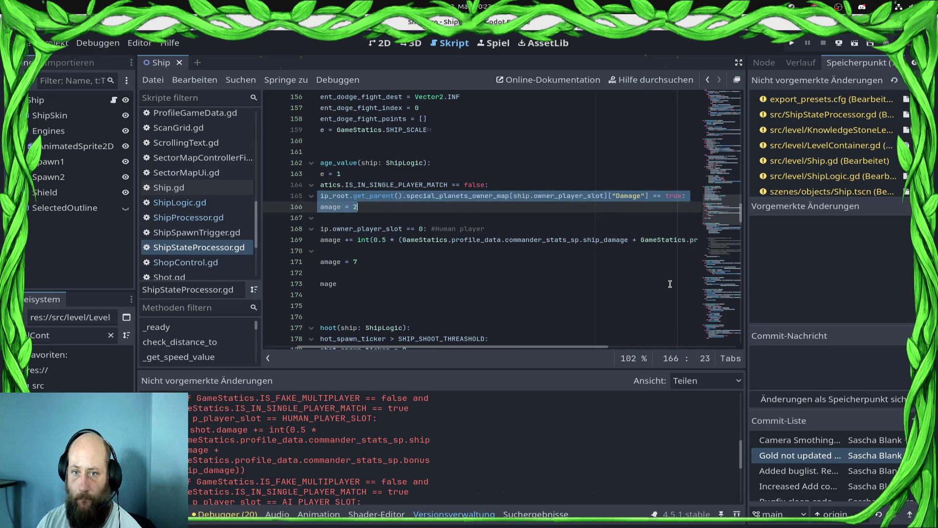
{"action": "key", "text": "Down"}
{"action": "key", "text": "Down"}
{"action": "key", "text": "Down"}
{"action": "key", "text": "Down"}
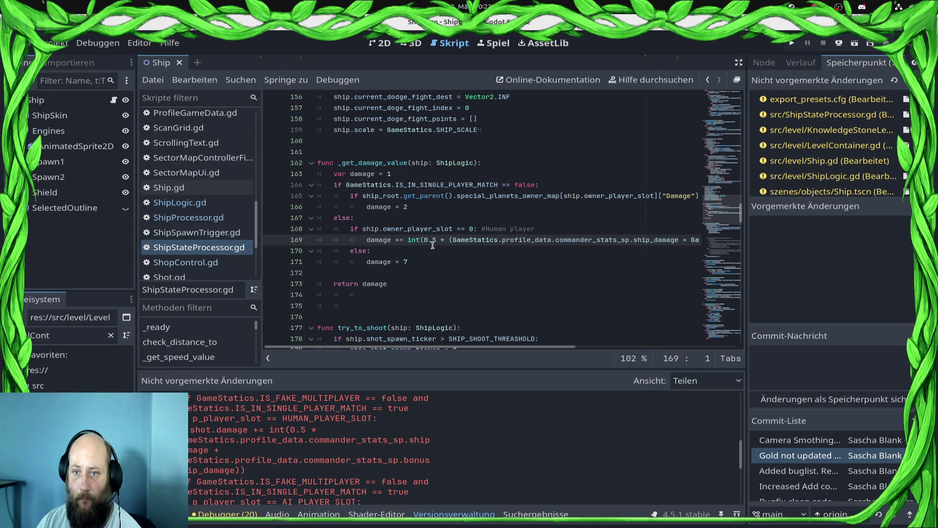
{"action": "left_click", "coordinate": [564, 229]}
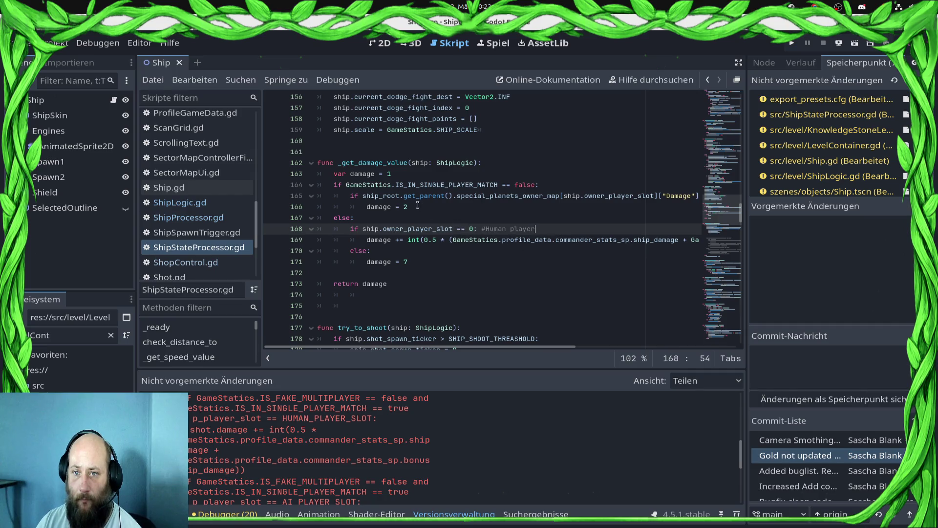
{"action": "double_click", "coordinate": [395, 197]}
Step: Search the script for ship_root and step through its matches
{"action": "key", "text": "ctrl+f"}
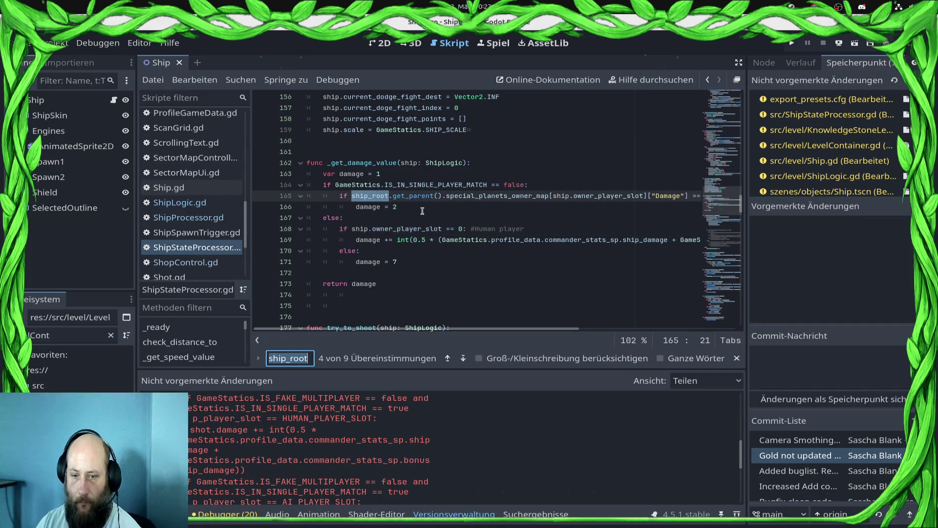
{"action": "left_click", "coordinate": [449, 359]}
{"action": "left_click", "coordinate": [448, 360]}
{"action": "left_click", "coordinate": [448, 359]}
{"action": "left_click", "coordinate": [448, 359]}
{"action": "left_click", "coordinate": [448, 360]}
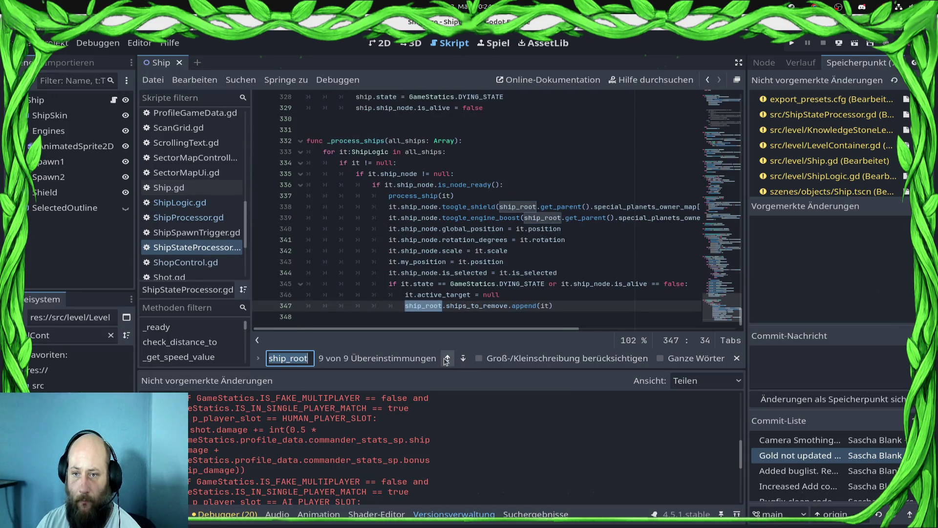
{"action": "left_click", "coordinate": [447, 360]}
{"action": "left_click", "coordinate": [448, 359]}
{"action": "left_click", "coordinate": [447, 360]}
{"action": "left_click", "coordinate": [447, 360]}
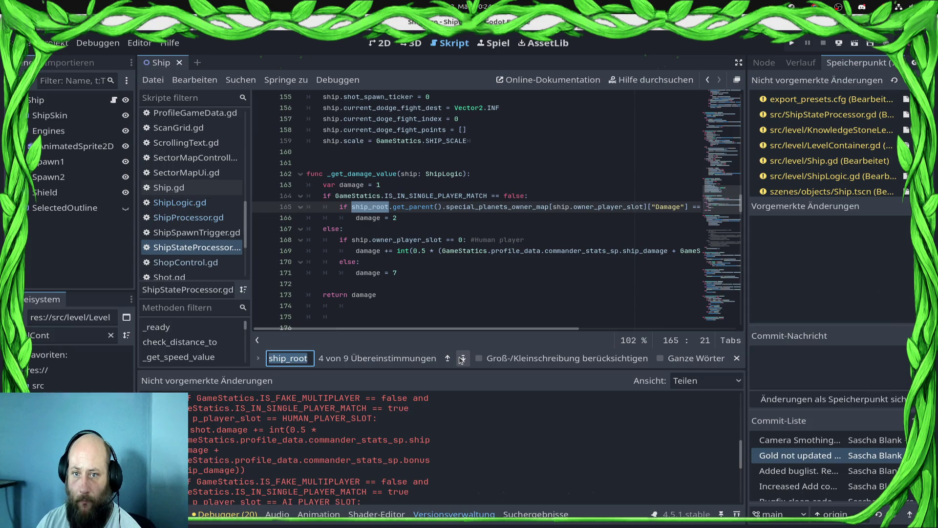
Step: Copy the Damage special-planet condition onto a new line after damage = 7
{"action": "left_click_drag", "start_coordinate": [396, 219], "coordinate": [235, 209]}
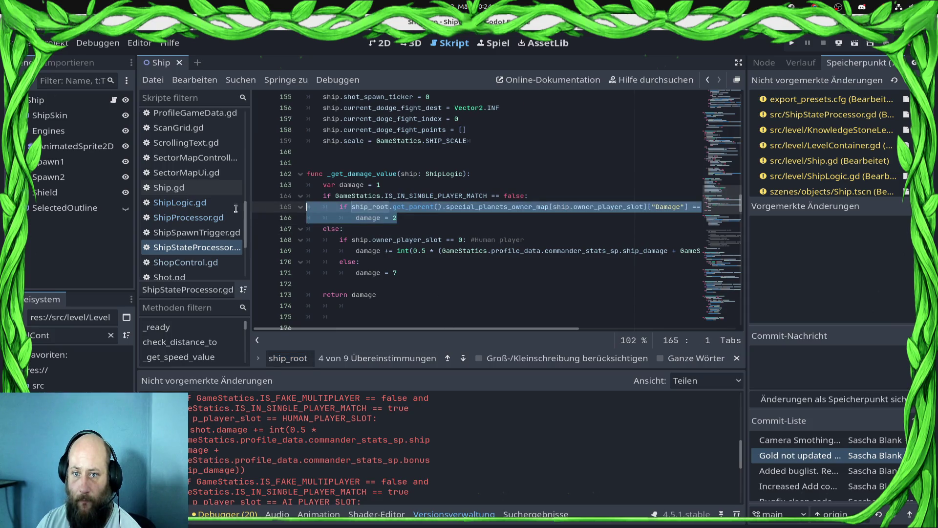
{"action": "key", "text": "Home"}
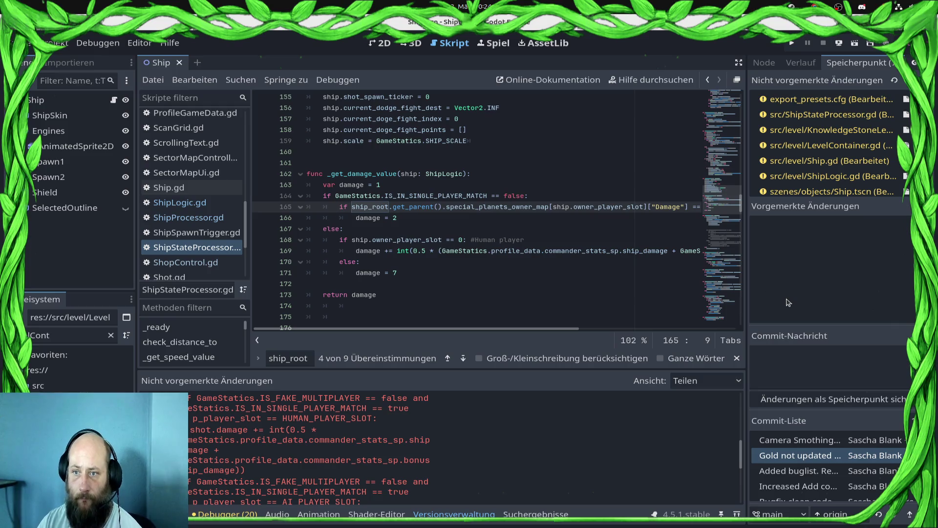
{"action": "key", "text": "shift+End"}
{"action": "key", "text": "Down"}
{"action": "key", "text": "Down"}
{"action": "key", "text": "Down"}
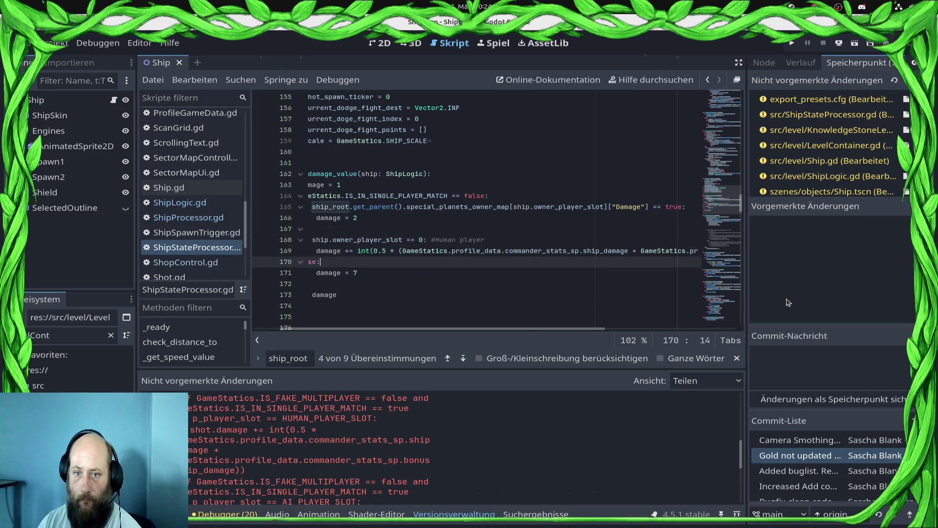
{"action": "key", "text": "Return"}
{"action": "key", "text": "BackSpace"}
{"action": "key", "text": "BackSpace"}
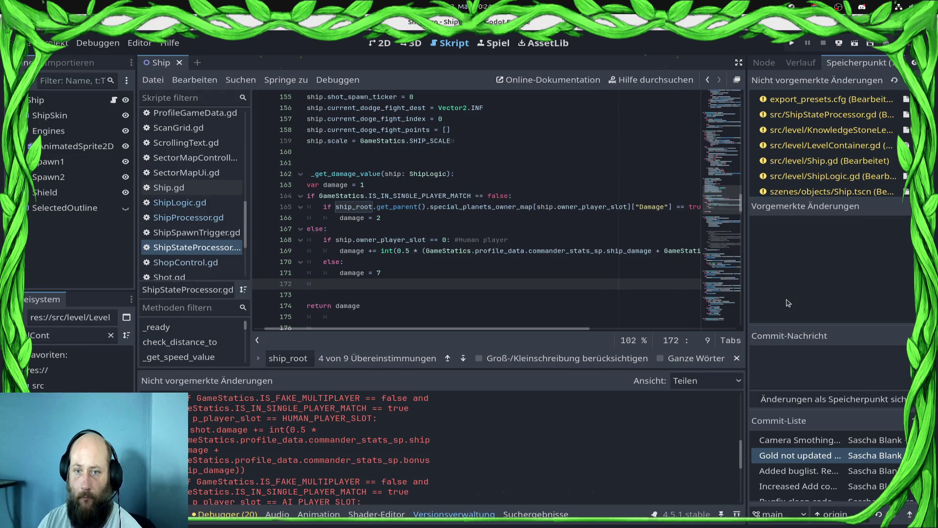
{"action": "type", "text": "if ship_root.get_parent().special_planets_owner_map[ship.owner_player_slot][\"Damage\"] == true:"}
{"action": "key", "text": "Home"}
{"action": "key", "text": "Home"}
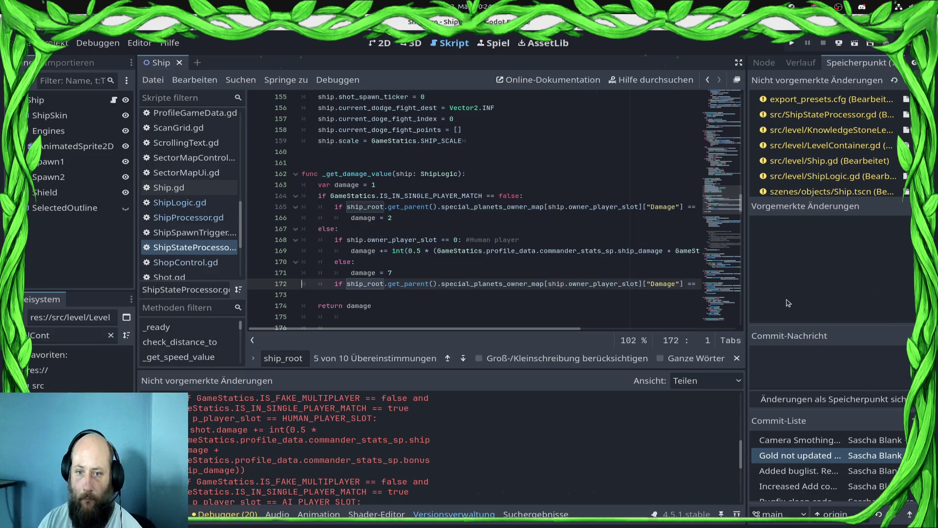
{"action": "key", "text": "End"}
{"action": "key", "text": "Return"}
Step: Give that condition the body 'damage += 5', remove the blank line before return damage, and save
{"action": "key", "text": "Up"}
{"action": "key", "text": "Up"}
{"action": "key", "text": "Up"}
{"action": "key", "text": "Down"}
{"action": "key", "text": "Down"}
{"action": "key", "text": "Down"}
{"action": "type", "text": "fa"}
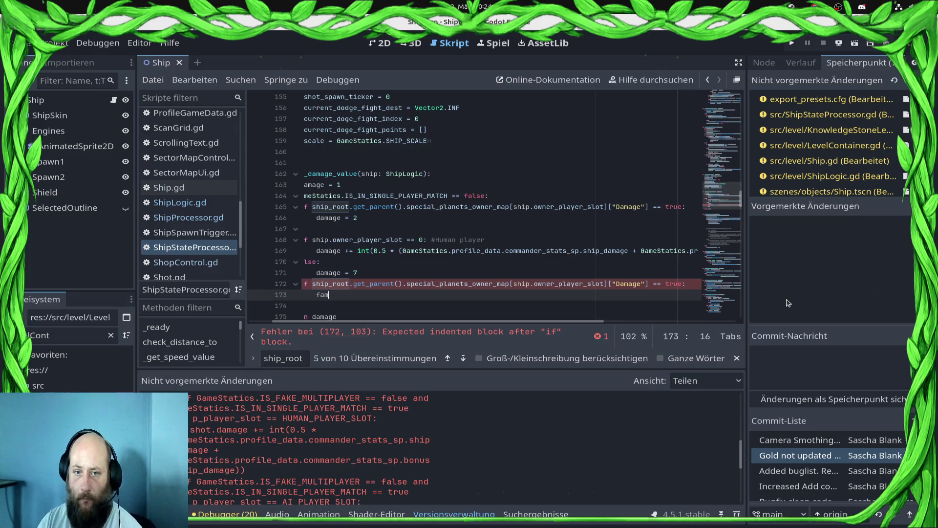
{"action": "key", "text": "BackSpace"}
{"action": "key", "text": "BackSpace"}
{"action": "type", "text": "dam"}
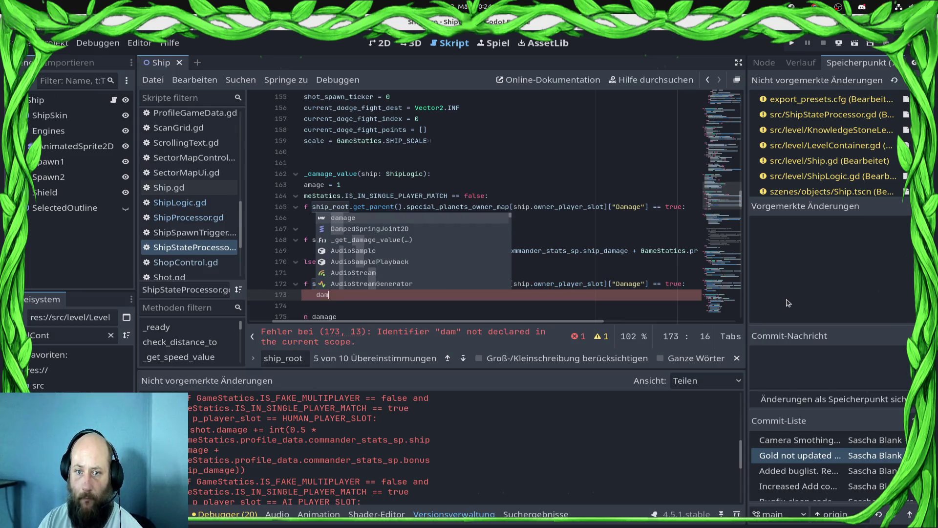
{"action": "type", "text": "age += "}
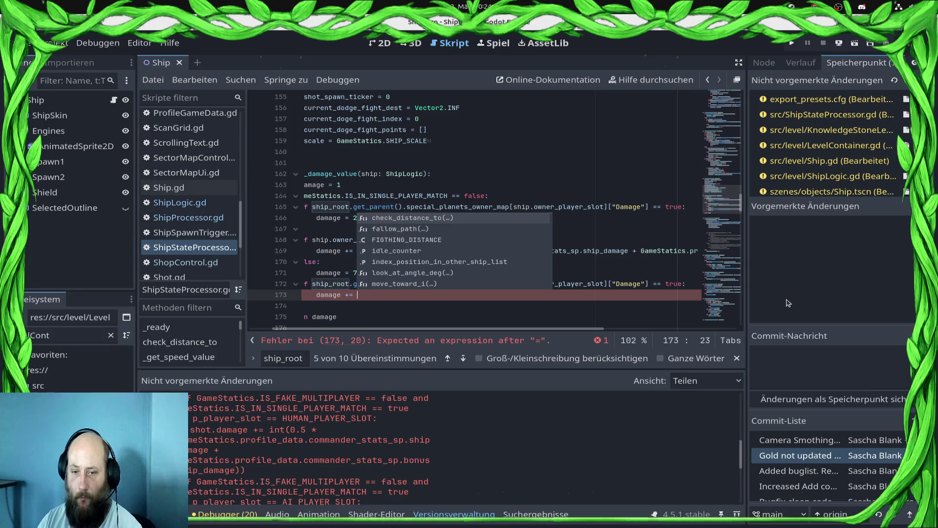
{"action": "type", "text": "5"}
{"action": "key", "text": "ctrl+s"}
{"action": "key", "text": "Home"}
{"action": "key", "text": "Home"}
{"action": "key", "text": "End"}
{"action": "key", "text": "Delete"}
{"action": "key", "text": "ctrl+s"}
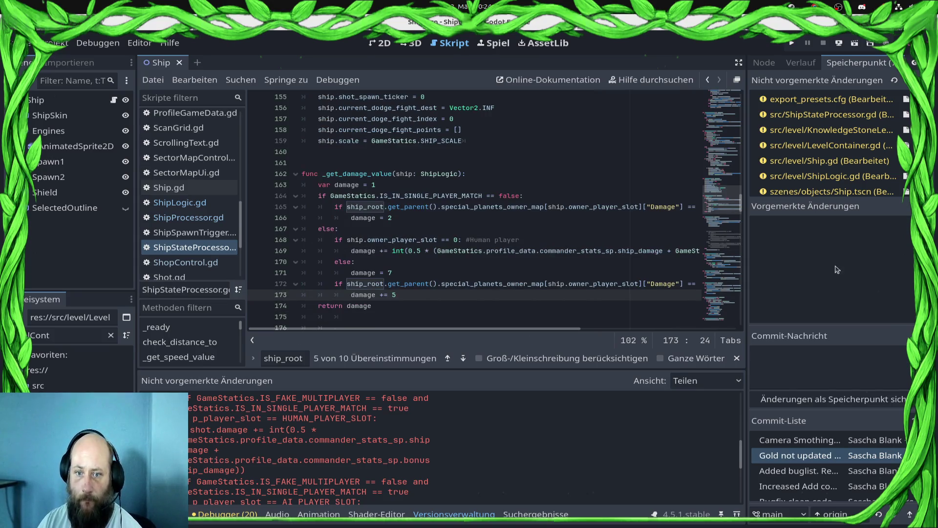
{"action": "key", "text": "alt+Tab"}
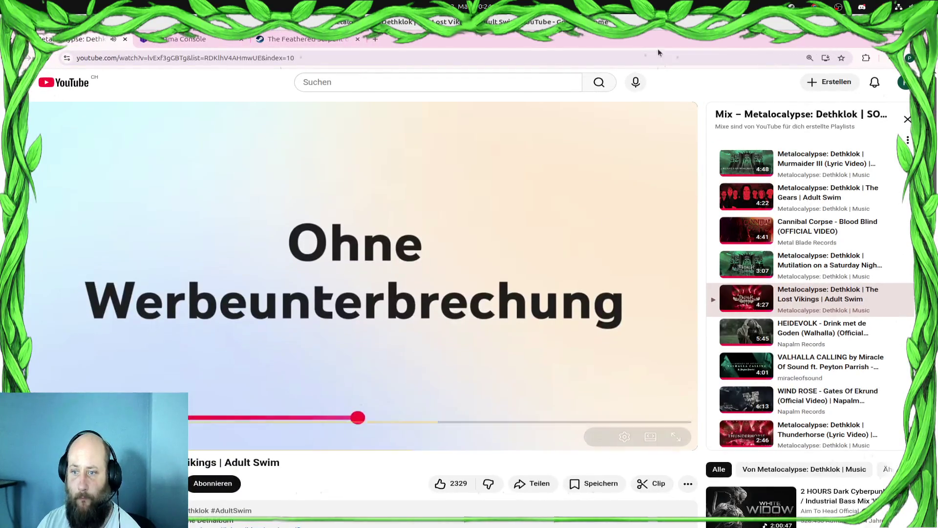
{"action": "key", "text": "alt+Tab"}
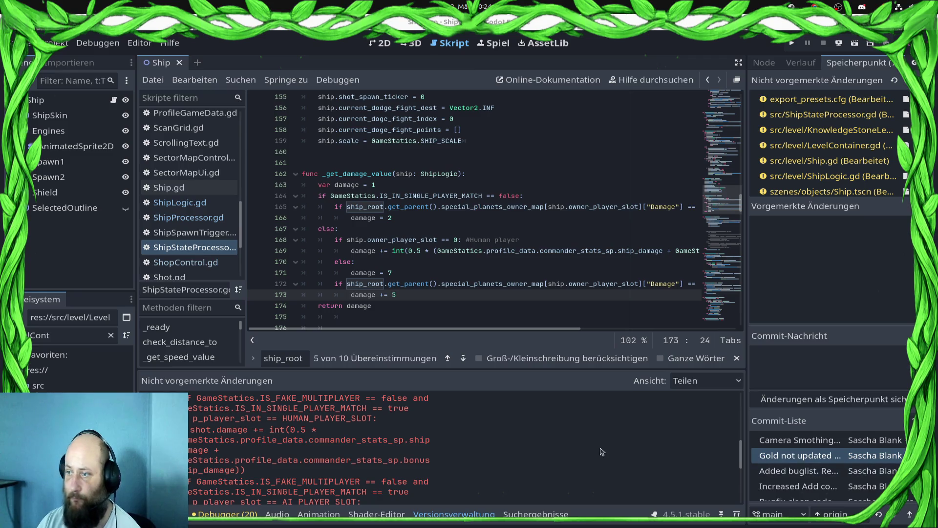
Step: Write 'var damage = _get_damage_value(ship)' on line 186 in try_to_shoot and save
{"action": "key", "text": "Up"}
{"action": "key", "text": "Up"}
{"action": "key", "text": "Up"}
{"action": "left_click", "coordinate": [361, 229]}
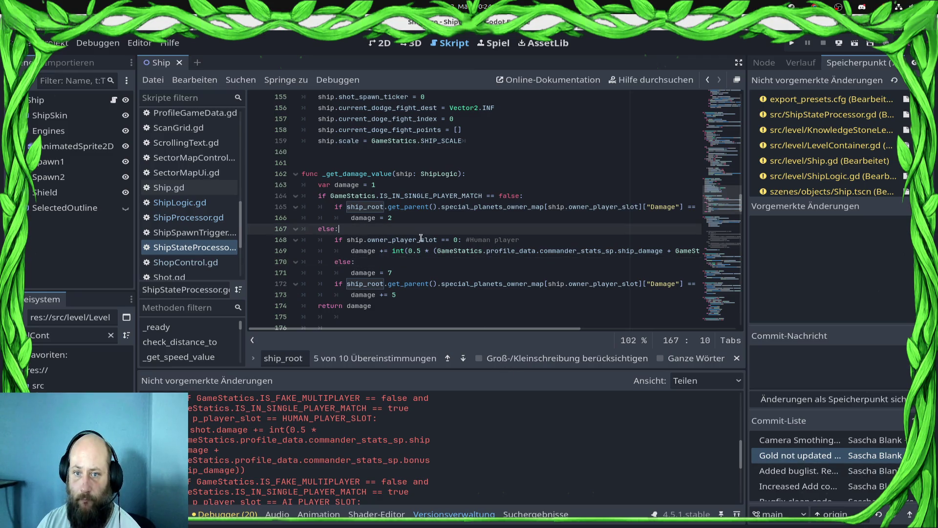
{"action": "left_click", "coordinate": [430, 219]}
{"action": "scroll", "coordinate": [432, 226], "scroll_direction": "down", "scroll_amount": 5}
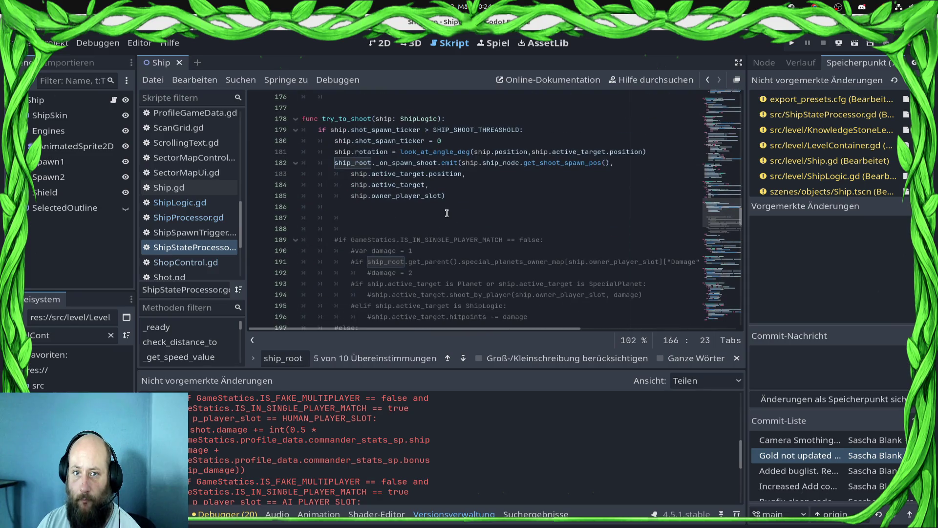
{"action": "scroll", "coordinate": [442, 215], "scroll_direction": "down", "scroll_amount": 4}
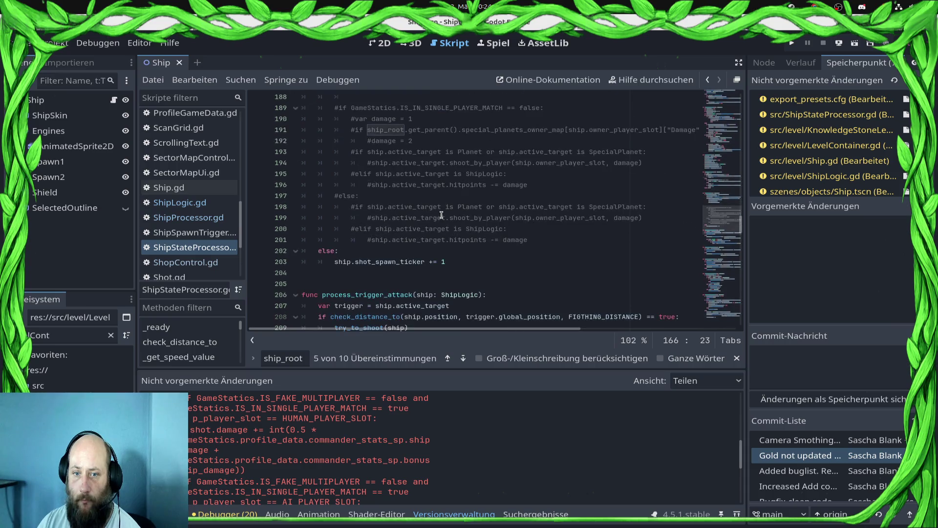
{"action": "scroll", "coordinate": [442, 215], "scroll_direction": "up", "scroll_amount": 3}
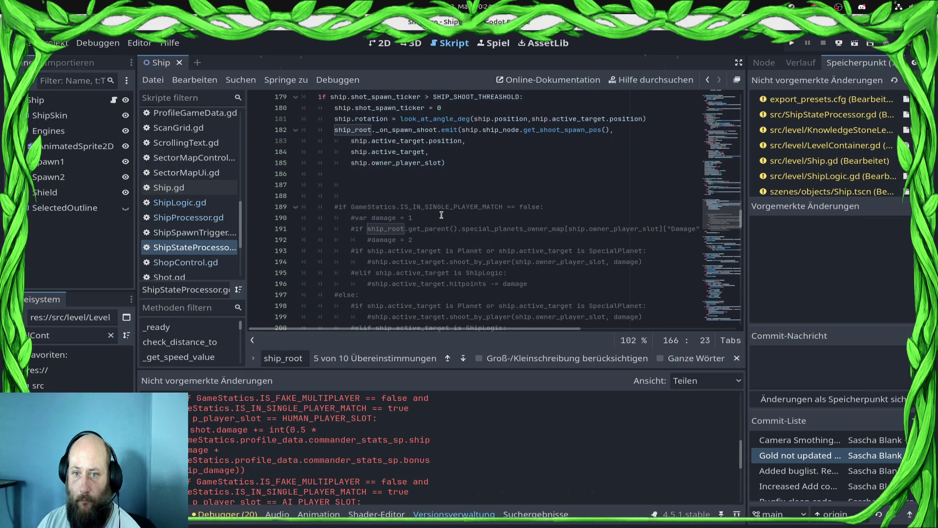
{"action": "left_click", "coordinate": [404, 178]}
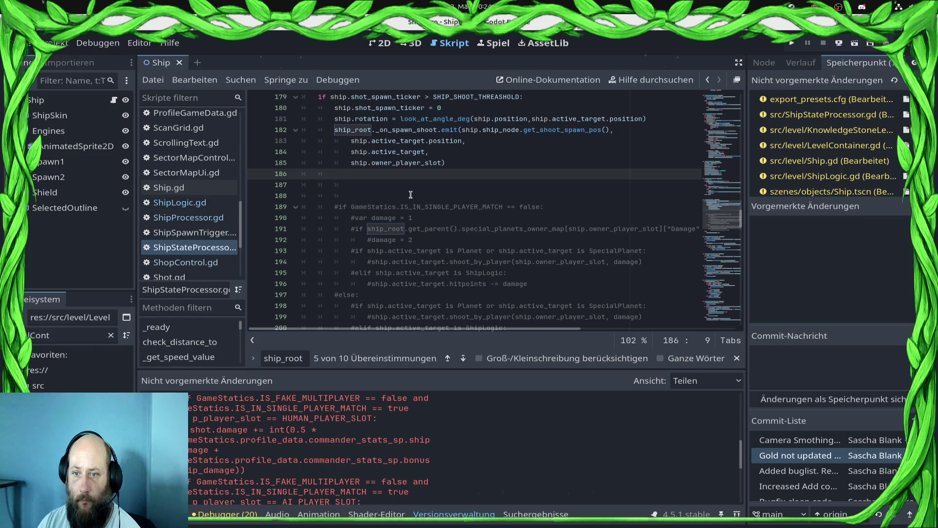
{"action": "type", "text": "var dama"}
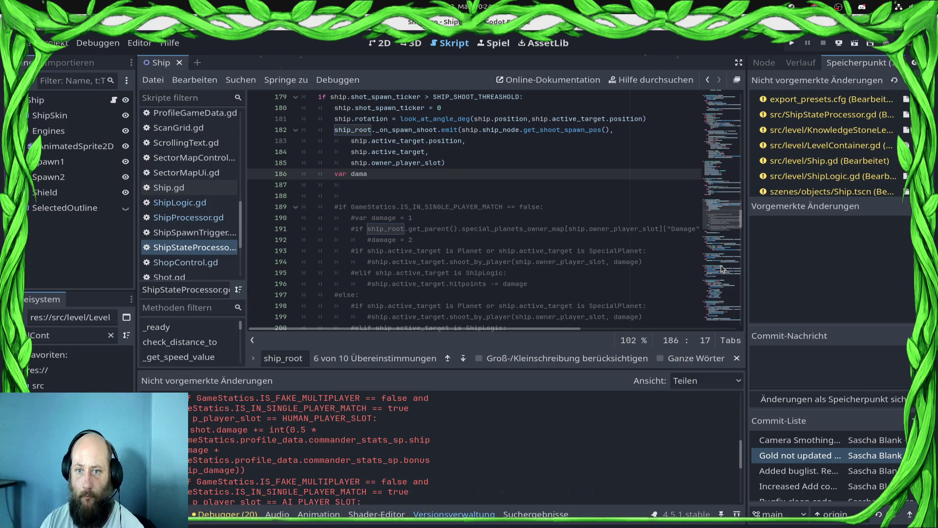
{"action": "type", "text": "= _get"}
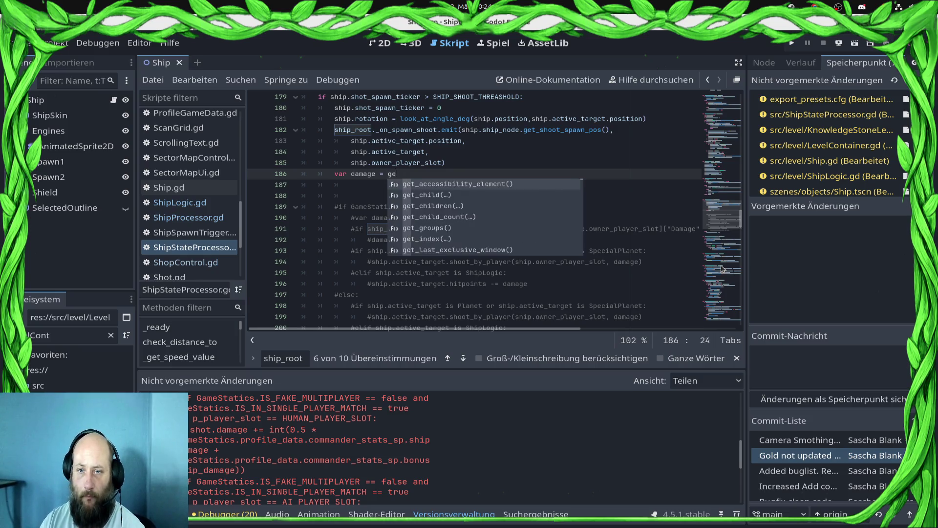
{"action": "type", "text": "_da"}
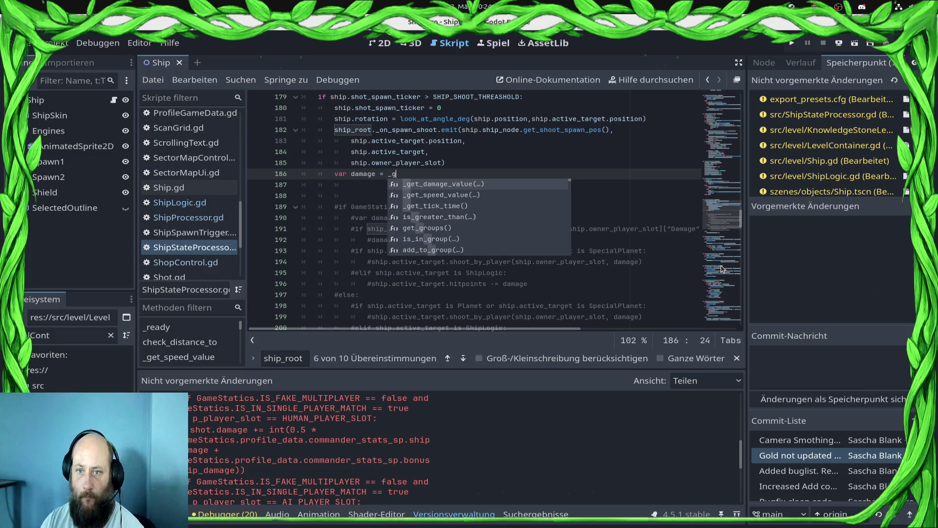
{"action": "key", "text": "Return"}
{"action": "type", "text": "ship)"}
{"action": "key", "text": "ctrl+s"}
Step: Add a new line below the damage line, review the commented target-hit lines, and outdent line 187
{"action": "key", "text": "Escape"}
{"action": "key", "text": "Return"}
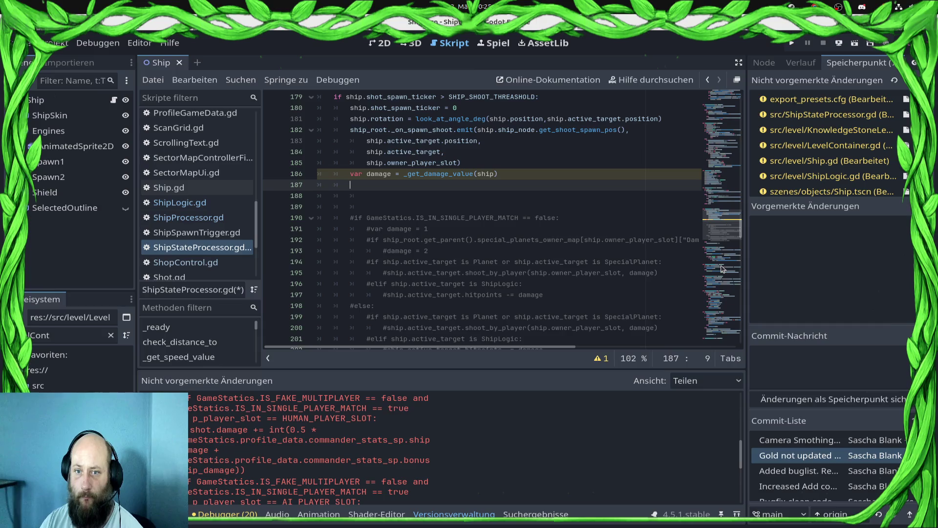
{"action": "key", "text": "Down"}
{"action": "key", "text": "Down"}
{"action": "key", "text": "Down"}
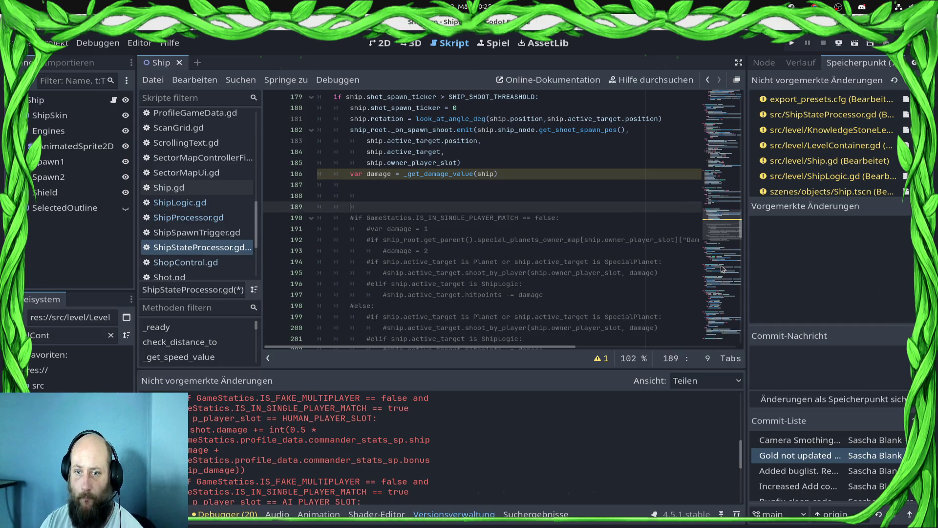
{"action": "key", "text": "shift+Down"}
{"action": "key", "text": "shift+Down"}
{"action": "key", "text": "shift+Down"}
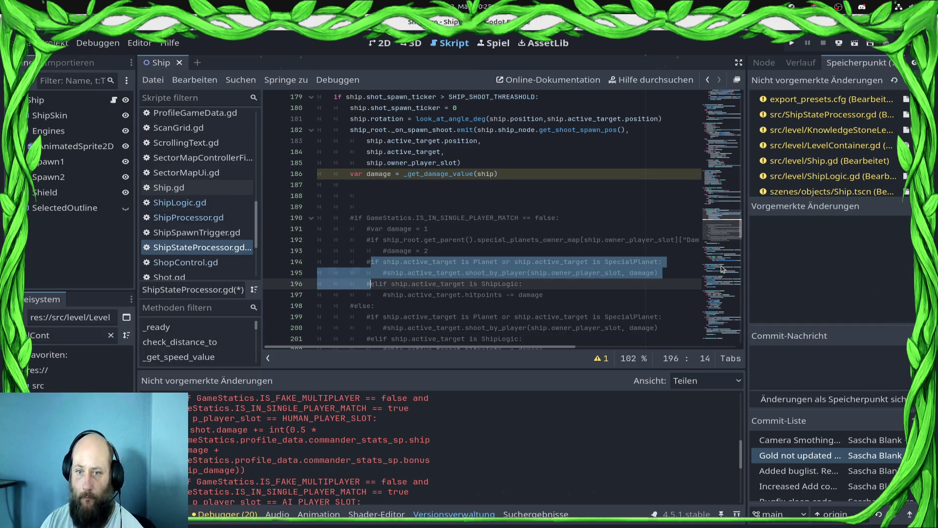
{"action": "key", "text": "shift+End"}
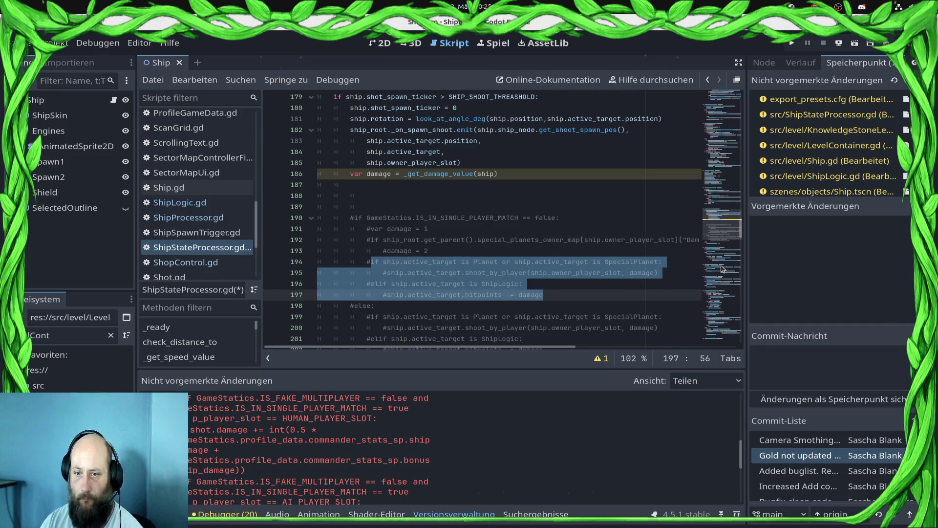
{"action": "key", "text": "Down"}
{"action": "key", "text": "Down"}
{"action": "key", "text": "Down"}
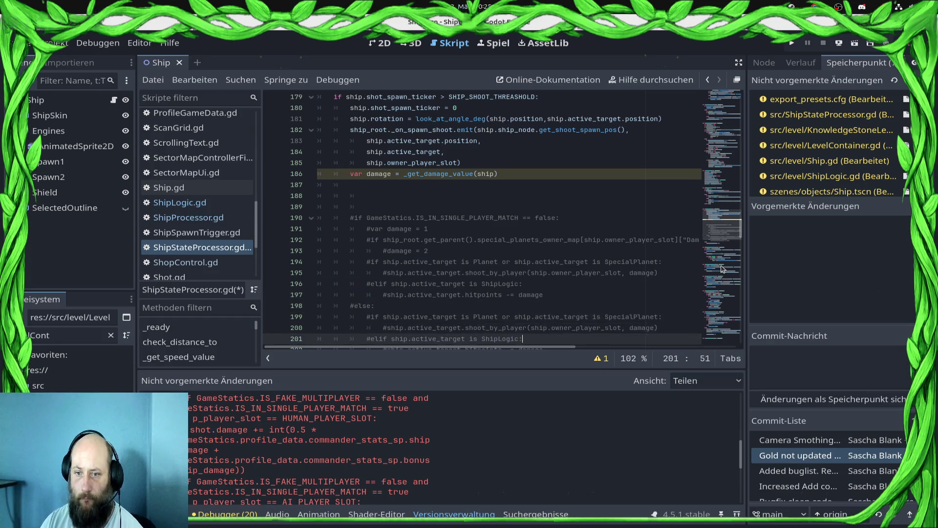
{"action": "key", "text": "Up"}
{"action": "key", "text": "Up"}
{"action": "key", "text": "Up"}
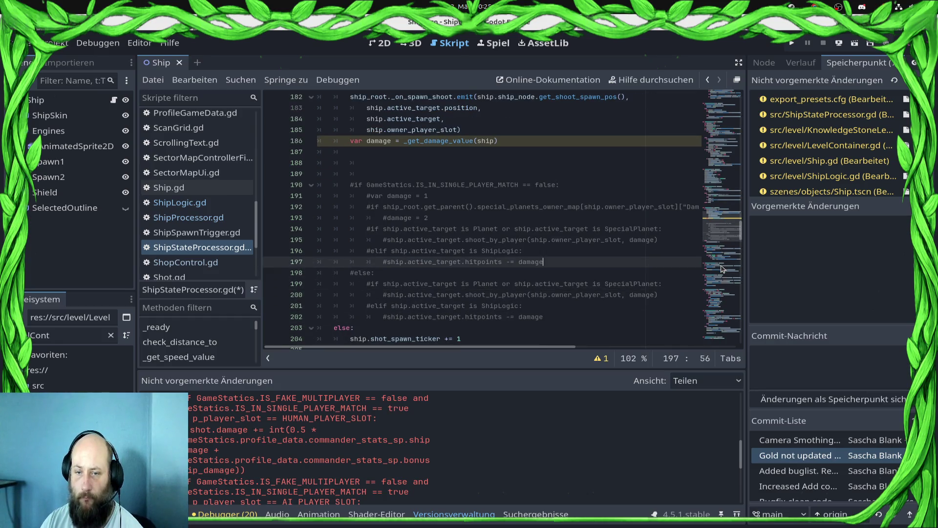
{"action": "key", "text": "Up"}
{"action": "key", "text": "Up"}
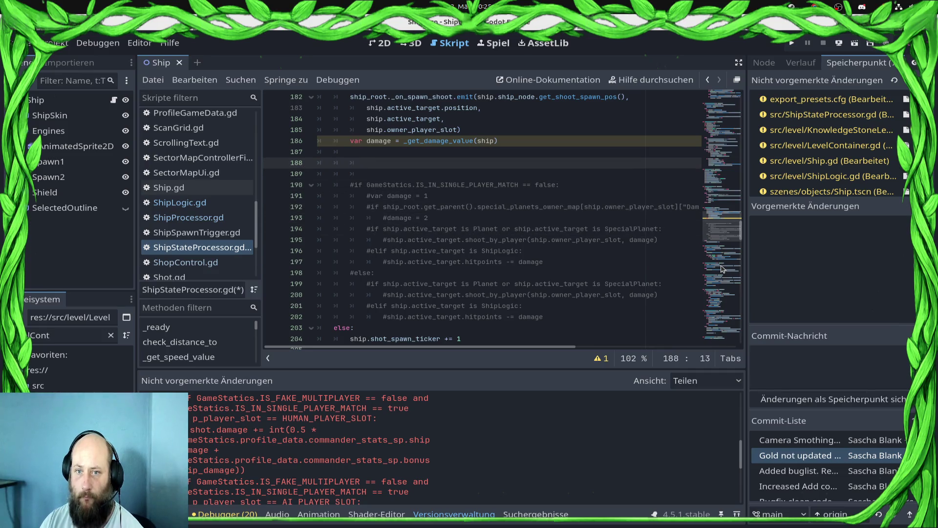
{"action": "key", "text": "Up"}
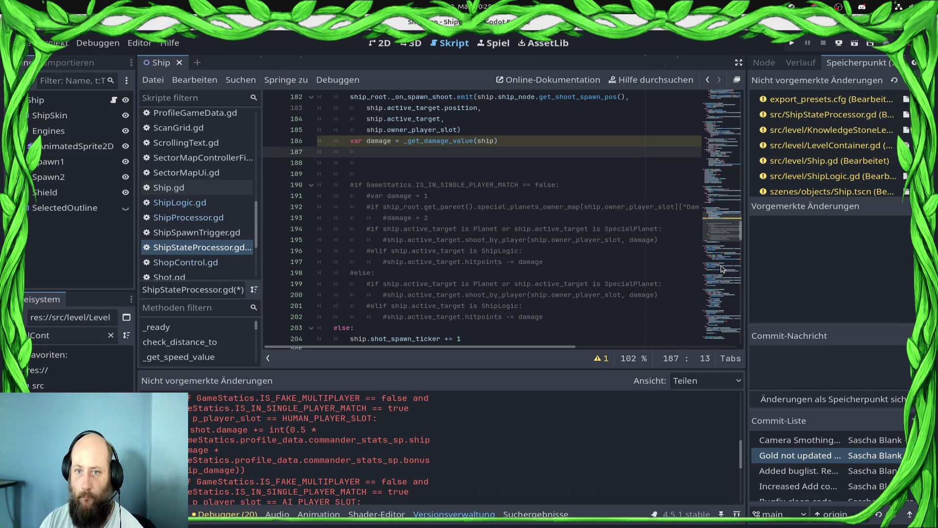
{"action": "key", "text": "BackSpace"}
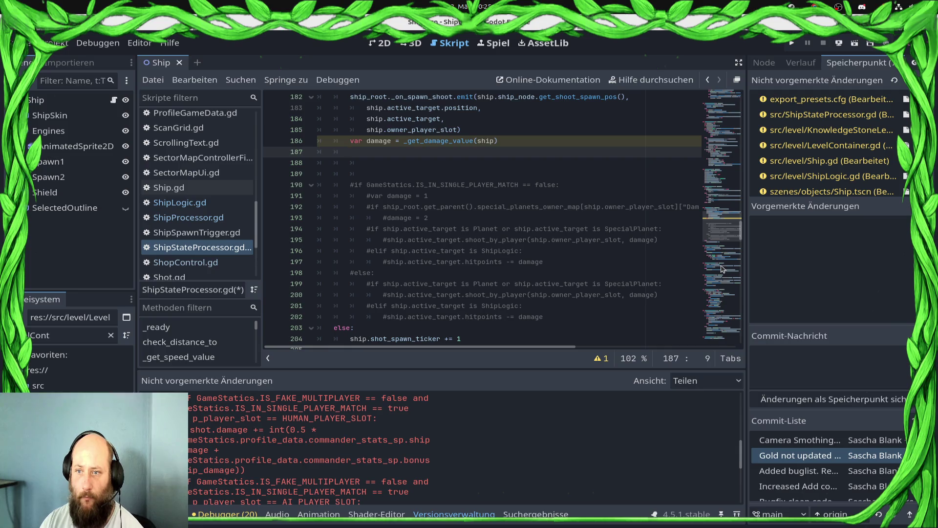
Step: Move the commented planet-hit shoot_by_player check up below the damage line and save
{"action": "key", "text": "Down"}
{"action": "key", "text": "Down"}
{"action": "key", "text": "Down"}
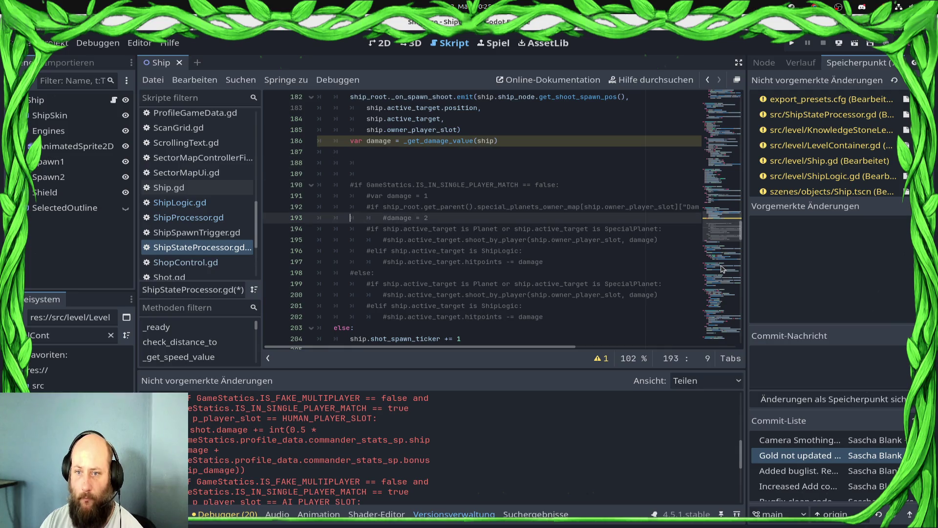
{"action": "key", "text": "shift+Down"}
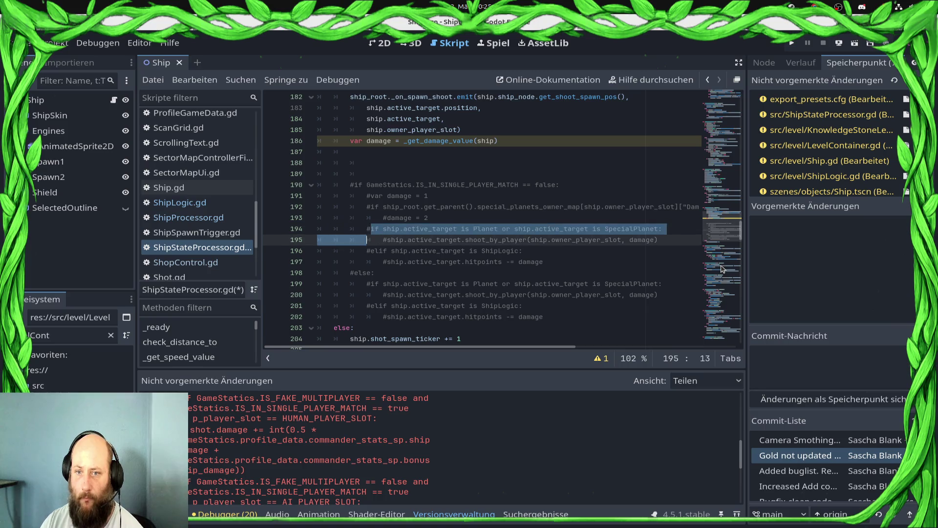
{"action": "key", "text": "shift+Up"}
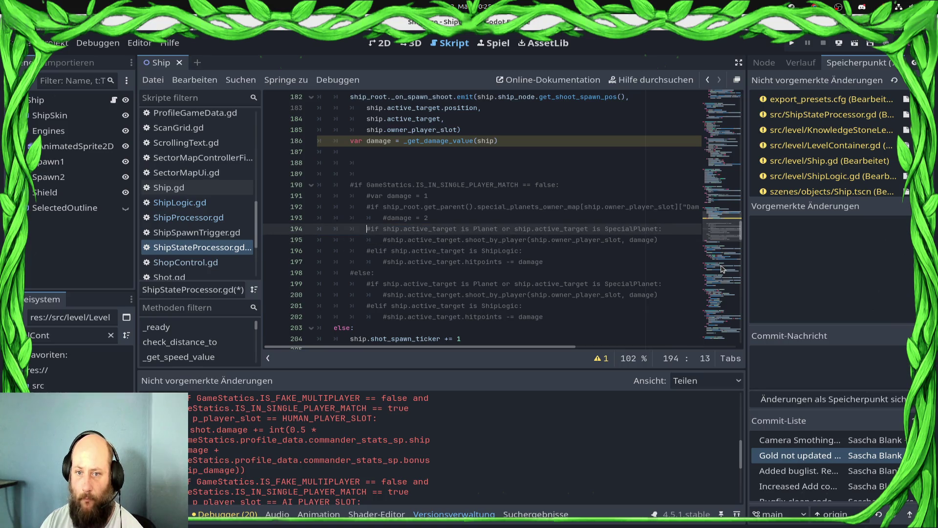
{"action": "key", "text": "shift+Down"}
{"action": "key", "text": "shift+End"}
{"action": "key", "text": "BackSpace"}
{"action": "key", "text": "Up"}
{"action": "key", "text": "Up"}
{"action": "key", "text": "Up"}
{"action": "type", "text": "if ship.active_target is Planet or ship.active_target is SpecialPlanet: \t\t\t\tship.active_target.shoot_by_player(ship.owner_player_slot, damage)"}
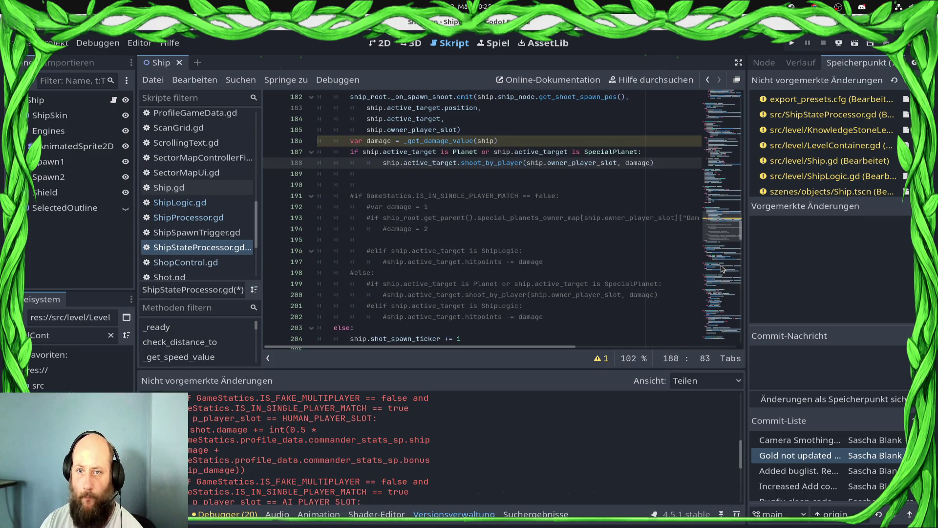
{"action": "key", "text": "shift+Tab"}
{"action": "key", "text": "Return"}
{"action": "key", "text": "ctrl+s"}
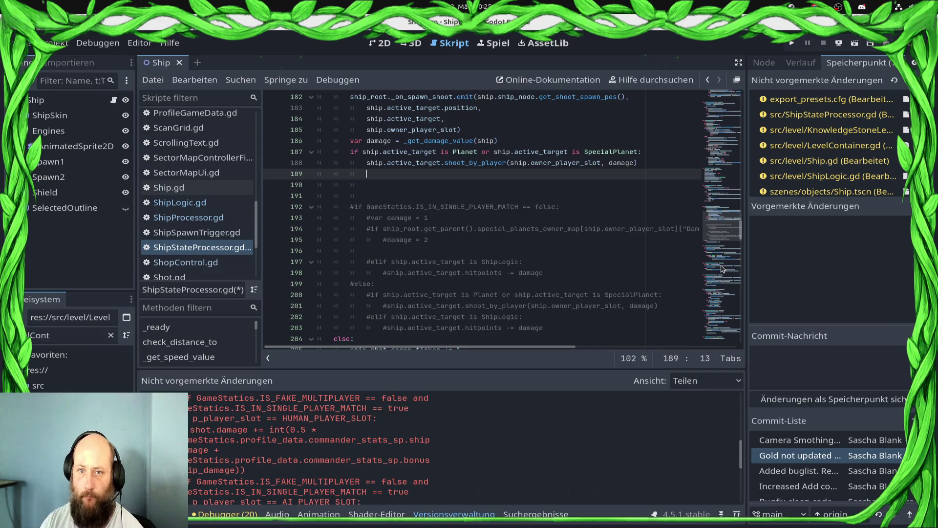
Step: Add 'elif ship.active_target is TriggerBase:' with 'ship.active_target.hitpoints -= damage' and save
{"action": "key", "text": "BackSpace"}
{"action": "type", "text": "el"}
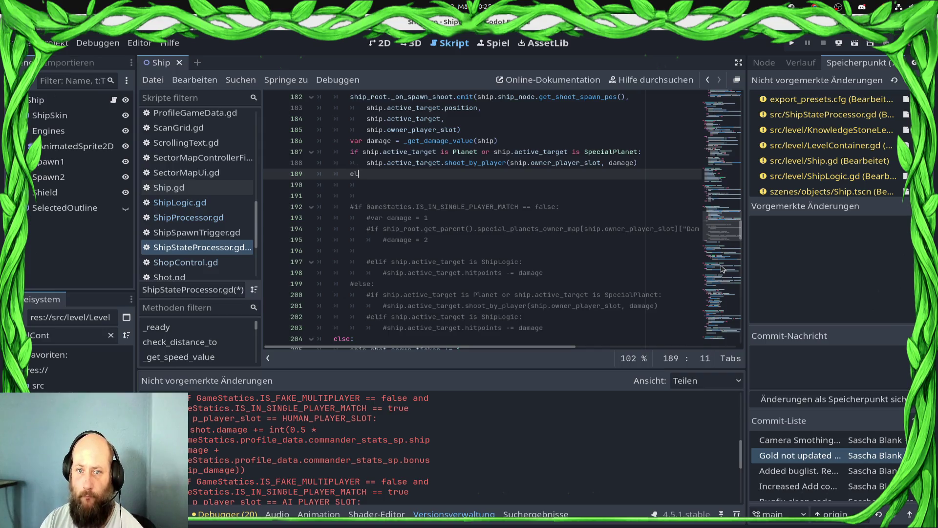
{"action": "type", "text": "if sho"}
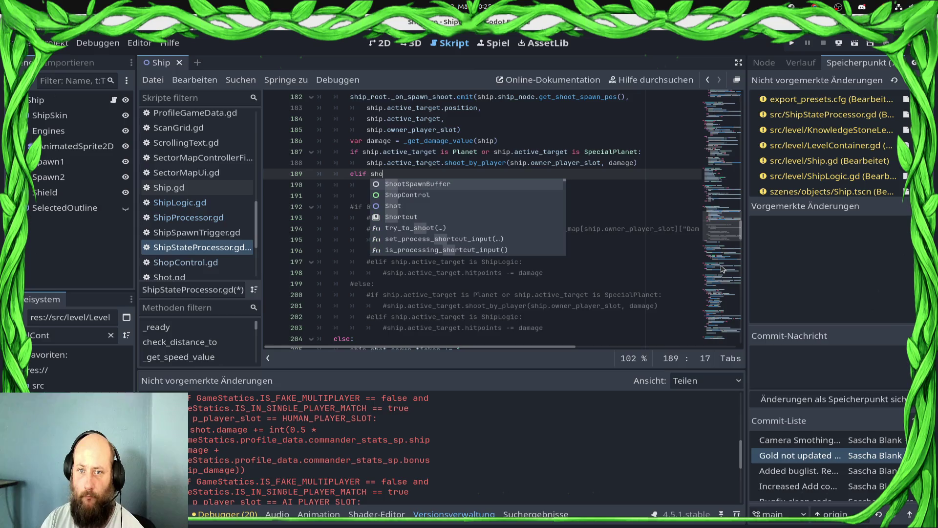
{"action": "key", "text": "BackSpace"}
{"action": "type", "text": "ip.ac"}
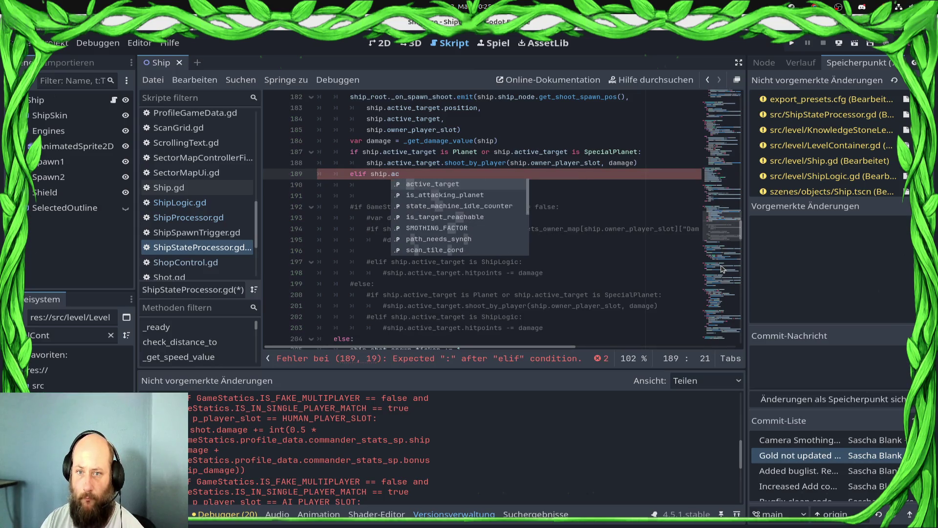
{"action": "key", "text": "Return"}
{"action": "type", "text": "Trigg"}
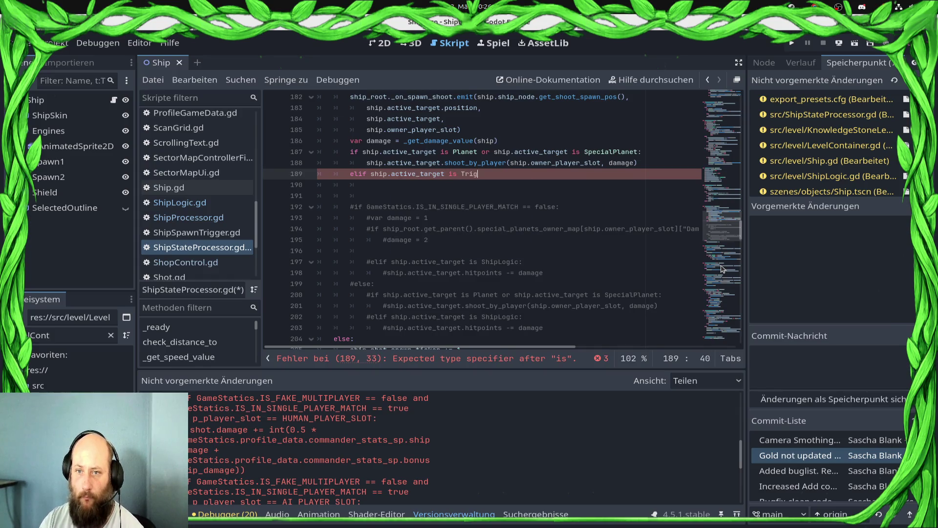
{"action": "key", "text": "Down"}
{"action": "key", "text": "Down"}
{"action": "key", "text": "Return"}
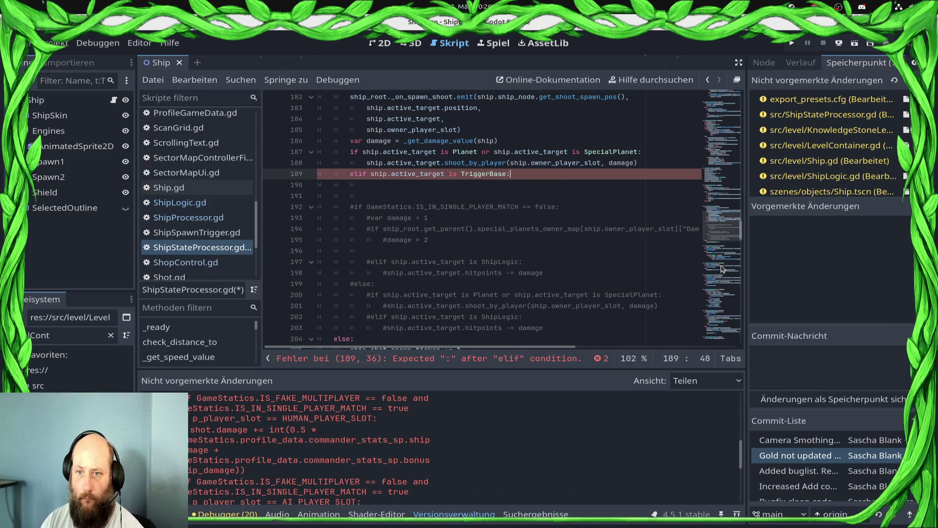
{"action": "key", "text": "Return"}
{"action": "type", "text": "ship"}
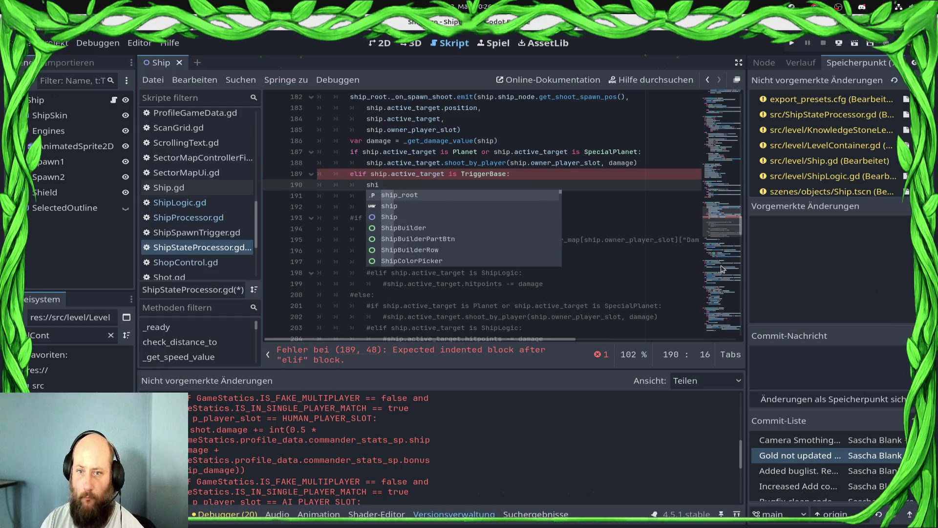
{"action": "key", "text": "Down"}
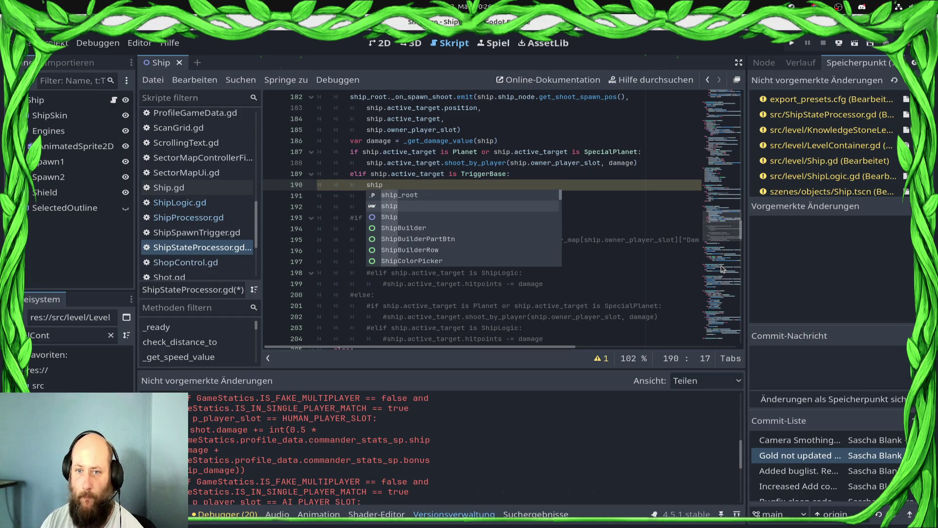
{"action": "type", "text": ".act"}
{"action": "key", "text": "Return"}
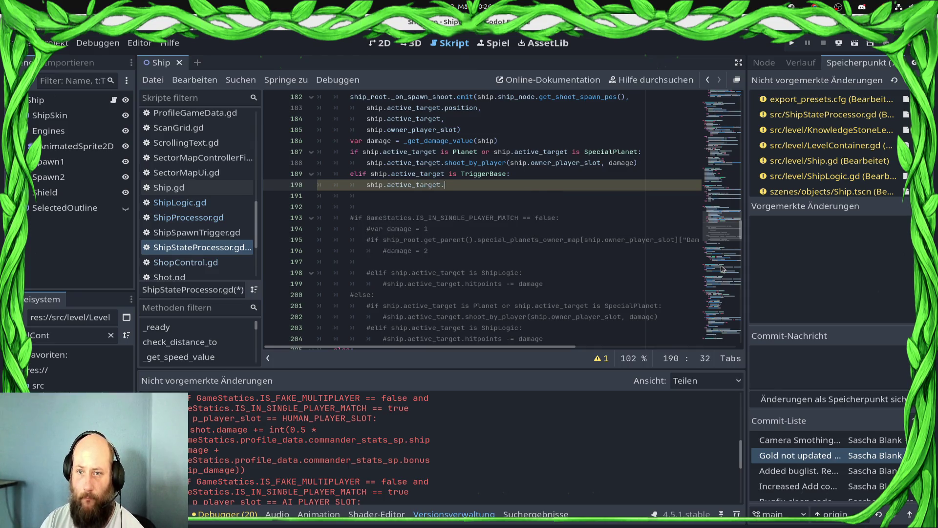
{"action": "type", "text": "hitpoints -"}
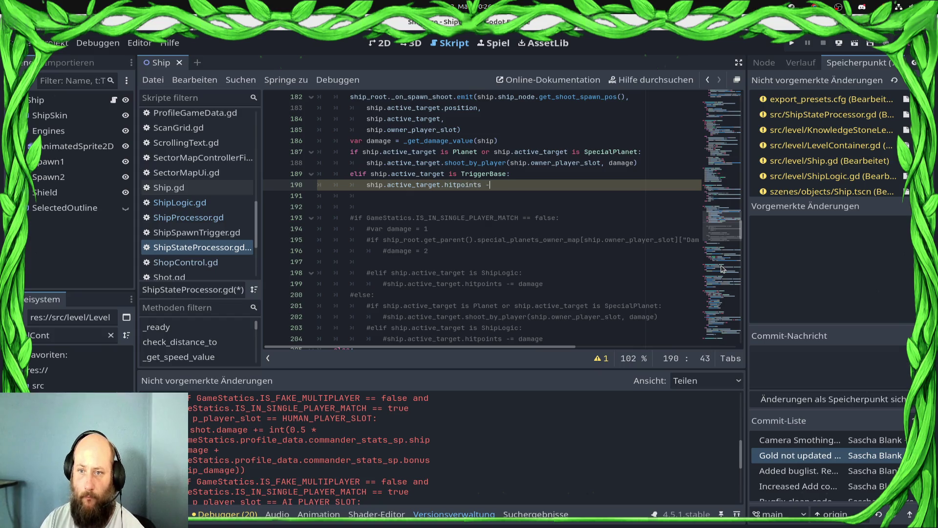
{"action": "type", "text": "= dam"}
{"action": "key", "text": "Return"}
{"action": "key", "text": "Return"}
{"action": "key", "text": "ctrl+s"}
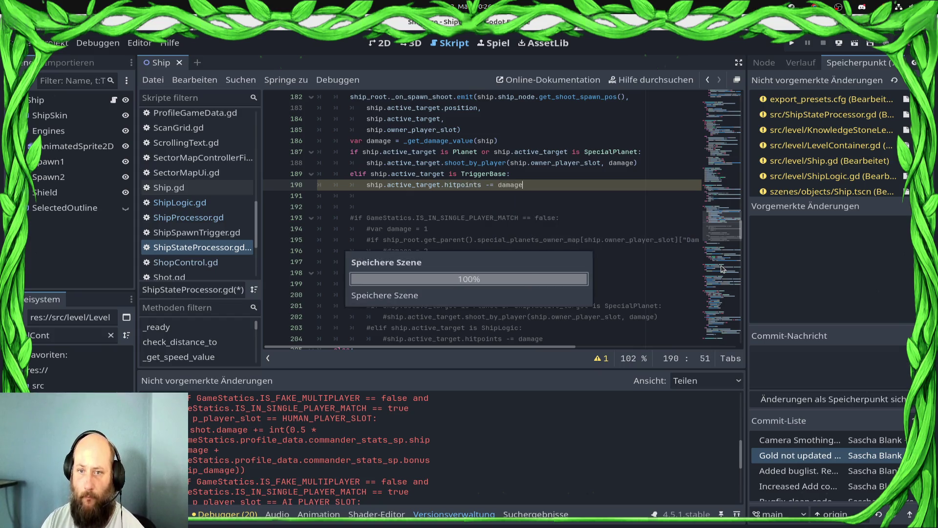
Step: Add an 'elif ship.active_target is ShipLogic:' branch
{"action": "key", "text": "BackSpace"}
{"action": "type", "text": "elif "}
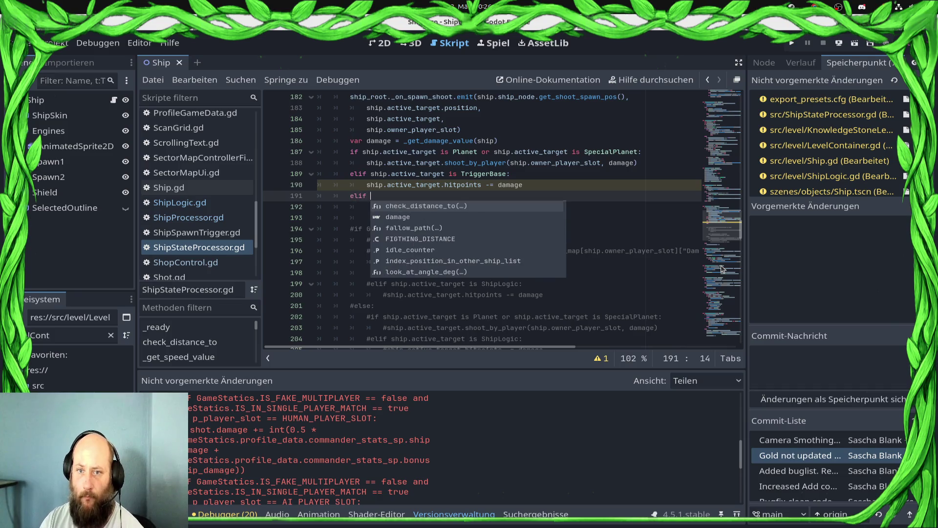
{"action": "type", "text": "ship.ac"}
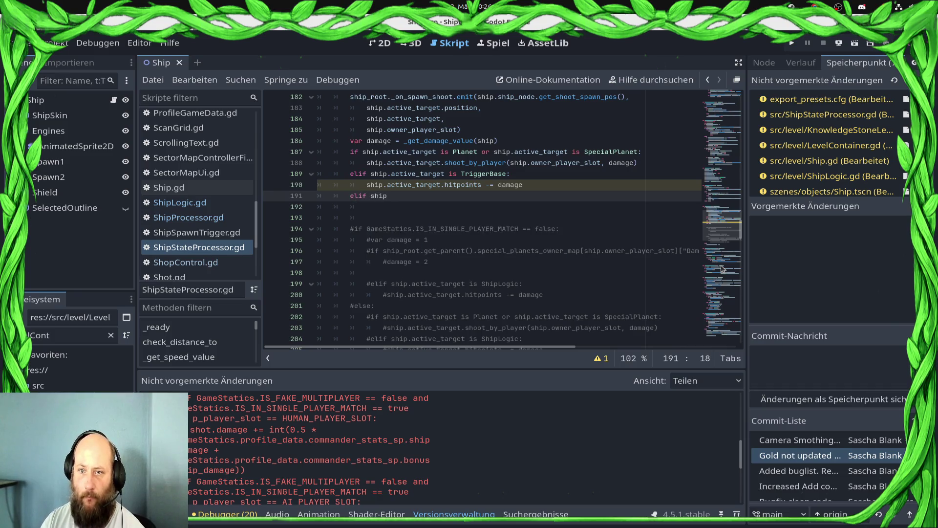
{"action": "key", "text": "Return"}
{"action": "type", "text": "="}
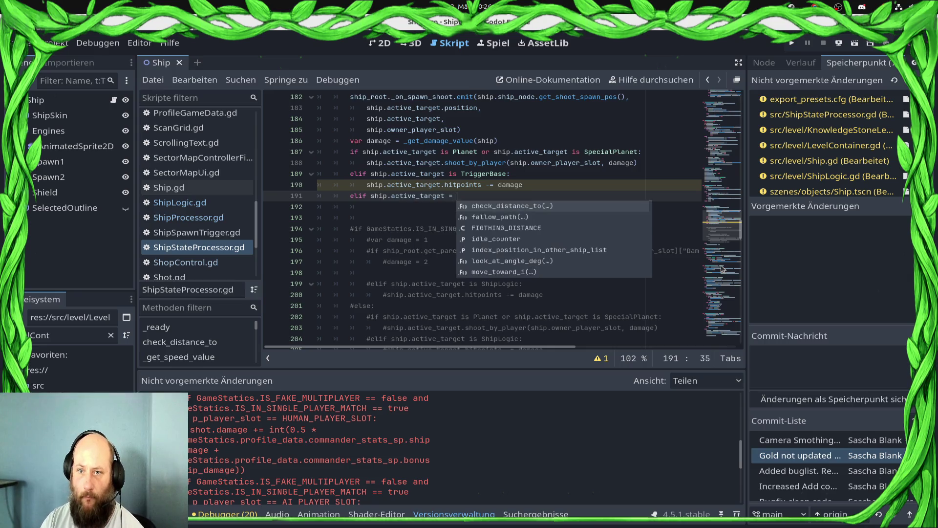
{"action": "key", "text": "BackSpace"}
{"action": "type", "text": "is Shi"}
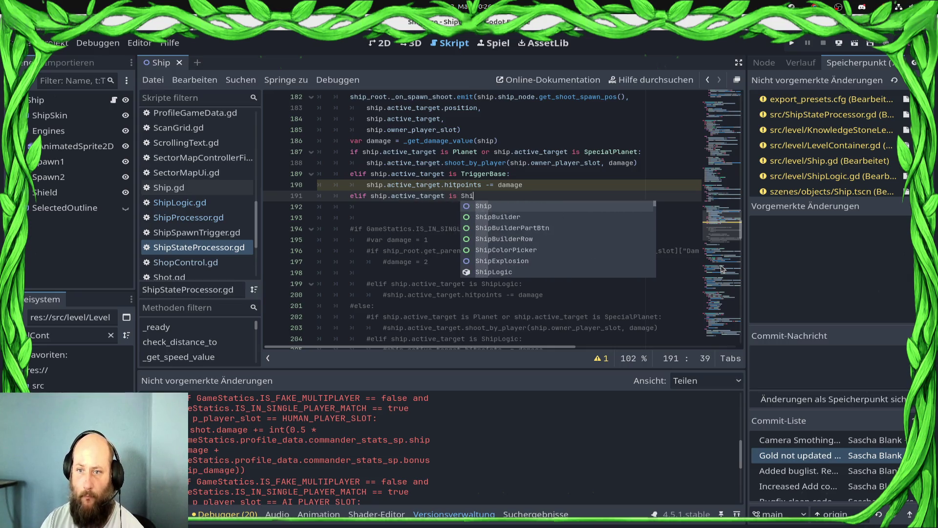
{"action": "type", "text": "pL"}
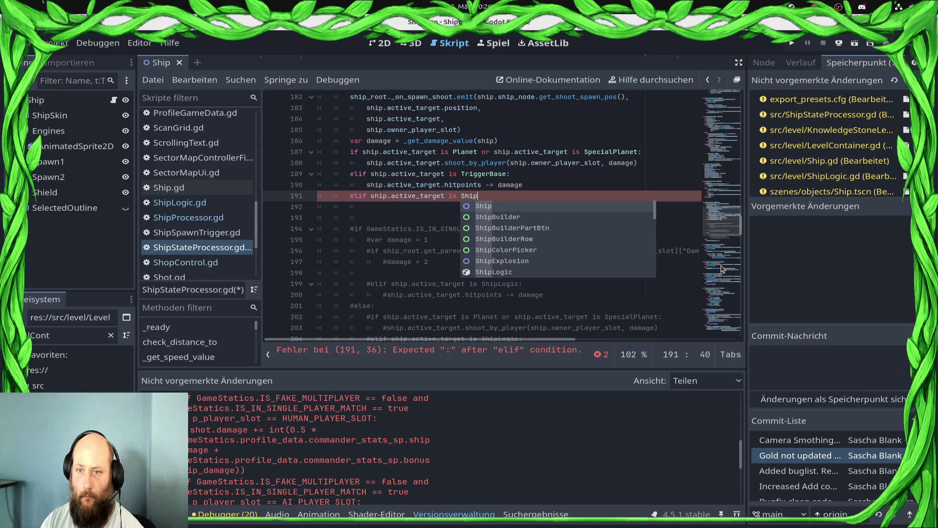
{"action": "key", "text": "Return"}
{"action": "type", "text": ":"}
{"action": "key", "text": "Return"}
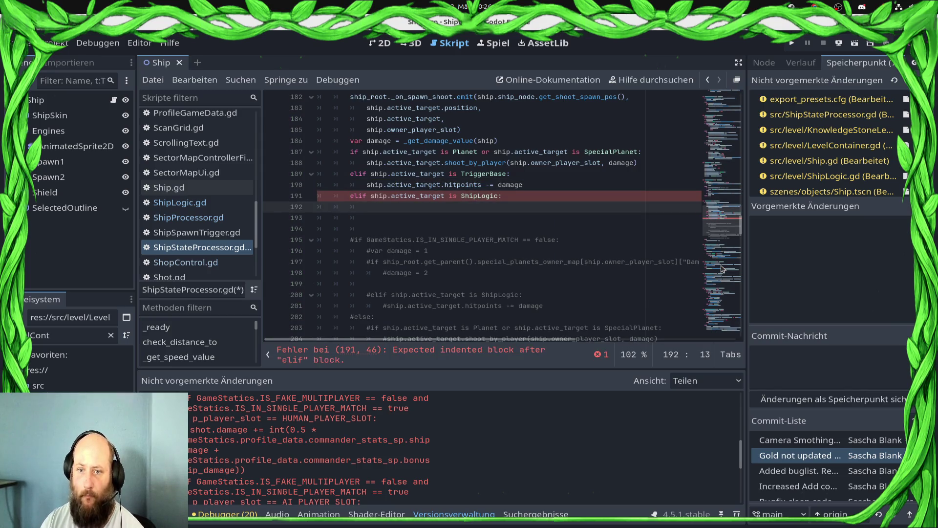
Step: Move the commented damage statement into the ShipLogic branch, save, and select the leftover commented block
{"action": "key", "text": "Down"}
{"action": "key", "text": "Down"}
{"action": "key", "text": "Down"}
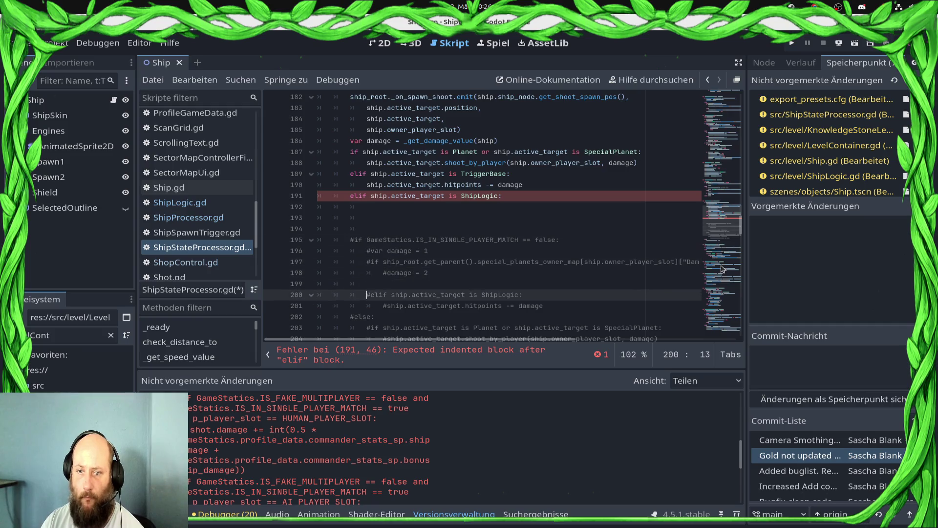
{"action": "key", "text": "Right"}
{"action": "key", "text": "Right"}
{"action": "key", "text": "shift+End"}
{"action": "key", "text": "ctrl+x"}
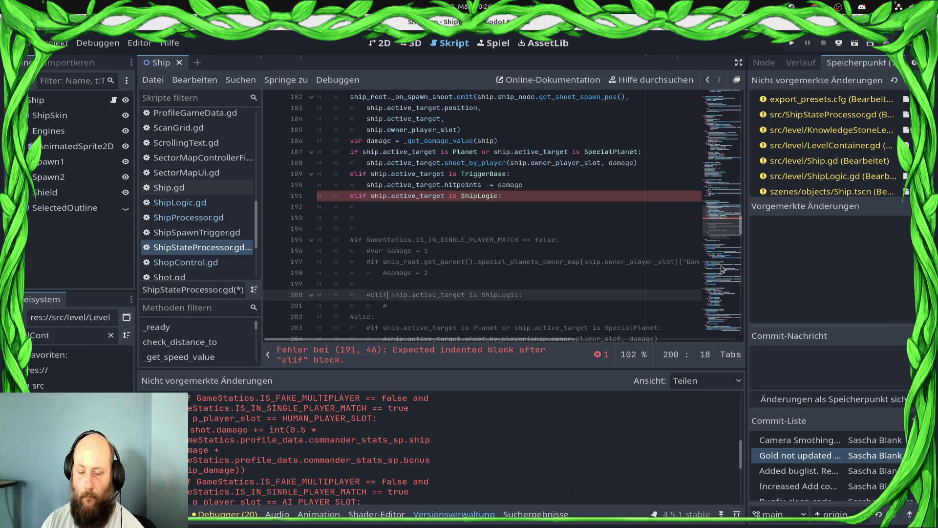
{"action": "key", "text": "Up"}
{"action": "key", "text": "Up"}
{"action": "key", "text": "Up"}
{"action": "key", "text": "ctrl+v"}
{"action": "key", "text": "Home"}
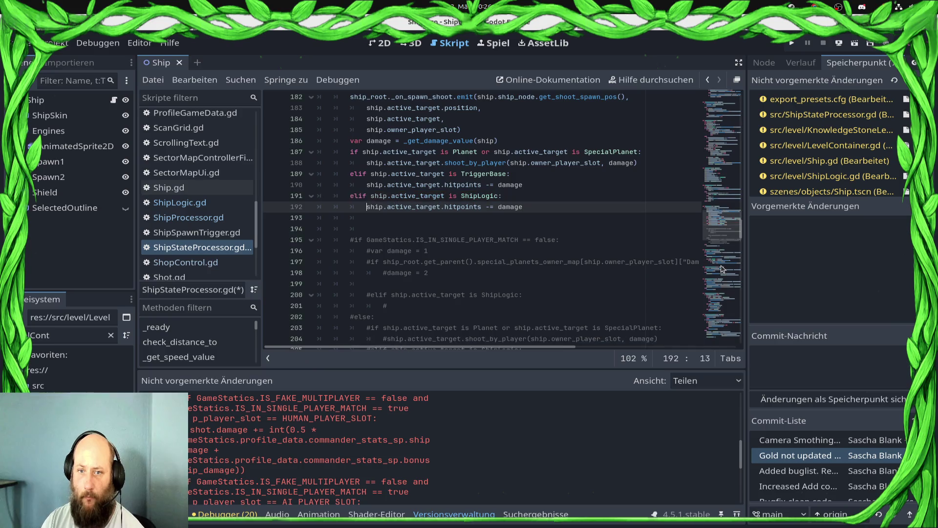
{"action": "key", "text": "End"}
{"action": "key", "text": "ctrl+s"}
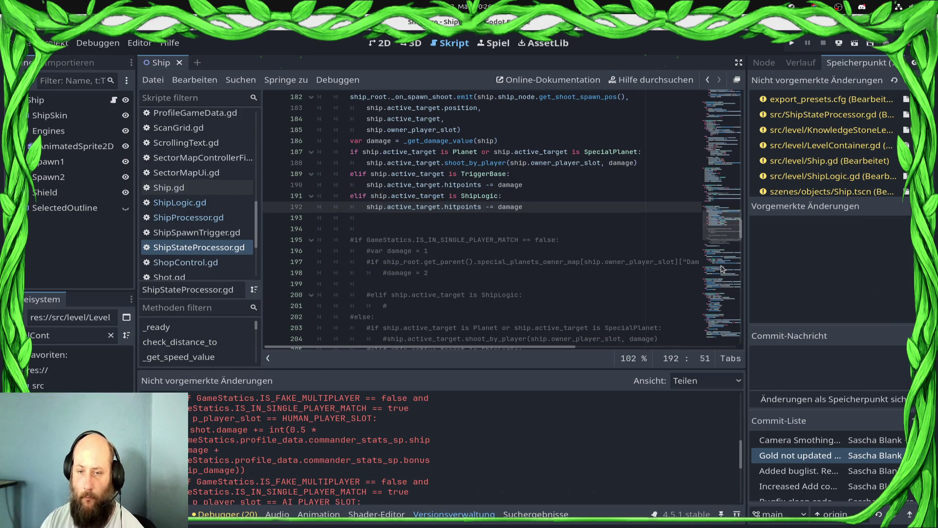
{"action": "key", "text": "Down"}
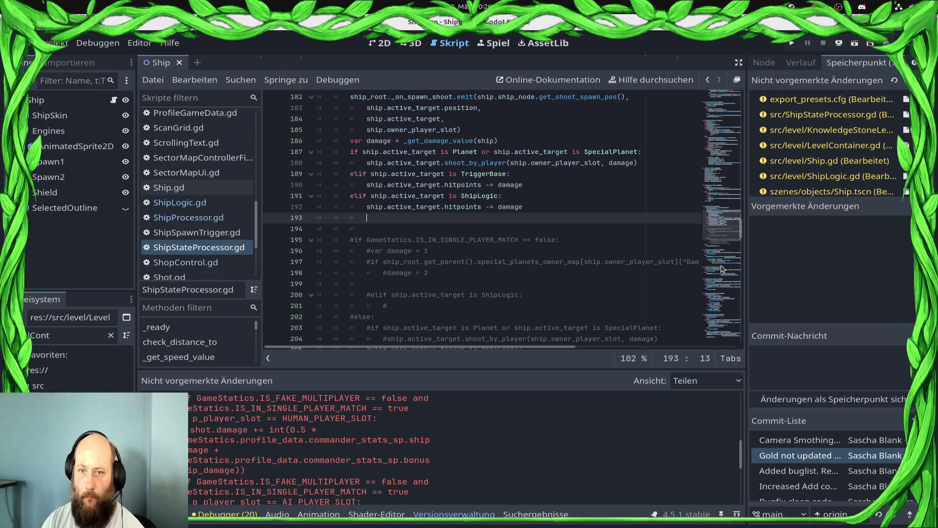
{"action": "key", "text": "shift+Down"}
{"action": "key", "text": "shift+Down"}
{"action": "key", "text": "shift+Down"}
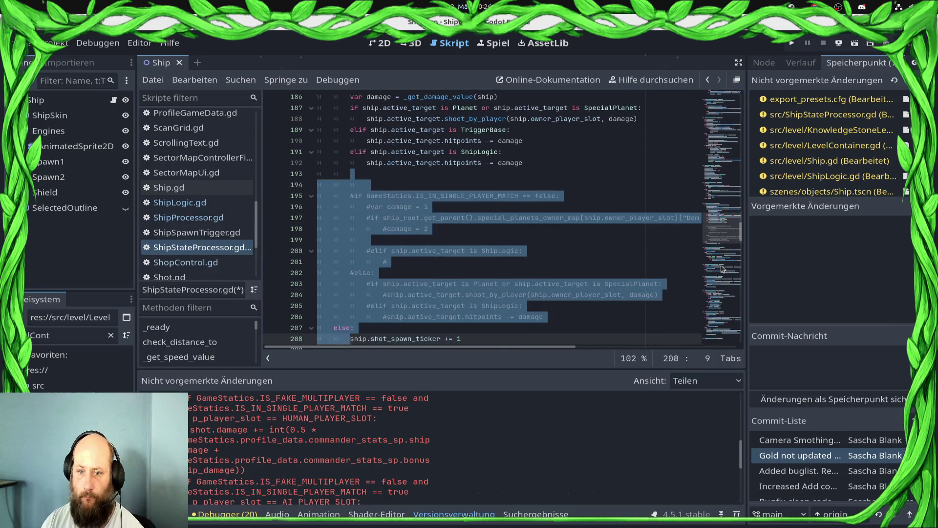
Step: Delete the old commented-out block and save ShipStateProcessor.gd
{"action": "key", "text": "shift+Up"}
{"action": "key", "text": "shift+Up"}
{"action": "key", "text": "shift+End"}
{"action": "key", "text": "BackSpace"}
{"action": "key", "text": "BackSpace"}
{"action": "key", "text": "BackSpace"}
{"action": "key", "text": "ctrl+s"}
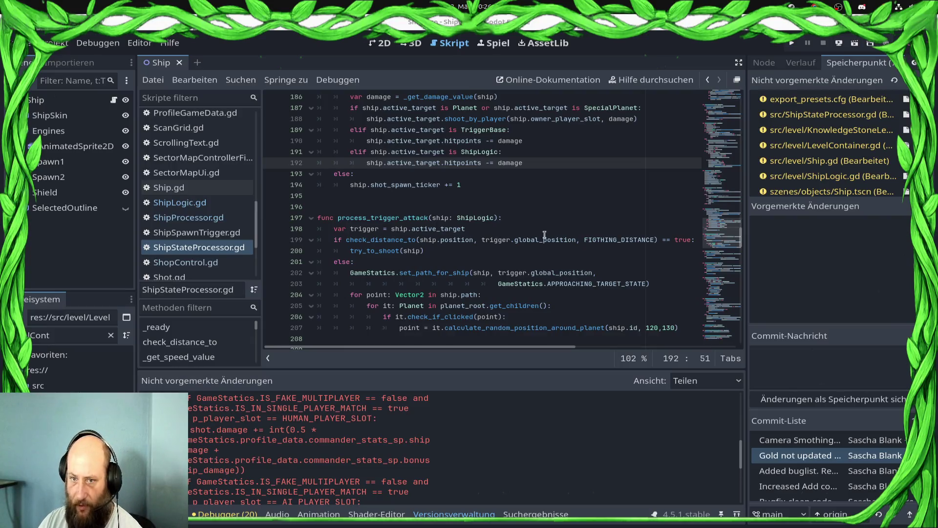
Step: Scroll through the script and pick out the _get_damage_value call
{"action": "scroll", "coordinate": [463, 239], "scroll_direction": "up", "scroll_amount": 2}
{"action": "mouse_move", "coordinate": [524, 229]}
{"action": "left_mouse_down"}
{"action": "mouse_move", "coordinate": [334, 196]}
{"action": "mouse_move", "coordinate": [328, 178]}
{"action": "left_mouse_up"}
{"action": "left_click", "coordinate": [368, 178]}
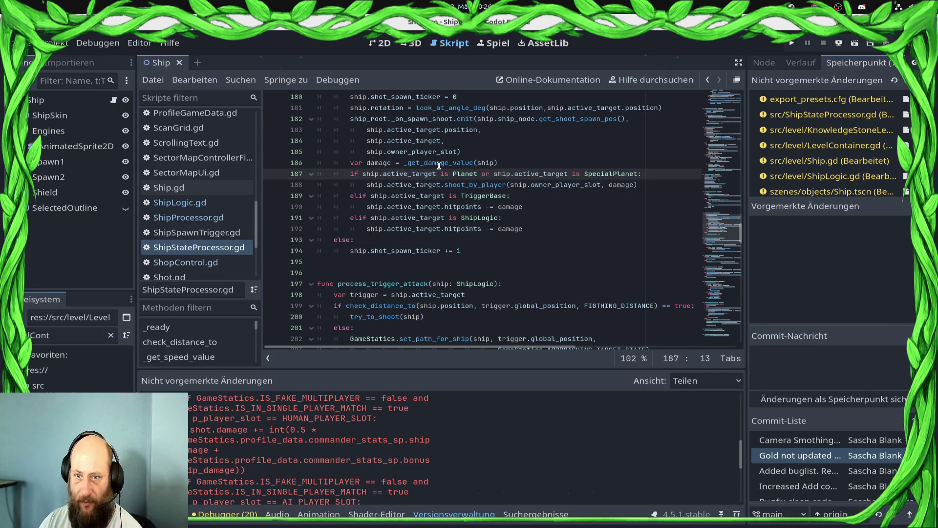
{"action": "left_click", "coordinate": [457, 162]}
{"action": "double_click", "coordinate": [457, 163]}
{"action": "left_click", "coordinate": [587, 241]}
{"action": "scroll", "coordinate": [549, 225], "scroll_direction": "up", "scroll_amount": 2}
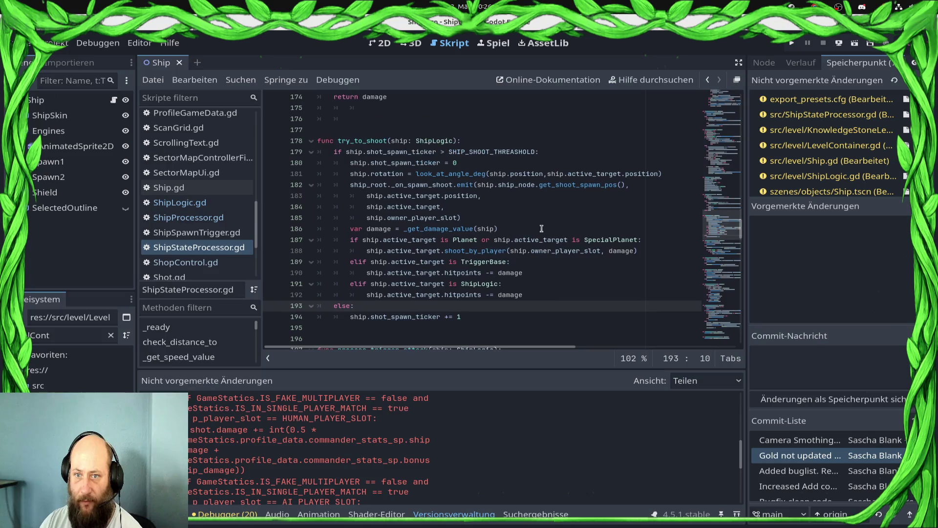
{"action": "scroll", "coordinate": [520, 222], "scroll_direction": "down", "scroll_amount": 4}
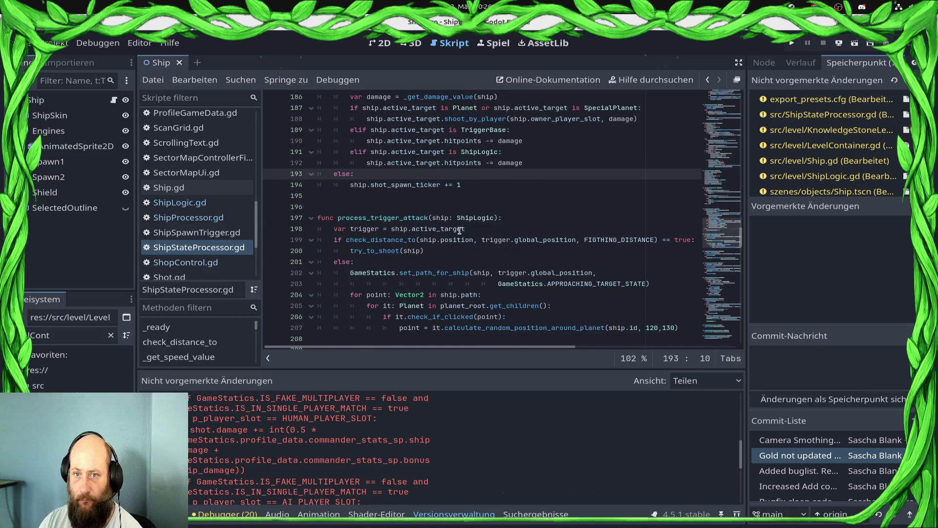
{"action": "scroll", "coordinate": [459, 230], "scroll_direction": "up", "scroll_amount": 2}
{"action": "left_click", "coordinate": [508, 251]}
{"action": "scroll", "coordinate": [506, 259], "scroll_direction": "down", "scroll_amount": 1}
{"action": "scroll", "coordinate": [505, 259], "scroll_direction": "down", "scroll_amount": 13}
{"action": "scroll", "coordinate": [505, 259], "scroll_direction": "down", "scroll_amount": 3}
{"action": "scroll", "coordinate": [492, 237], "scroll_direction": "up", "scroll_amount": 2}
Step: Step through process_fighting_state's else branch and planet-attack branch
{"action": "left_click", "coordinate": [429, 218]}
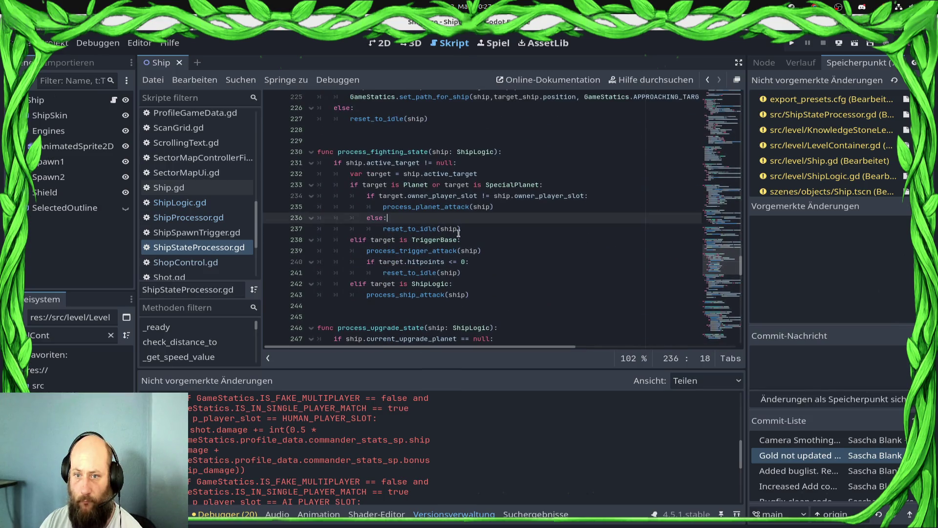
{"action": "key", "text": "Down"}
{"action": "key", "text": "Down"}
{"action": "key", "text": "Down"}
{"action": "key", "text": "End"}
{"action": "left_click", "coordinate": [477, 206]}
{"action": "left_click", "coordinate": [505, 230]}
{"action": "left_click", "coordinate": [466, 217]}
{"action": "left_click_drag", "start_coordinate": [466, 218], "coordinate": [372, 185]}
{"action": "key", "text": "Right"}
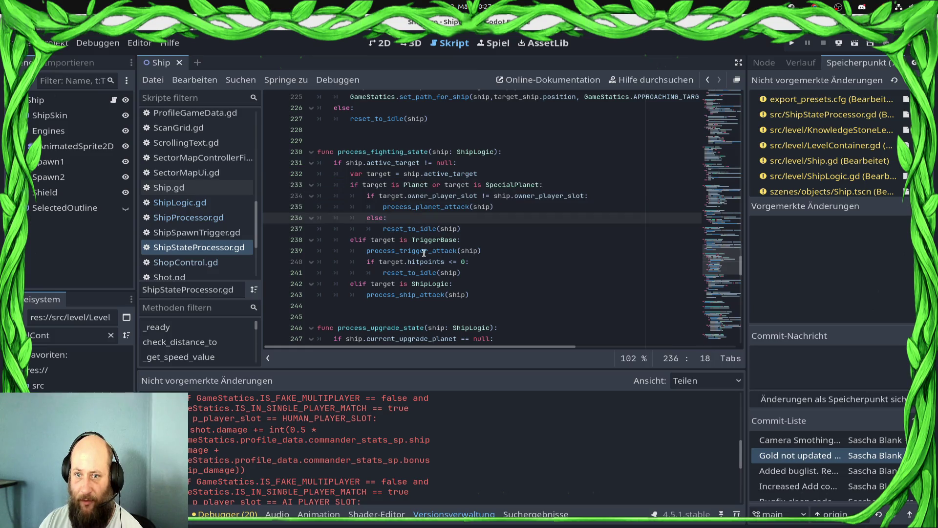
Step: Review process_trigger_attack's path loop, check ShipProcessor.gd, then run the project
{"action": "left_click", "coordinate": [410, 251], "text": "ctrl"}
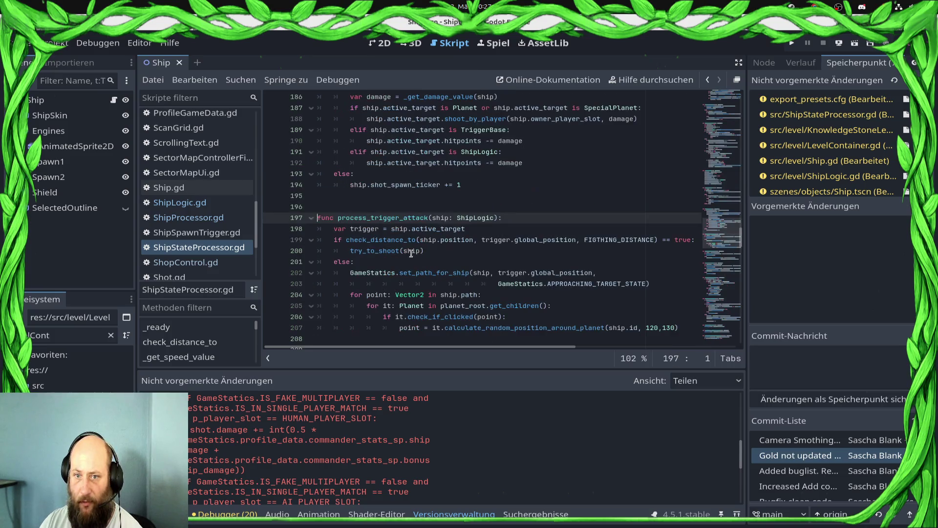
{"action": "scroll", "coordinate": [409, 261], "scroll_direction": "down", "scroll_amount": 2}
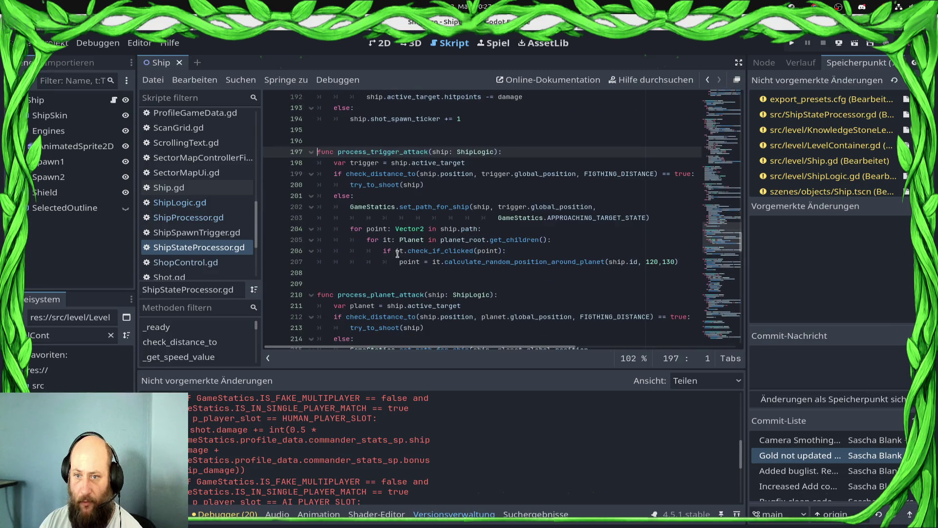
{"action": "mouse_move", "coordinate": [349, 229]}
{"action": "left_mouse_down"}
{"action": "mouse_move", "coordinate": [552, 242]}
{"action": "mouse_move", "coordinate": [680, 264]}
{"action": "left_mouse_up"}
{"action": "left_click", "coordinate": [460, 274]}
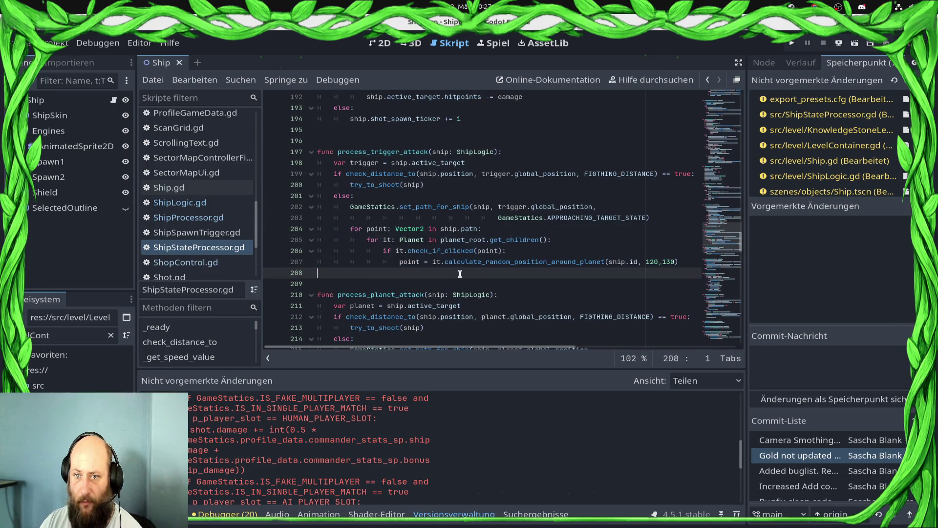
{"action": "left_click", "coordinate": [416, 250]}
{"action": "double_click", "coordinate": [507, 263]}
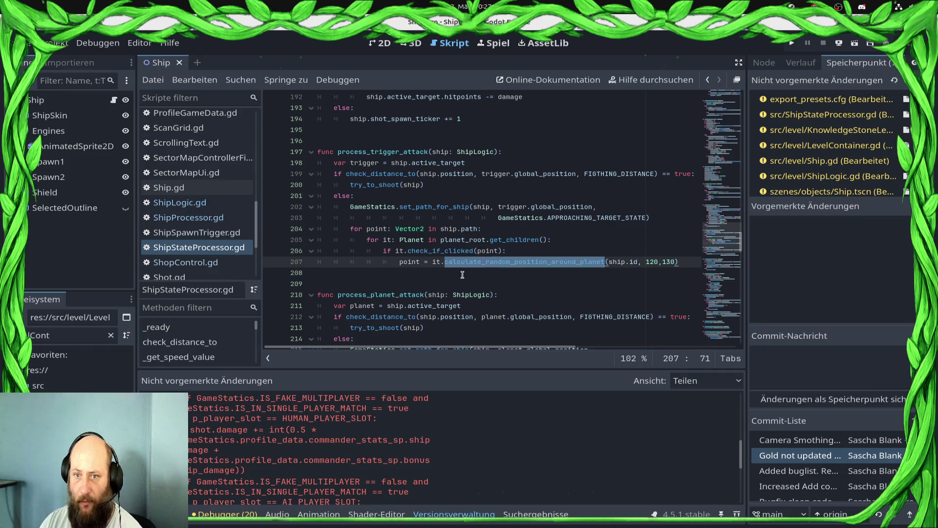
{"action": "left_click", "coordinate": [424, 274]}
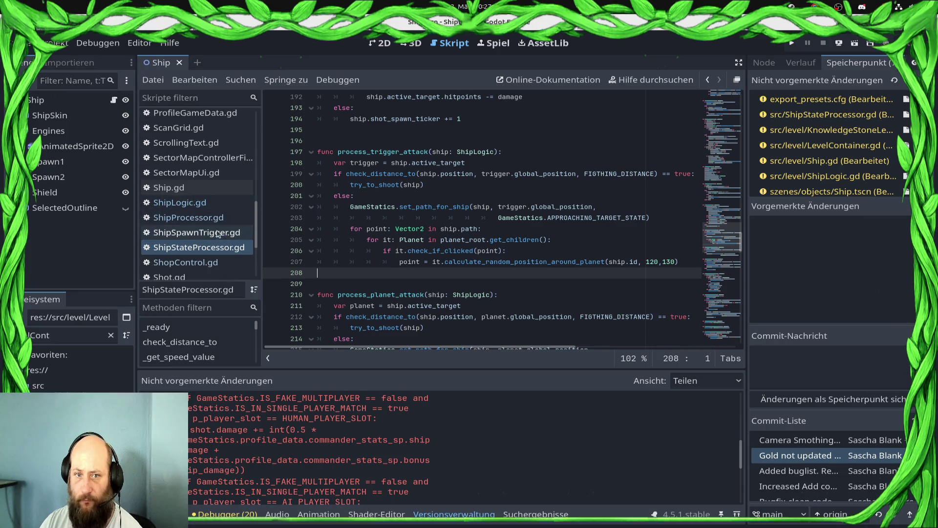
{"action": "left_click", "coordinate": [188, 218]}
{"action": "left_click", "coordinate": [210, 247]}
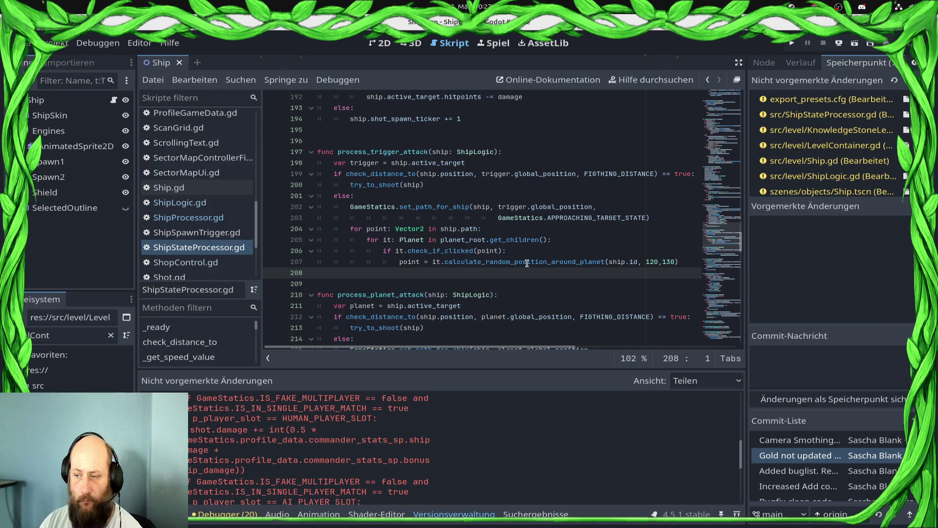
{"action": "scroll", "coordinate": [504, 267], "scroll_direction": "up", "scroll_amount": 4}
{"action": "scroll", "coordinate": [464, 273], "scroll_direction": "up", "scroll_amount": 2}
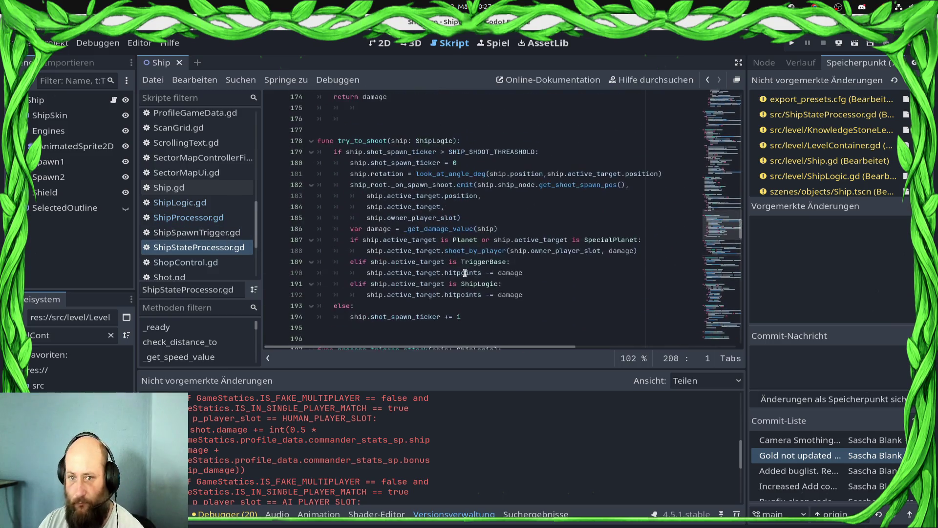
{"action": "left_click", "coordinate": [792, 43]}
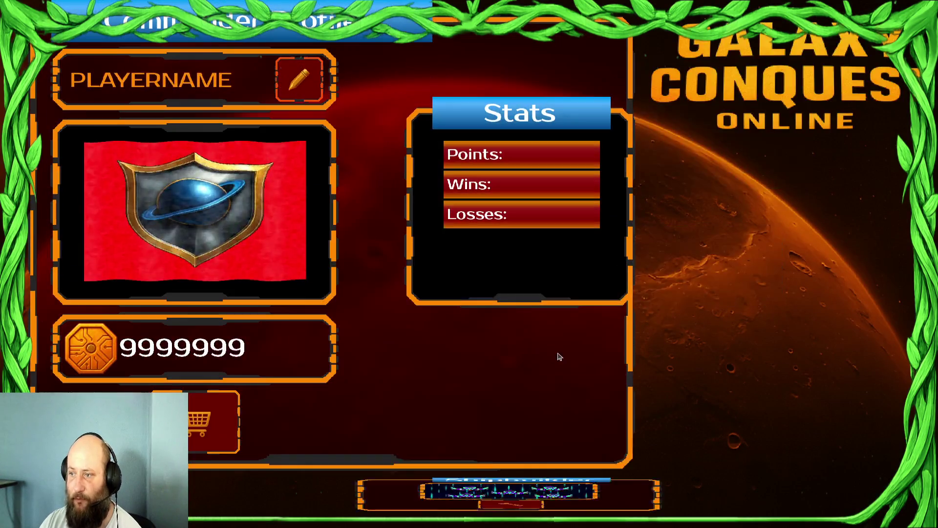
Step: Start the Draxal Homesector mission from the galaxy map and select the left white unit
{"action": "left_click", "coordinate": [712, 356]}
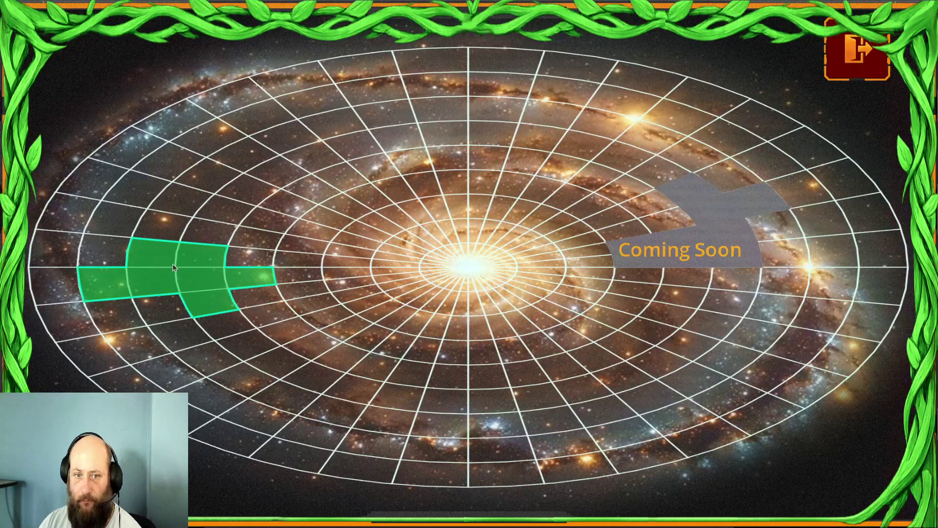
{"action": "left_click", "coordinate": [172, 265]}
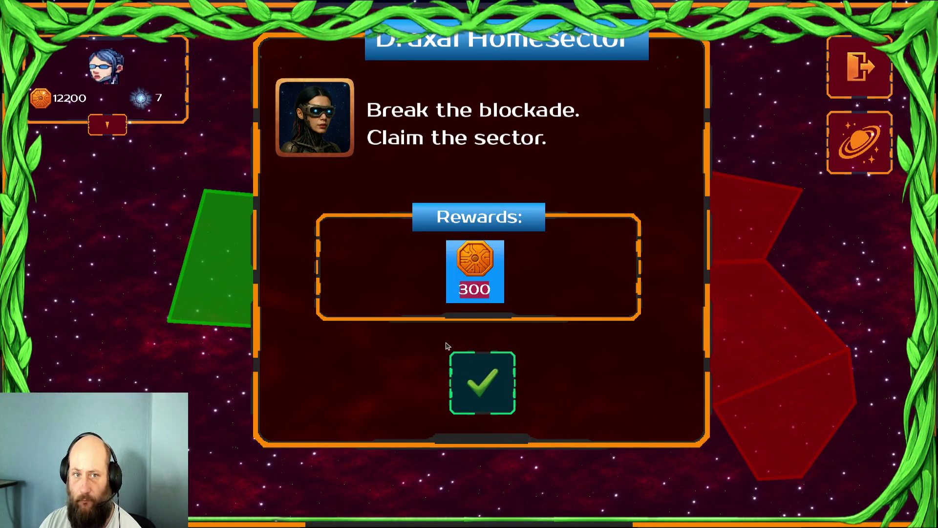
{"action": "left_click", "coordinate": [483, 383]}
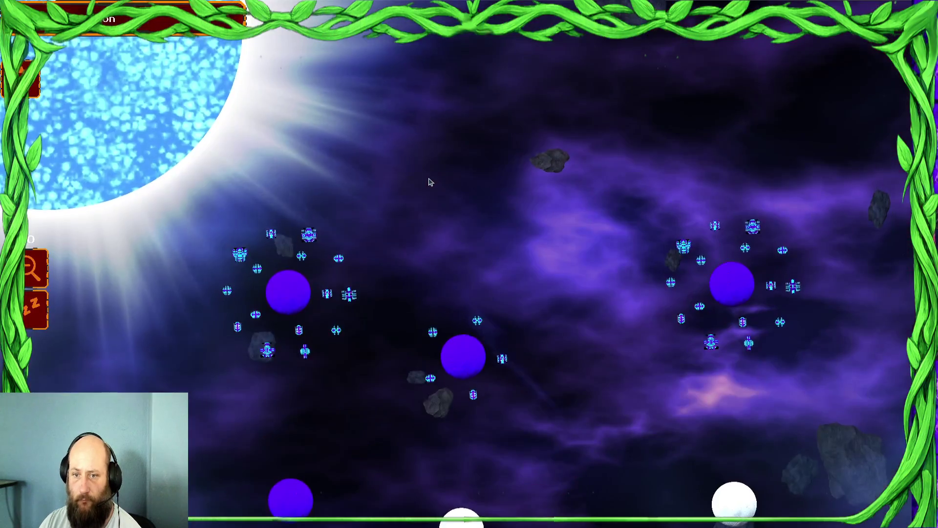
{"action": "left_click", "coordinate": [491, 509]}
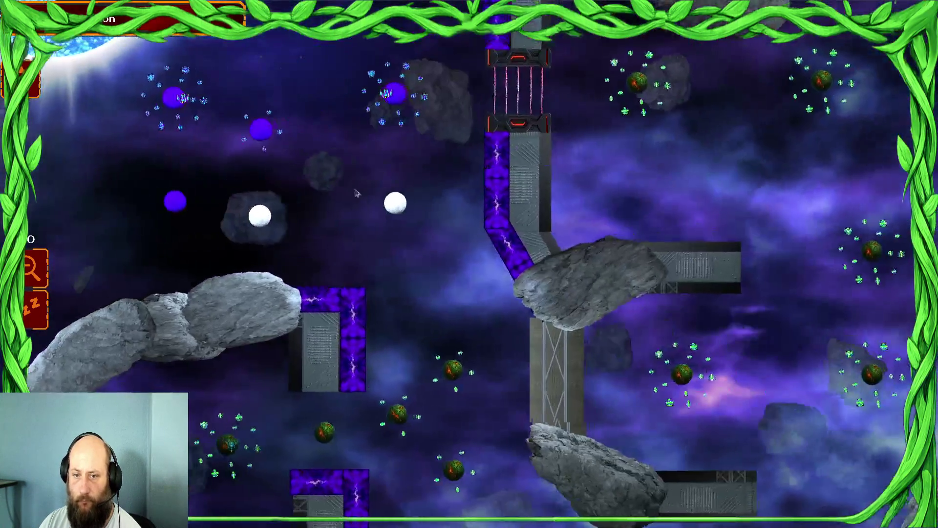
{"action": "left_click", "coordinate": [231, 218]}
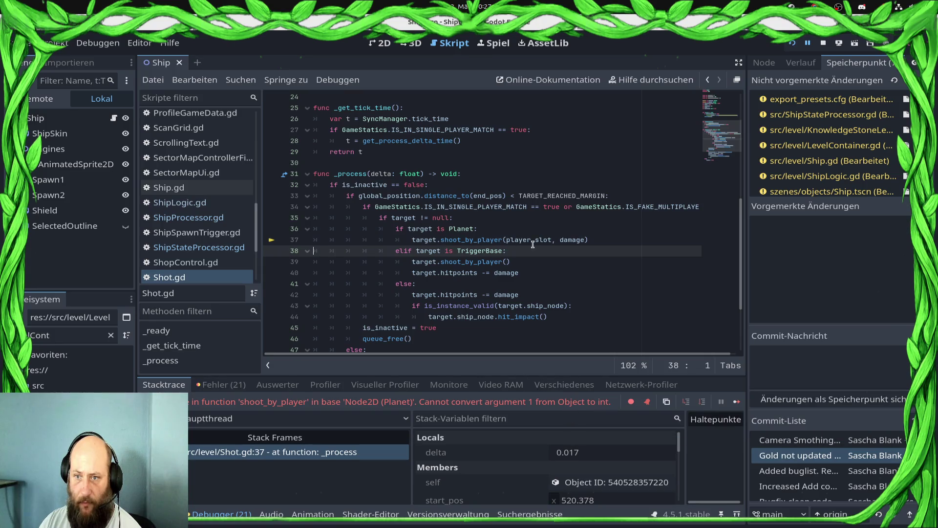
Step: Review Shot.gd lines 34–44 and 38–40, copy target.shoot_by_player(), and return to ShipStateProcessor.gd
{"action": "mouse_move", "coordinate": [530, 242]}
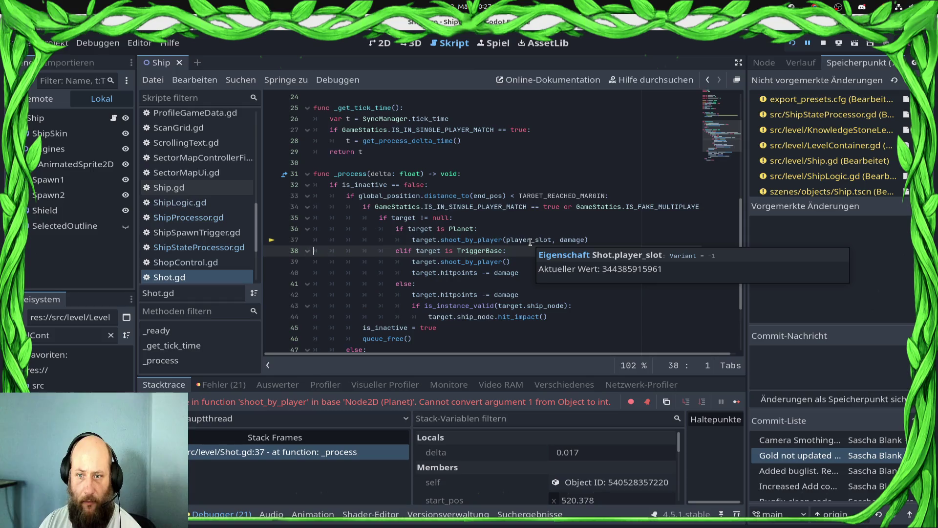
{"action": "left_click", "coordinate": [357, 208]}
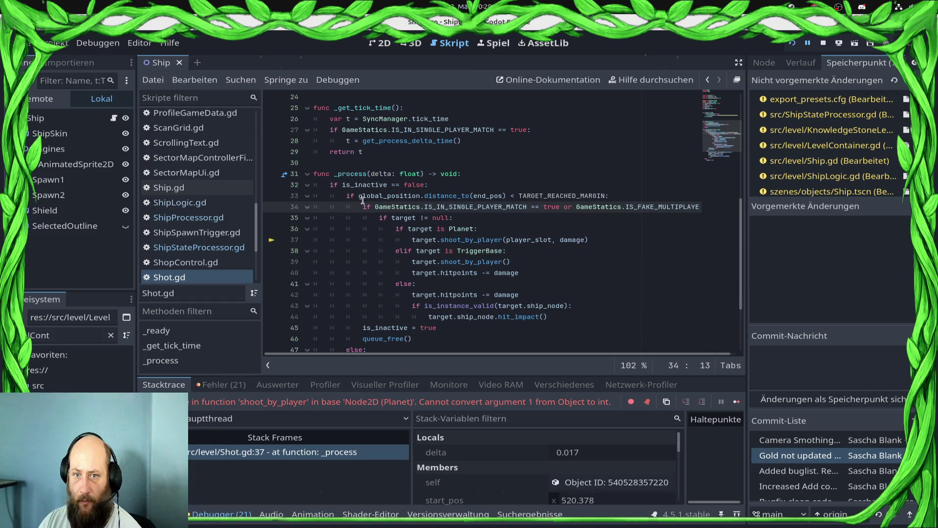
{"action": "left_click", "coordinate": [583, 314], "text": "shift"}
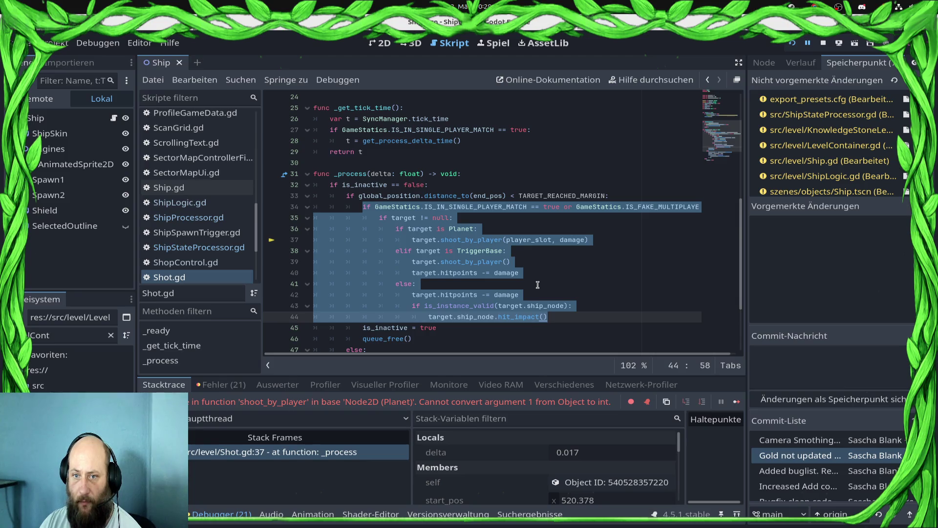
{"action": "mouse_move", "coordinate": [520, 273]}
{"action": "left_mouse_down"}
{"action": "mouse_move", "coordinate": [528, 270]}
{"action": "mouse_move", "coordinate": [280, 256]}
{"action": "left_mouse_up"}
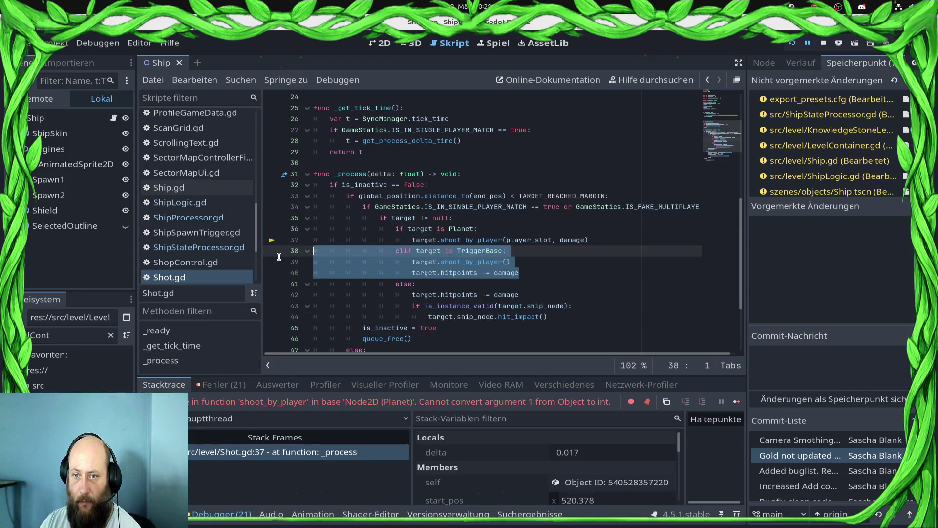
{"action": "left_click", "coordinate": [540, 260]}
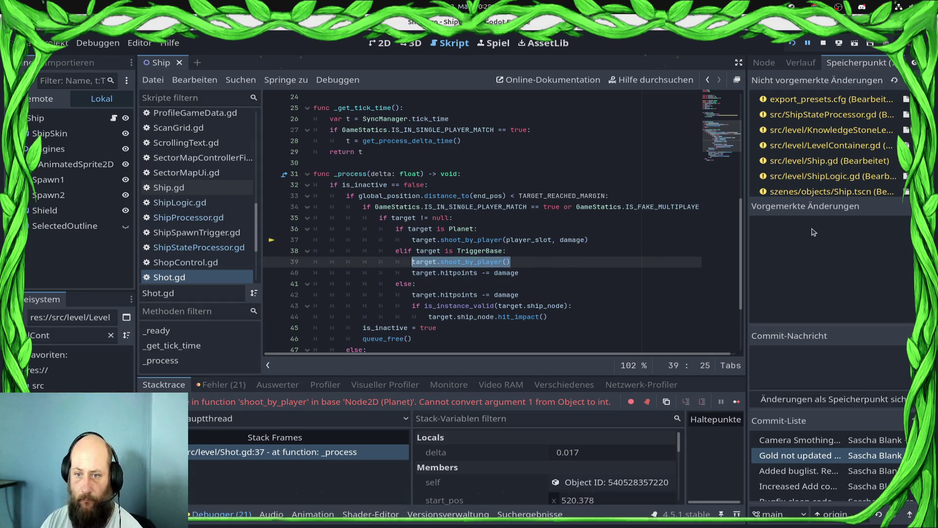
{"action": "left_click", "coordinate": [246, 252]}
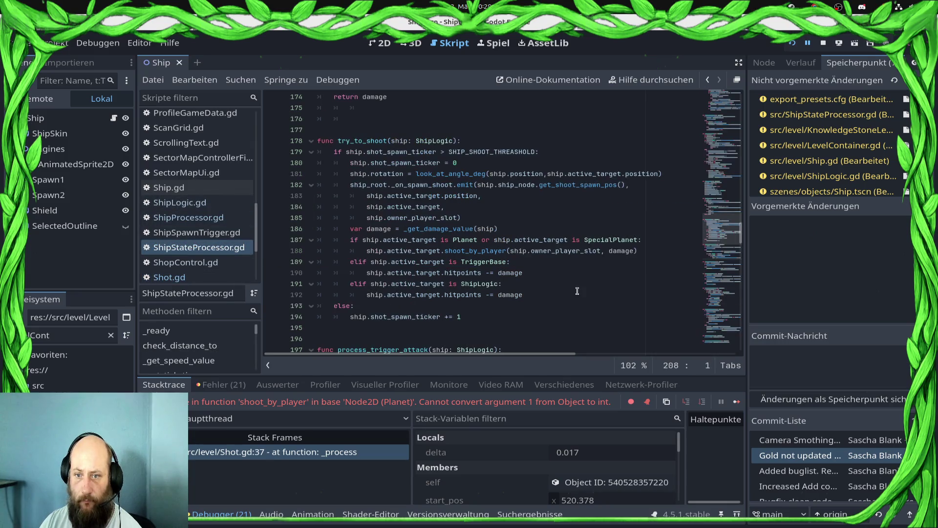
Step: Paste the shoot_by_player call into the TriggerBase branch and save
{"action": "left_click", "coordinate": [567, 279]}
{"action": "left_click", "coordinate": [546, 276]}
{"action": "key", "text": "Up"}
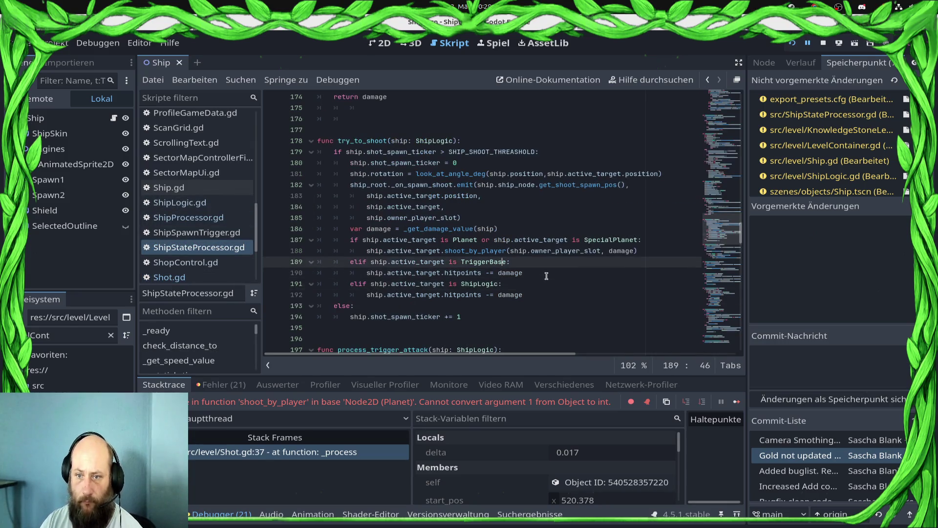
{"action": "key", "text": "Return"}
{"action": "type", "text": "target.shoot_by_player()"}
{"action": "key", "text": "ctrl+s"}
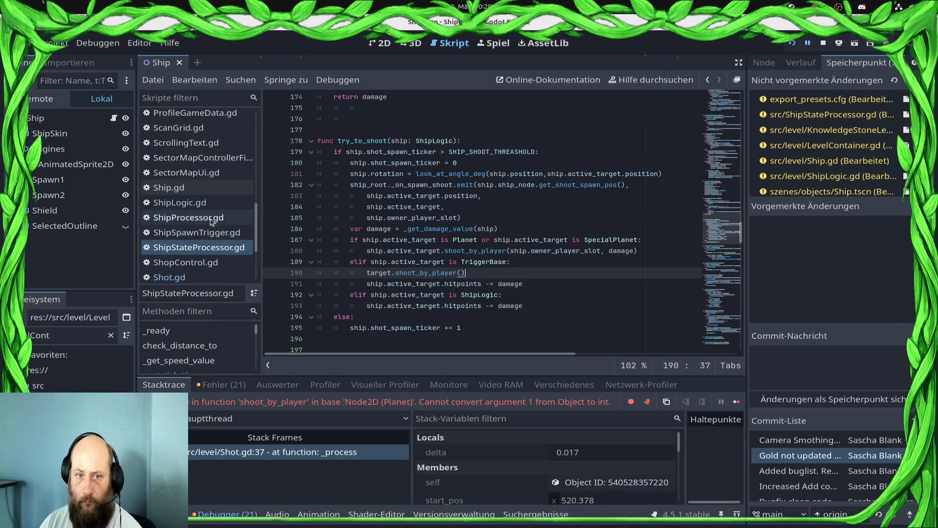
Step: Copy the ship-impact lines 43–44 from Shot.gd
{"action": "left_click", "coordinate": [209, 219]}
{"action": "left_click", "coordinate": [210, 278]}
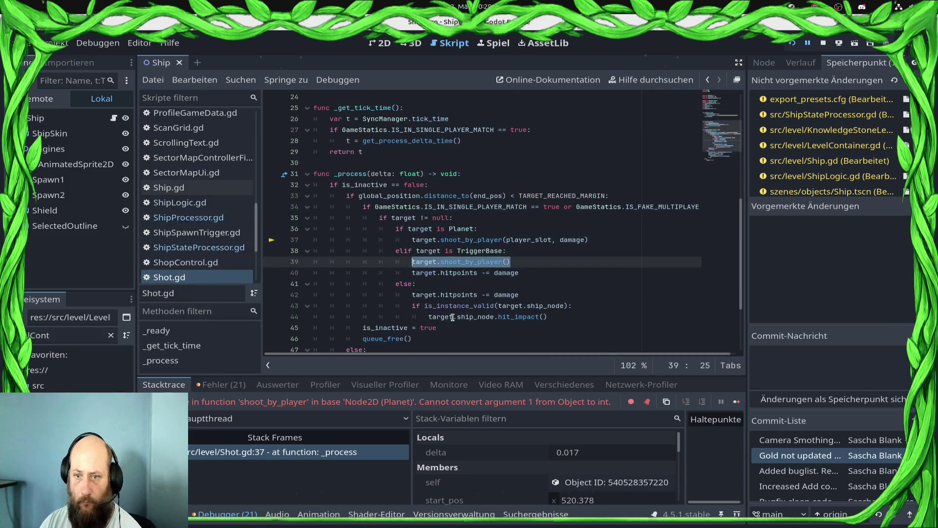
{"action": "left_click_drag", "start_coordinate": [402, 307], "coordinate": [590, 313]}
{"action": "key", "text": "ctrl+c"}
{"action": "left_click", "coordinate": [224, 248]}
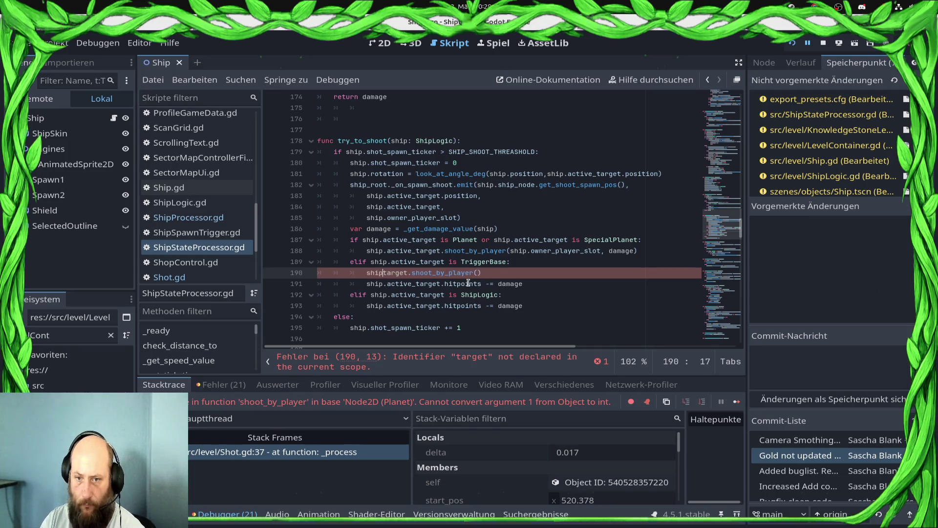
Step: Paste the hit_impact lines under the ShipLogic branch, dropping the is_instance_valid check
{"action": "type", "text": ".active_"}
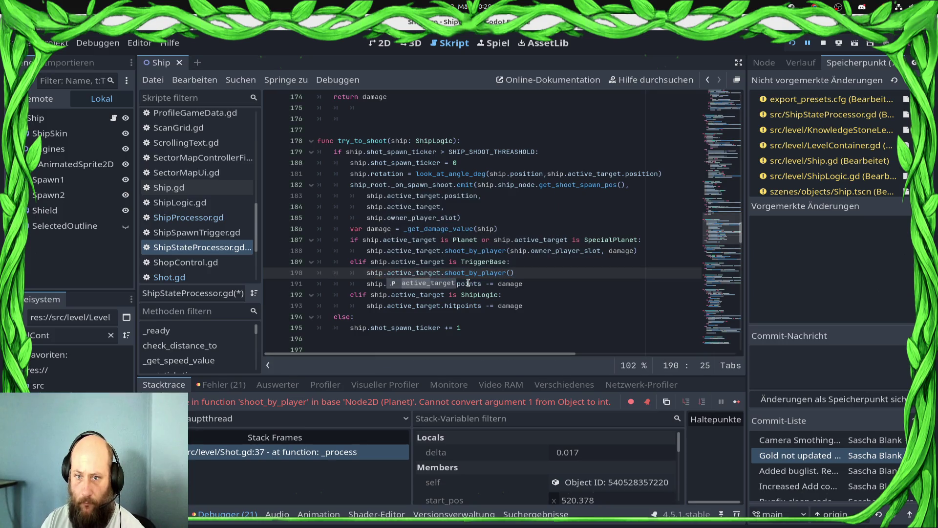
{"action": "key", "text": "Escape"}
{"action": "key", "text": "Down"}
{"action": "key", "text": "Down"}
{"action": "key", "text": "End"}
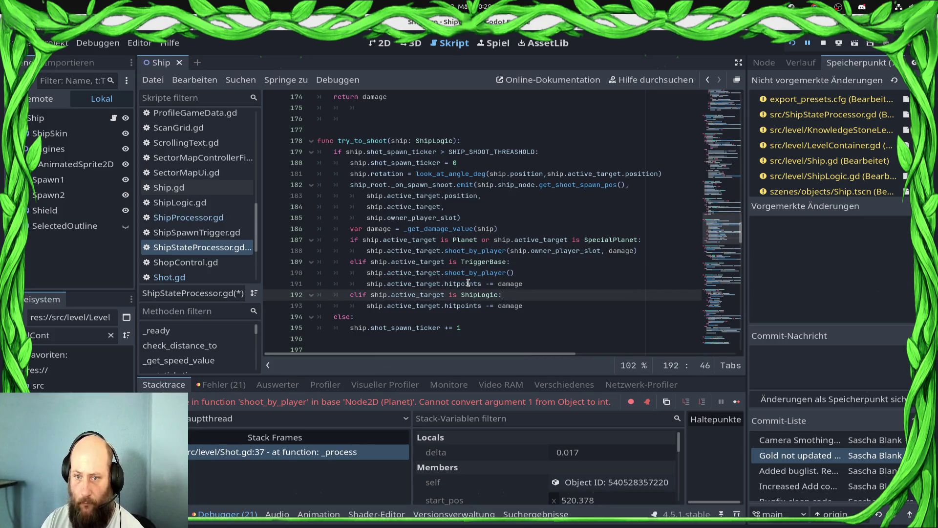
{"action": "key", "text": "ctrl+v"}
{"action": "key", "text": "Up"}
{"action": "key", "text": "ctrl+shift+k"}
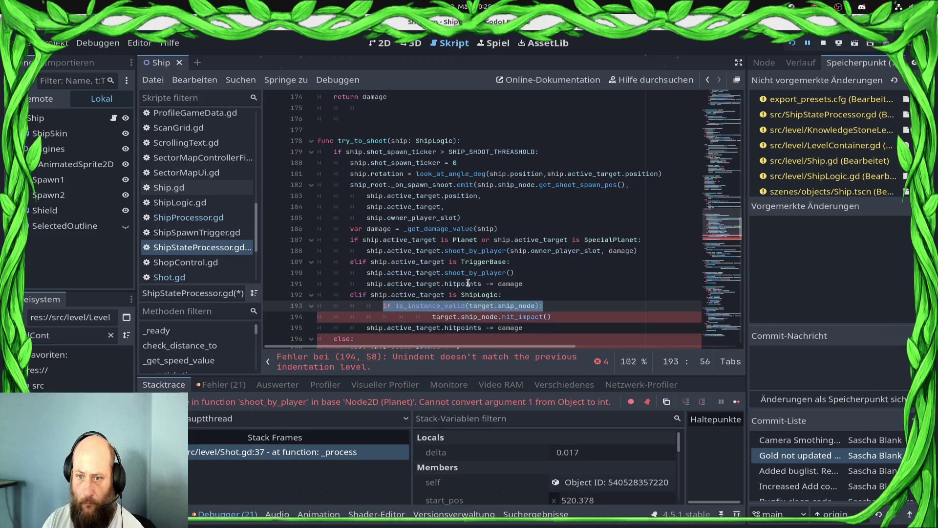
{"action": "key", "text": "Up"}
{"action": "key", "text": "End"}
{"action": "key", "text": "Down"}
{"action": "key", "text": "Home"}
{"action": "key", "text": "shift+Tab"}
{"action": "key", "text": "shift+Tab"}
{"action": "key", "text": "shift+Tab"}
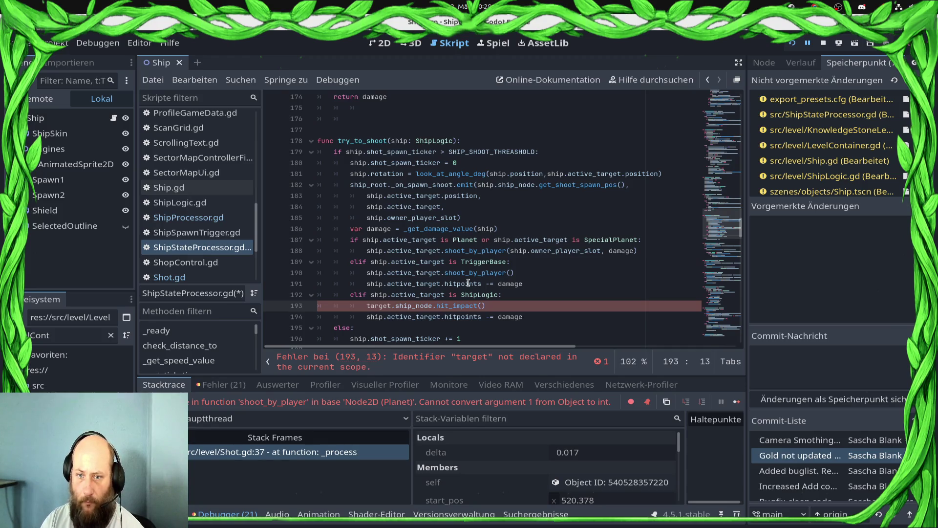
Step: Point the hit_impact call at active_target, save, and switch back to Shot.gd
{"action": "type", "text": "ship"}
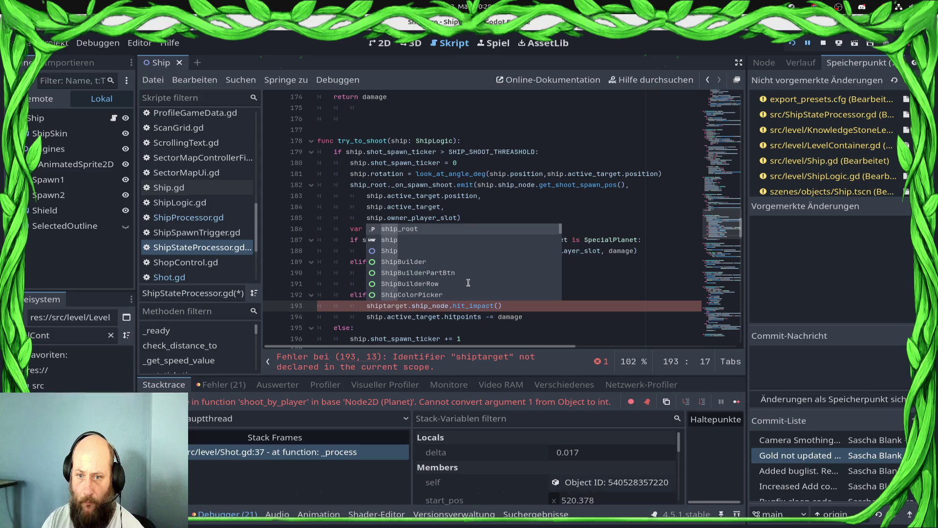
{"action": "type", "text": ".act"}
{"action": "key", "text": "Return"}
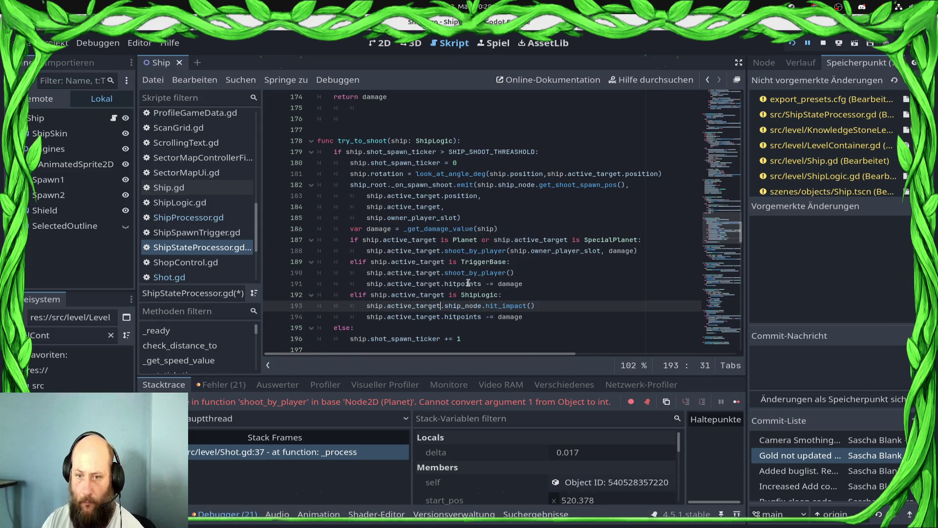
{"action": "key", "text": "ctrl+s"}
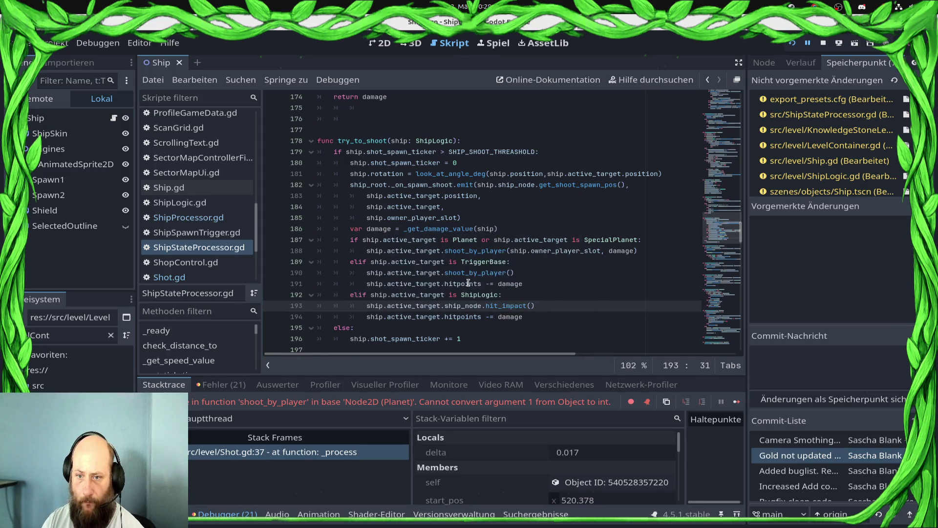
{"action": "key", "text": "Down"}
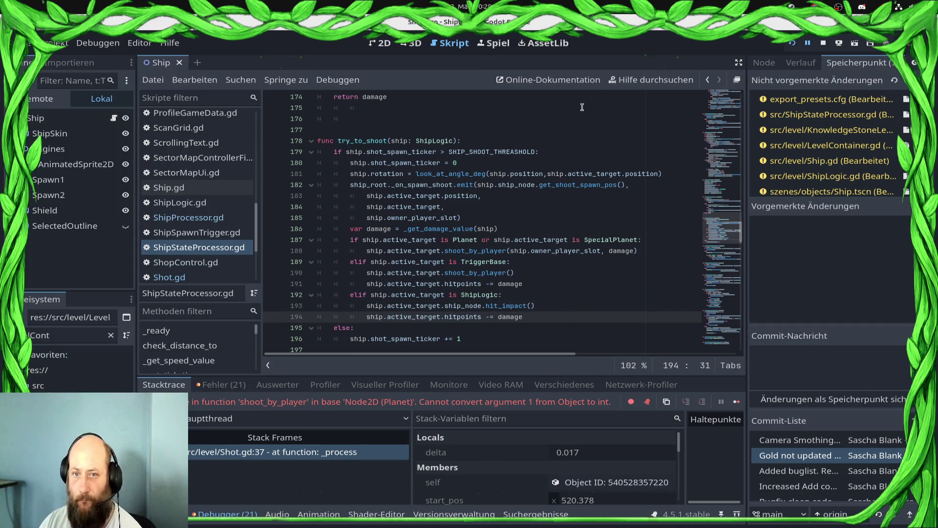
{"action": "left_click", "coordinate": [229, 277]}
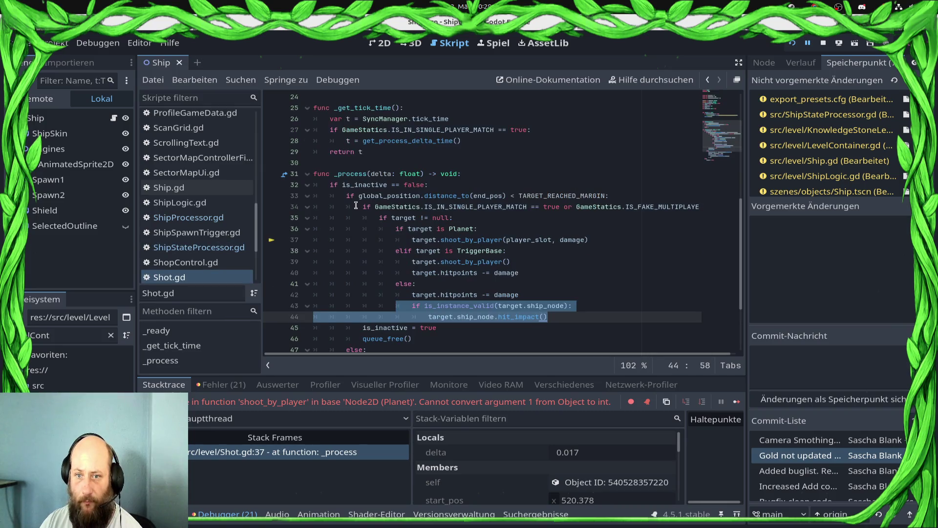
Step: Delete Shot.gd's duplicated hit block (lines 34–44), save, and restart the game
{"action": "left_click_drag", "start_coordinate": [356, 205], "coordinate": [589, 318]}
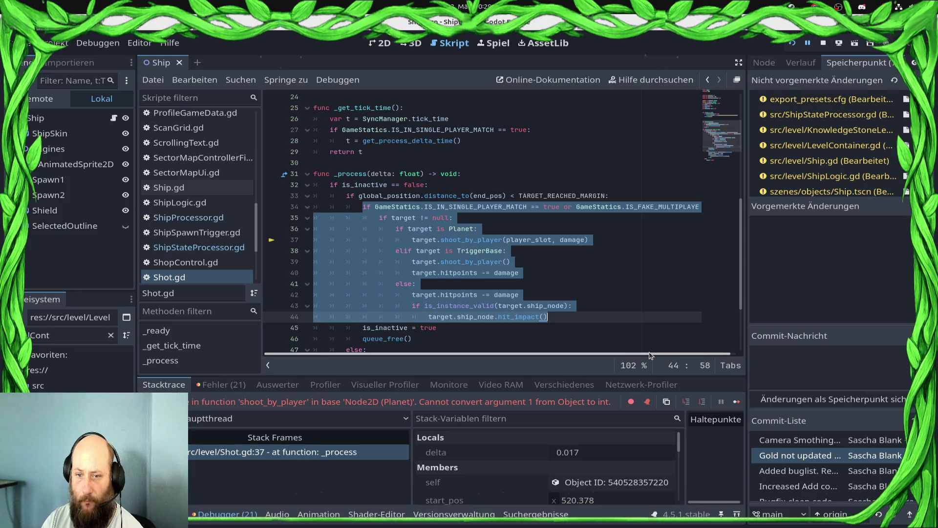
{"action": "key", "text": "Delete"}
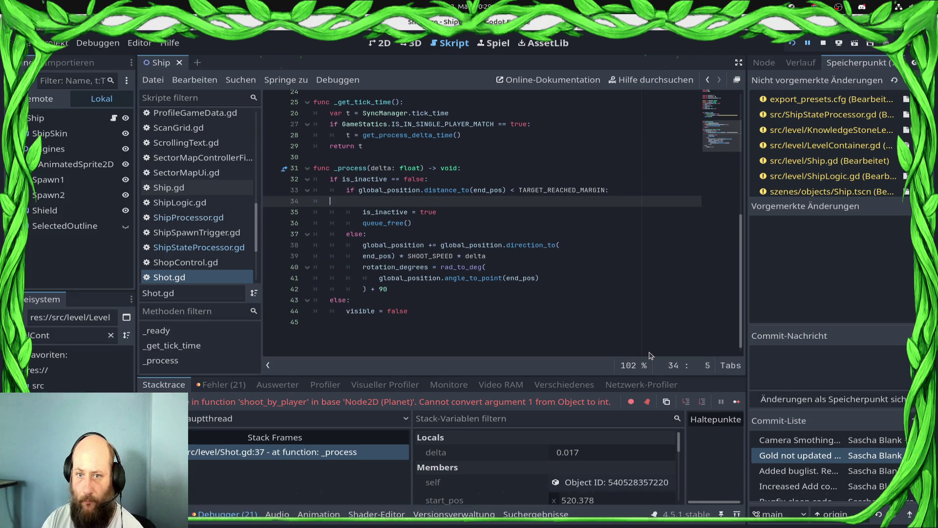
{"action": "key", "text": "BackSpace"}
{"action": "key", "text": "BackSpace"}
{"action": "key", "text": "BackSpace"}
{"action": "key", "text": "ctrl+s"}
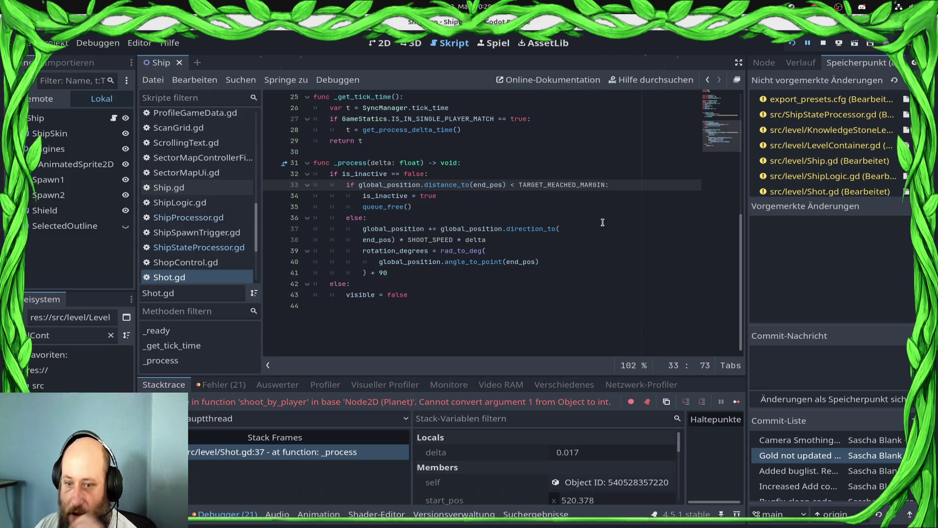
{"action": "left_click", "coordinate": [821, 45]}
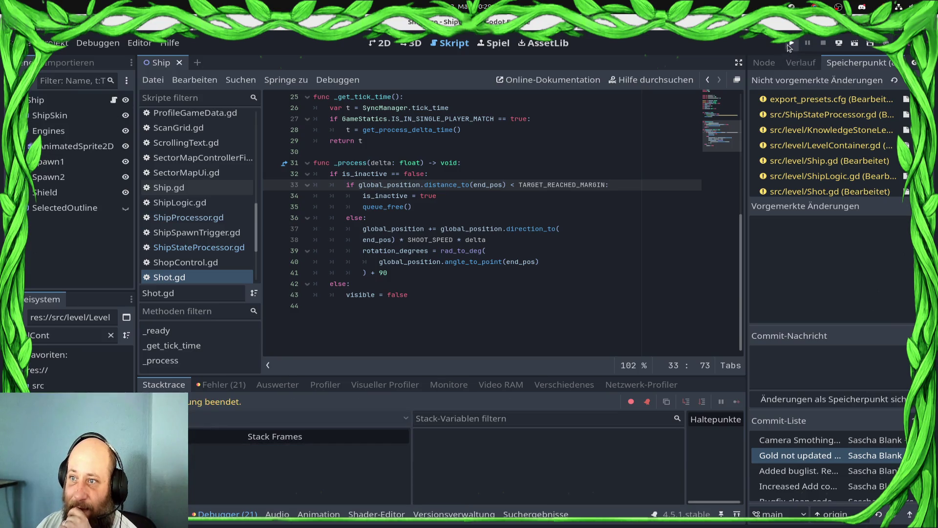
{"action": "left_click", "coordinate": [793, 43]}
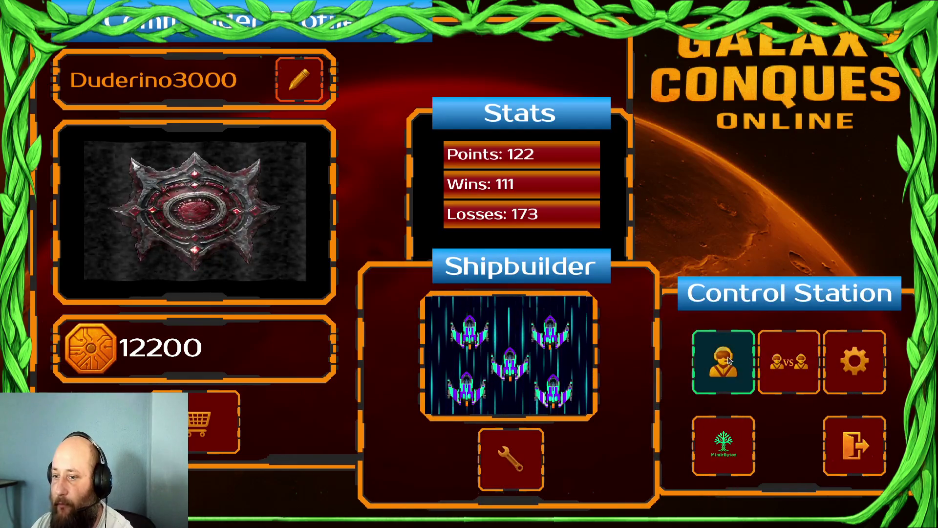
Step: Open the galaxy map and accept the Draxal Homesector mission
{"action": "left_click", "coordinate": [731, 362]}
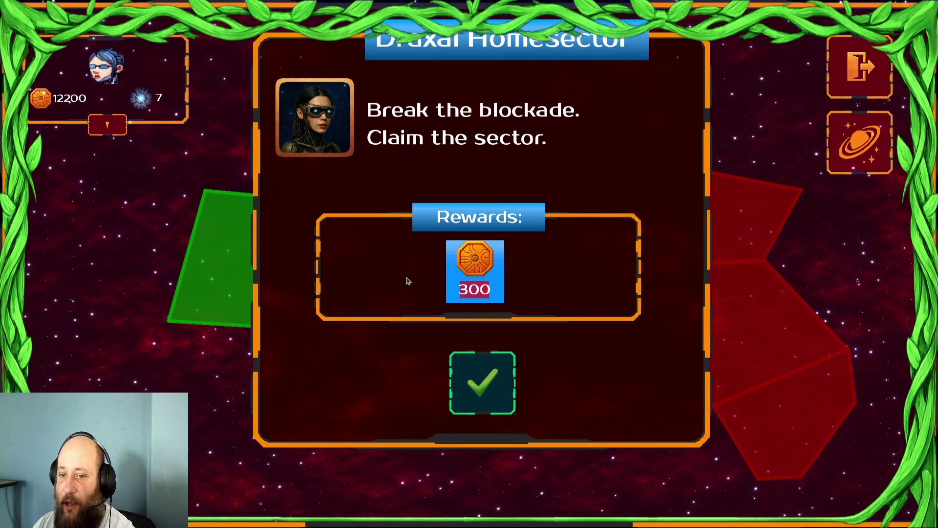
{"action": "left_click", "coordinate": [482, 383]}
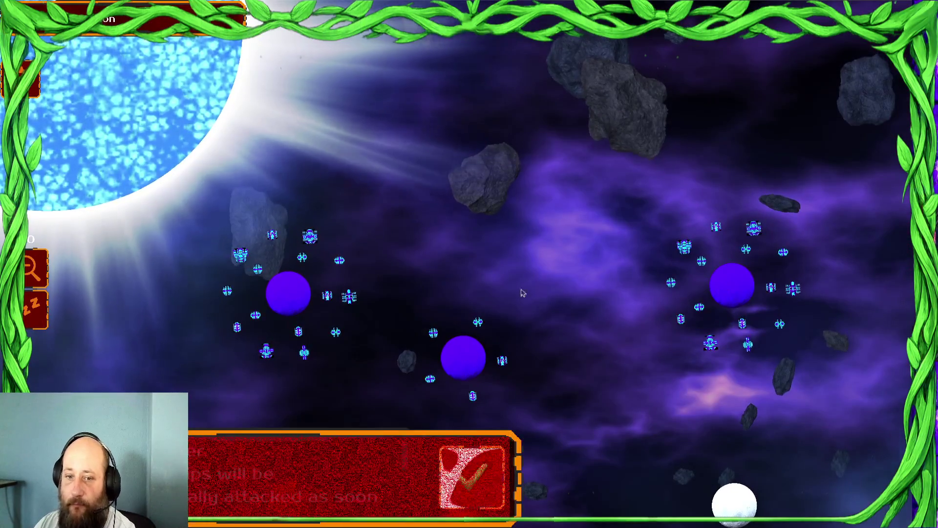
Step: Dismiss the briefing and send ships to capture the two nearby white planets
{"action": "left_click", "coordinate": [472, 466]}
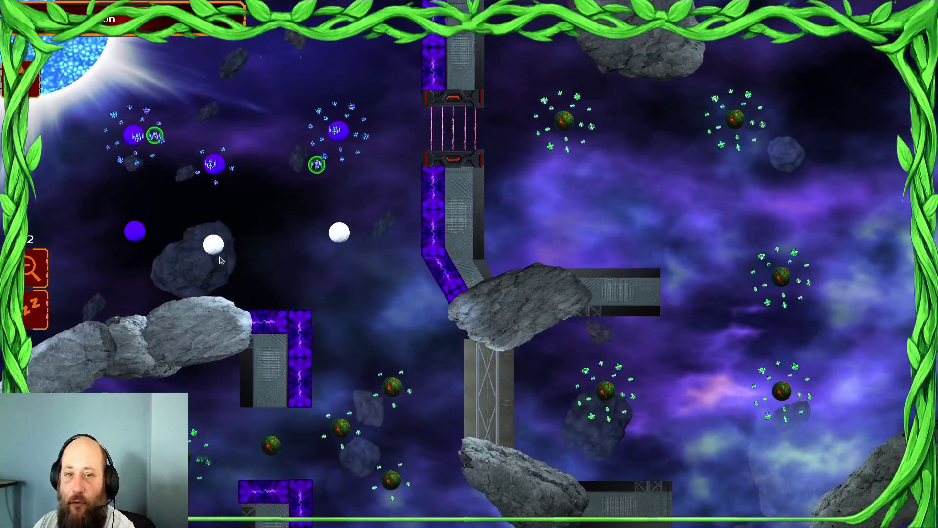
{"action": "left_click", "coordinate": [213, 244]}
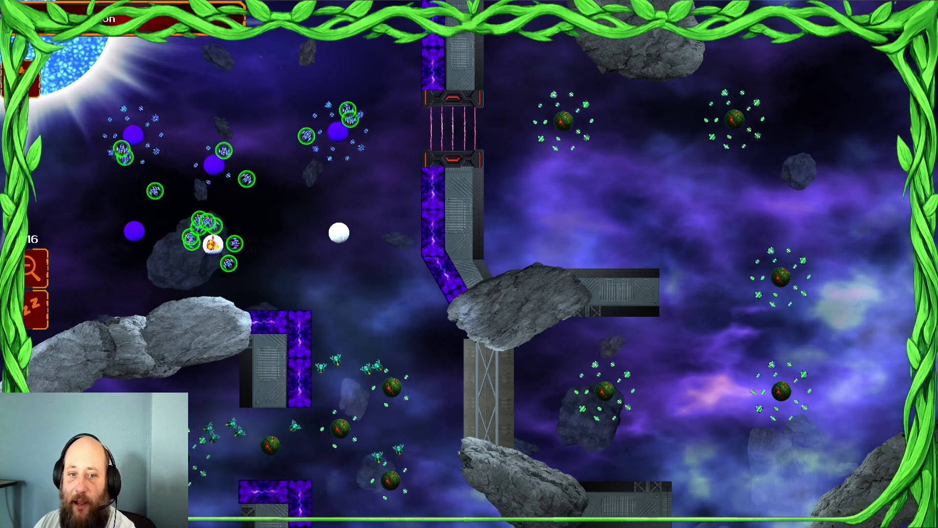
{"action": "left_click", "coordinate": [213, 244]}
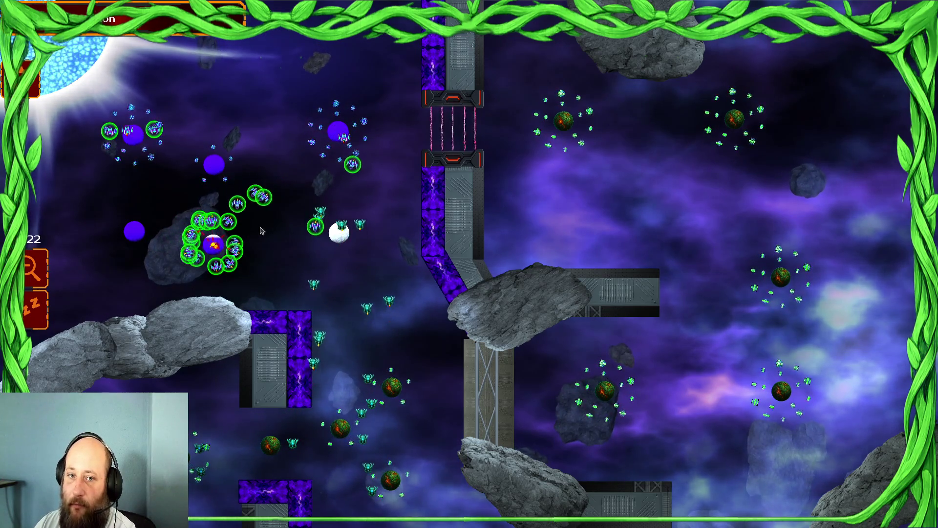
{"action": "left_click", "coordinate": [338, 130]}
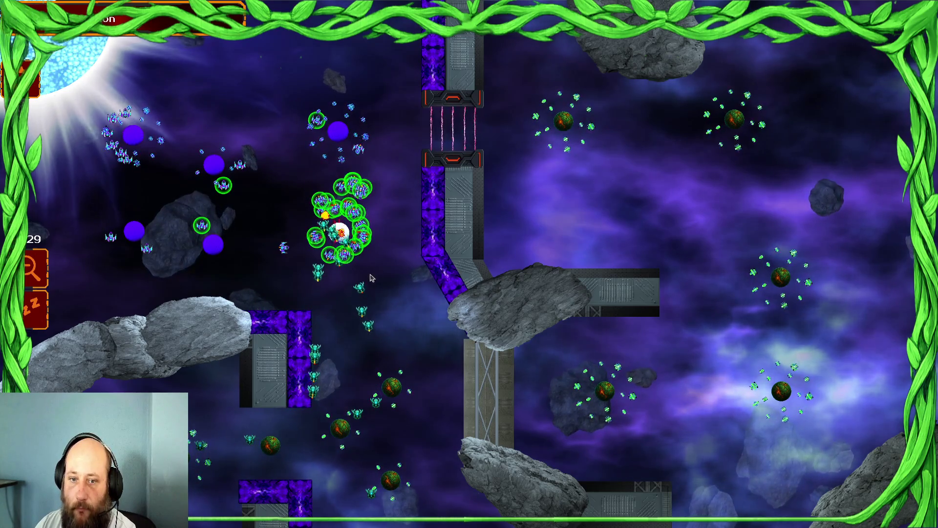
Step: Gather the left fleet into one selection and pick the cluster near the enemy planet
{"action": "left_click_drag", "start_coordinate": [178, 129], "coordinate": [72, 262]}
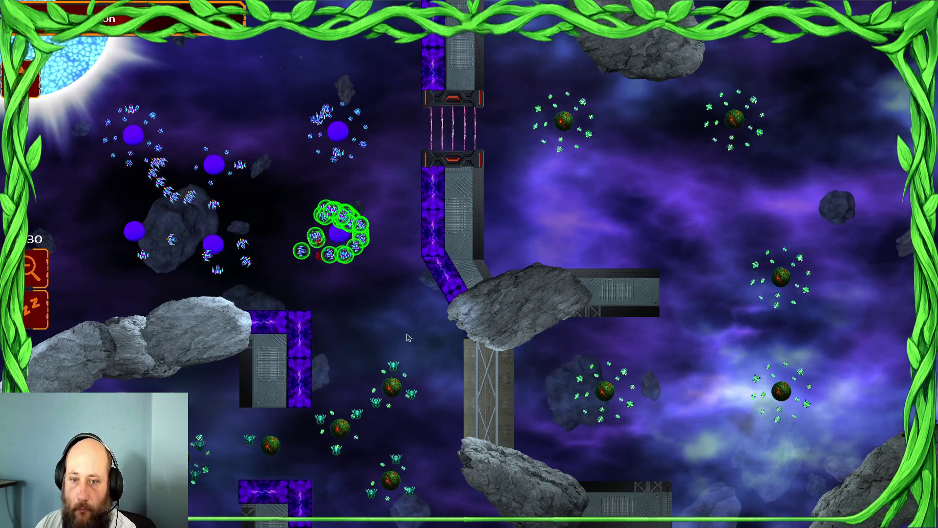
{"action": "left_click_drag", "start_coordinate": [324, 209], "coordinate": [364, 320]}
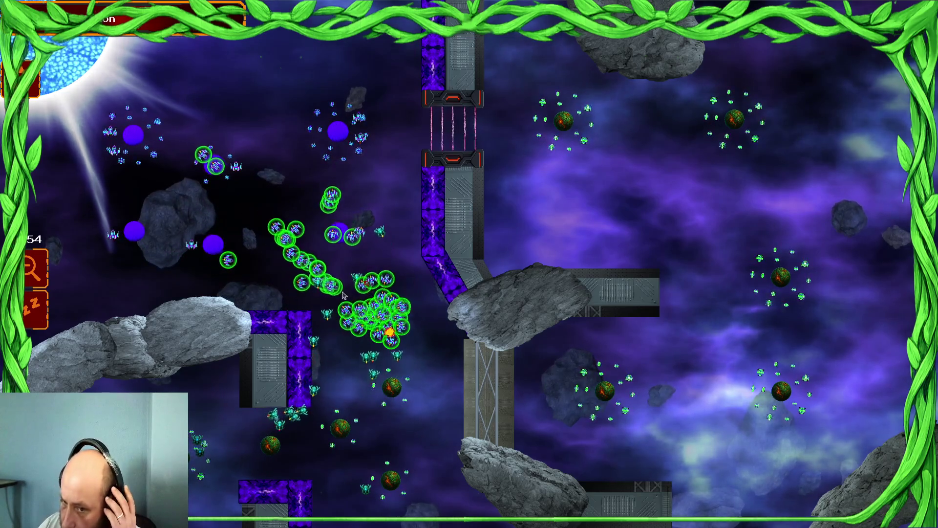
{"action": "left_click_drag", "start_coordinate": [294, 210], "coordinate": [489, 211]}
{"action": "left_click_drag", "start_coordinate": [367, 241], "coordinate": [435, 241]}
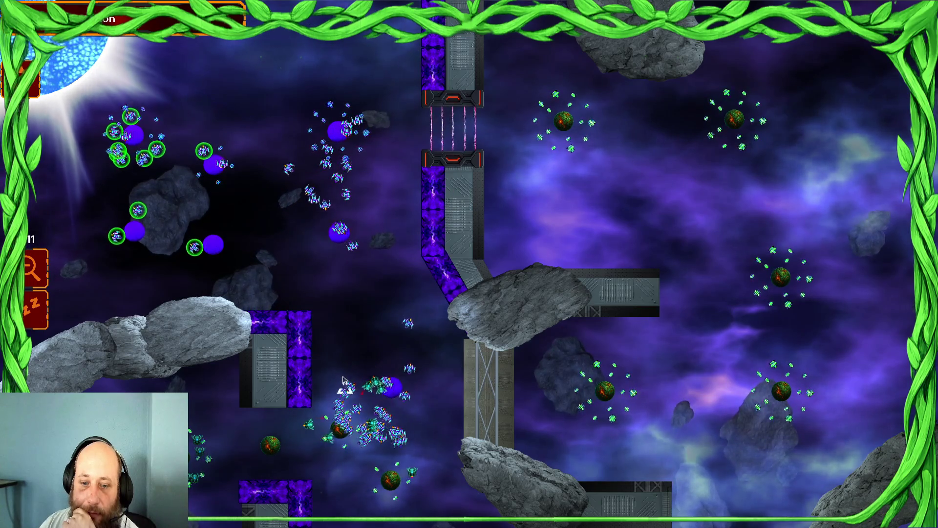
{"action": "left_click", "coordinate": [341, 426]}
{"action": "scroll", "coordinate": [344, 391], "scroll_direction": "up", "scroll_amount": 3}
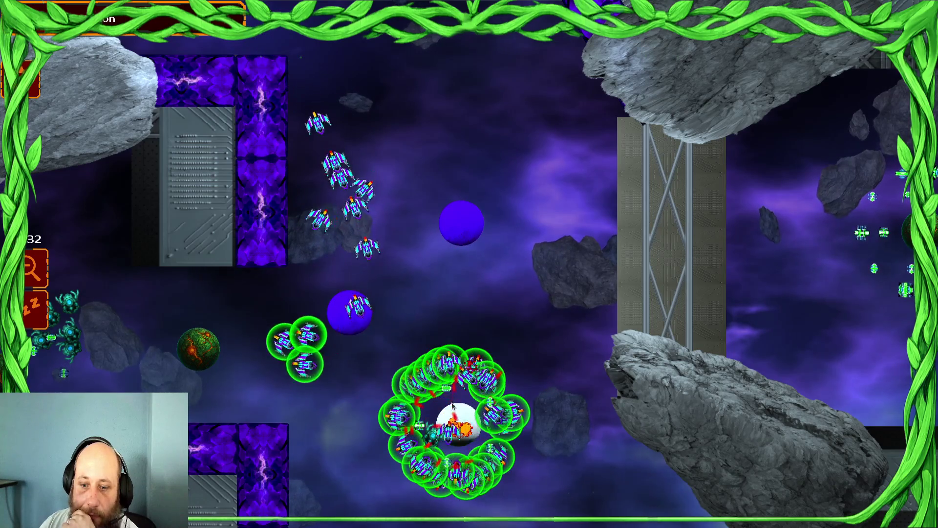
Step: Attack the molten and middle planets, restore fleet shields, and regroup at a new point
{"action": "left_click_drag", "start_coordinate": [460, 424], "coordinate": [611, 401]}
{"action": "left_click", "coordinate": [198, 348]}
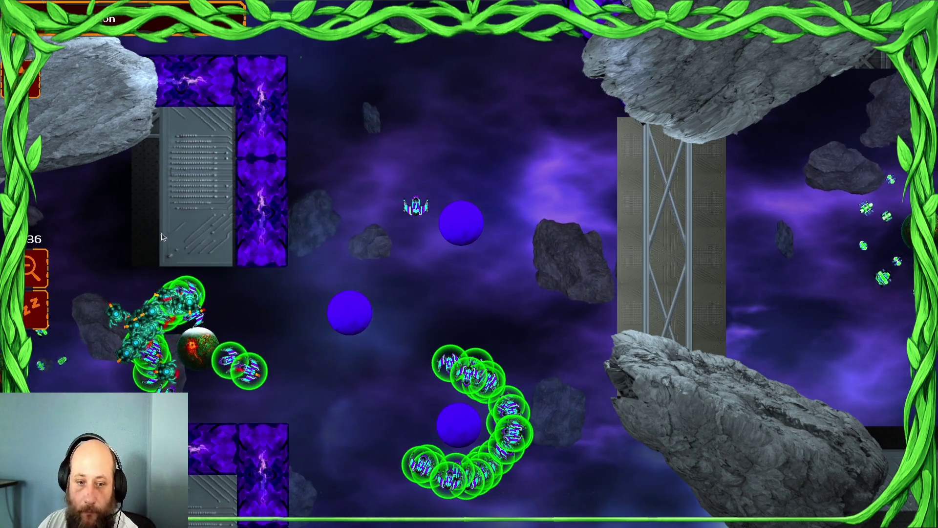
{"action": "key", "text": "Left"}
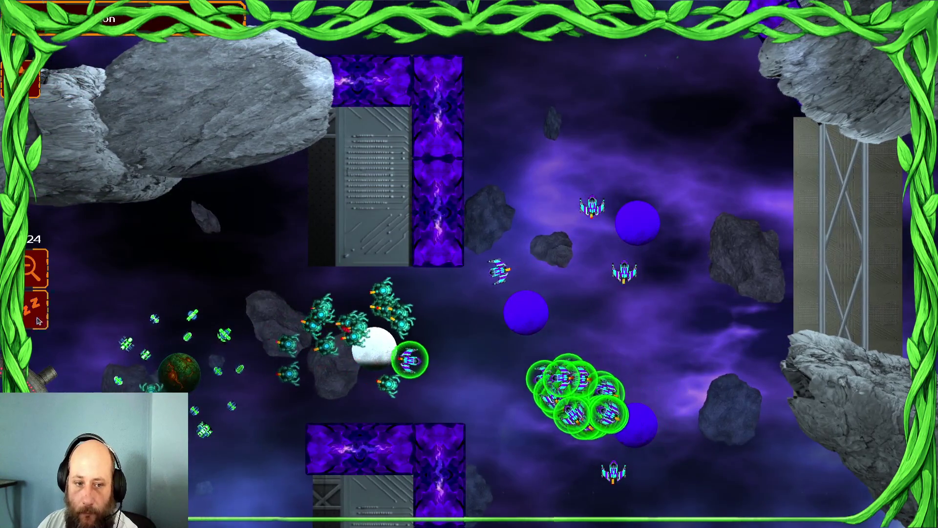
{"action": "left_click", "coordinate": [526, 313]}
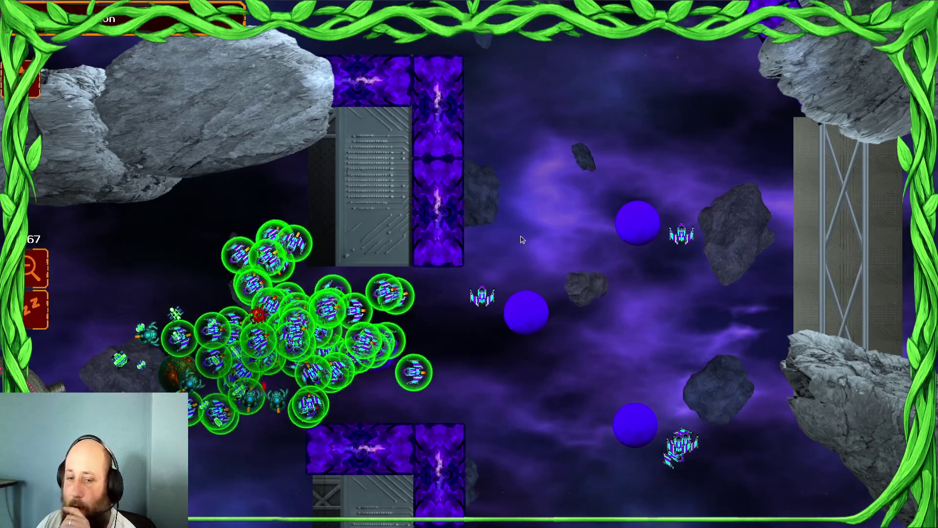
{"action": "key", "text": "Left"}
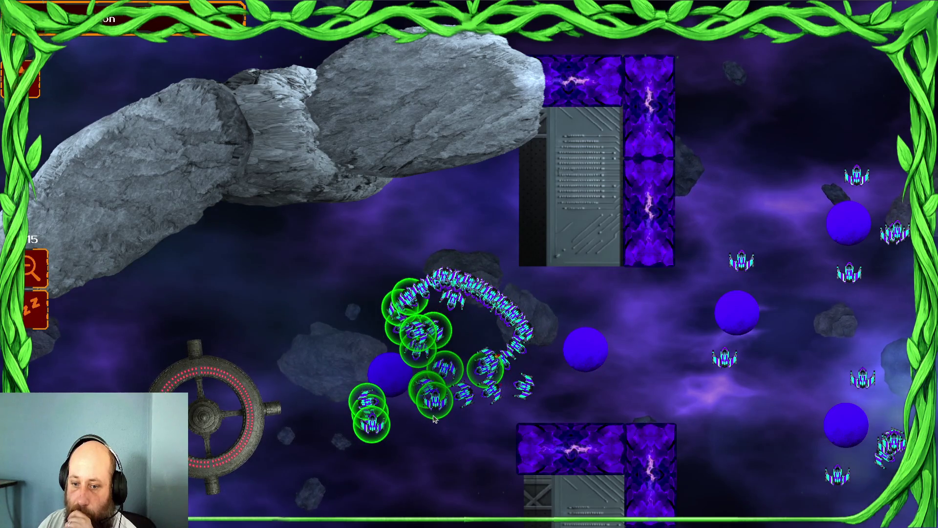
{"action": "left_click", "coordinate": [396, 379]}
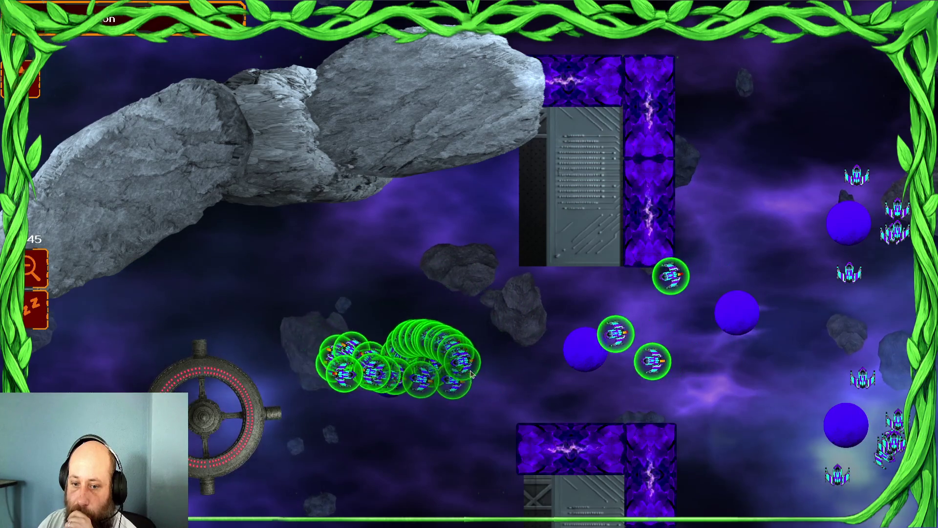
{"action": "right_click", "coordinate": [424, 279]}
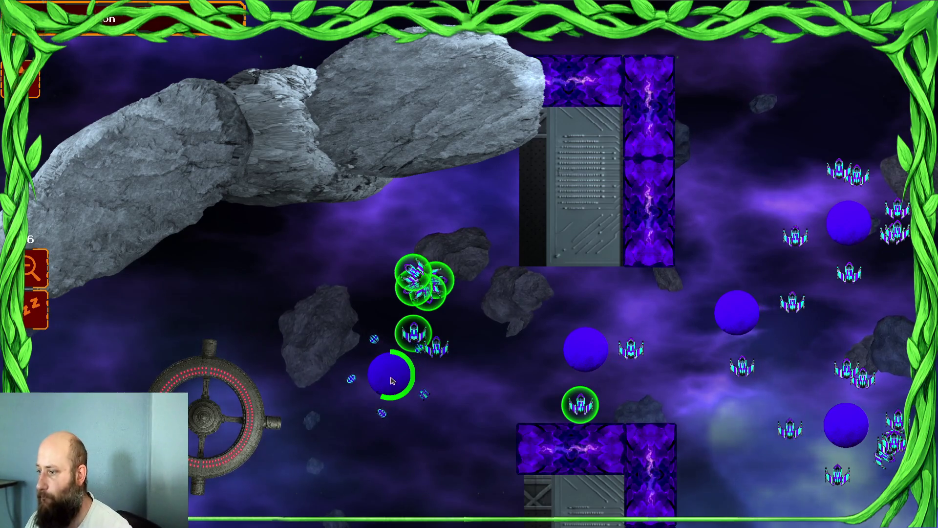
Step: Play the battle until the commander's 'path is clear' message appears, then dismiss it
{"action": "key", "text": "Right"}
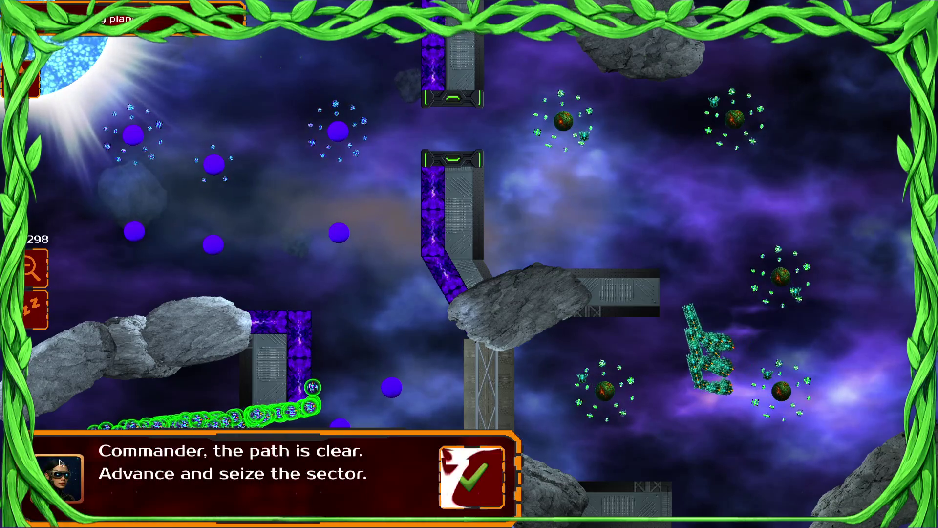
{"action": "left_click", "coordinate": [473, 481]}
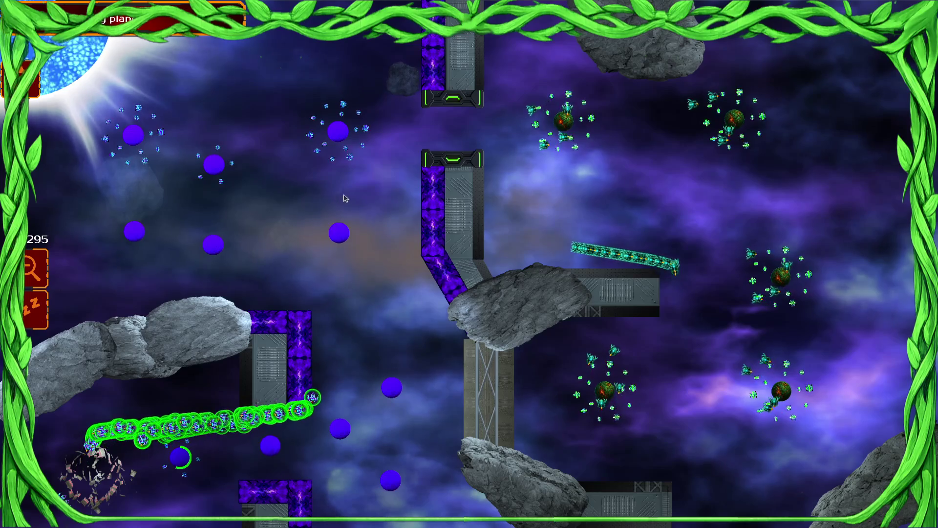
Step: Send the selected swarm toward the gate and through to its right side
{"action": "left_click", "coordinate": [324, 185]}
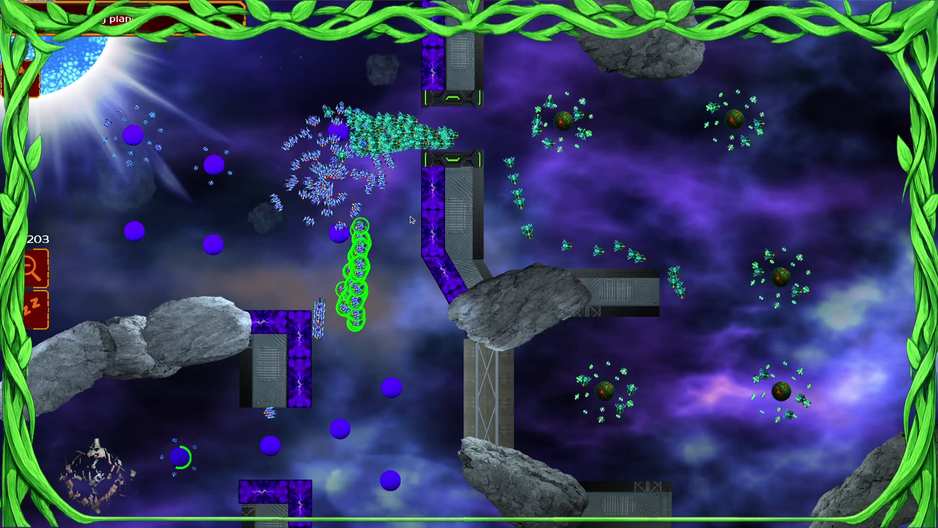
{"action": "scroll", "coordinate": [405, 174], "scroll_direction": "up", "scroll_amount": 3}
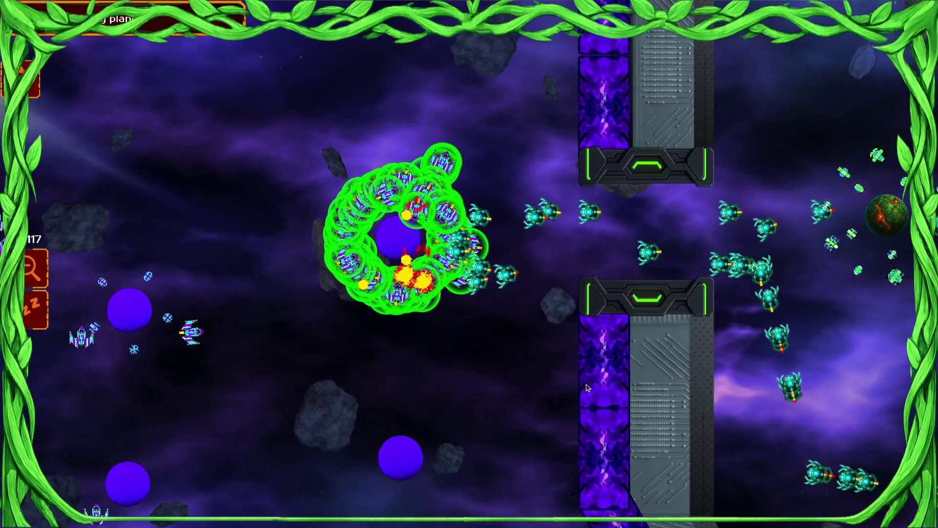
{"action": "right_click", "coordinate": [721, 295]}
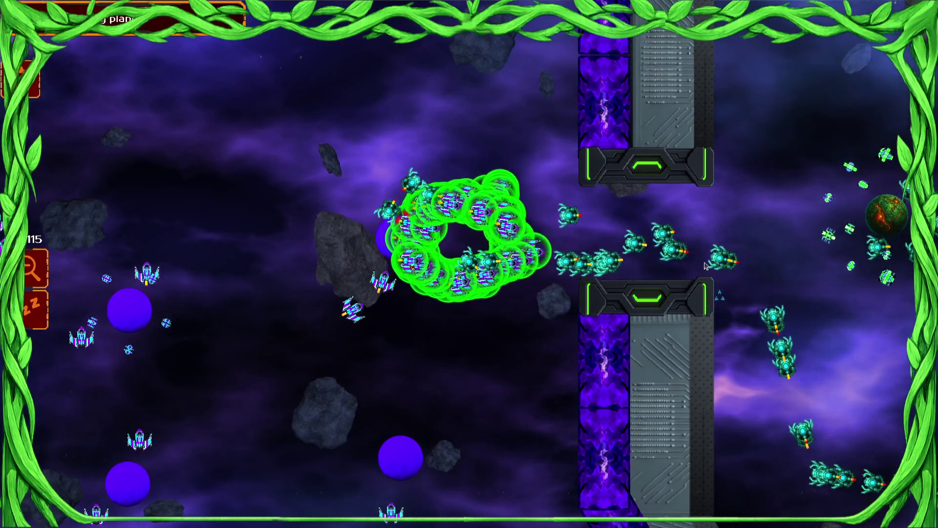
{"action": "scroll", "coordinate": [753, 298], "scroll_direction": "down", "scroll_amount": 3}
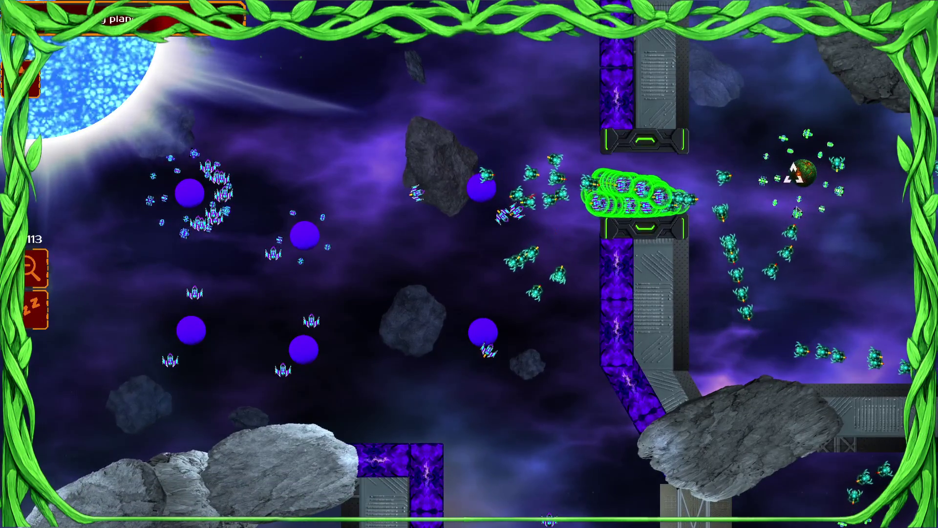
Step: Advance the purple ships to the centre and send the nest swarm to the white planets
{"action": "left_click_drag", "start_coordinate": [528, 142], "coordinate": [110, 478]}
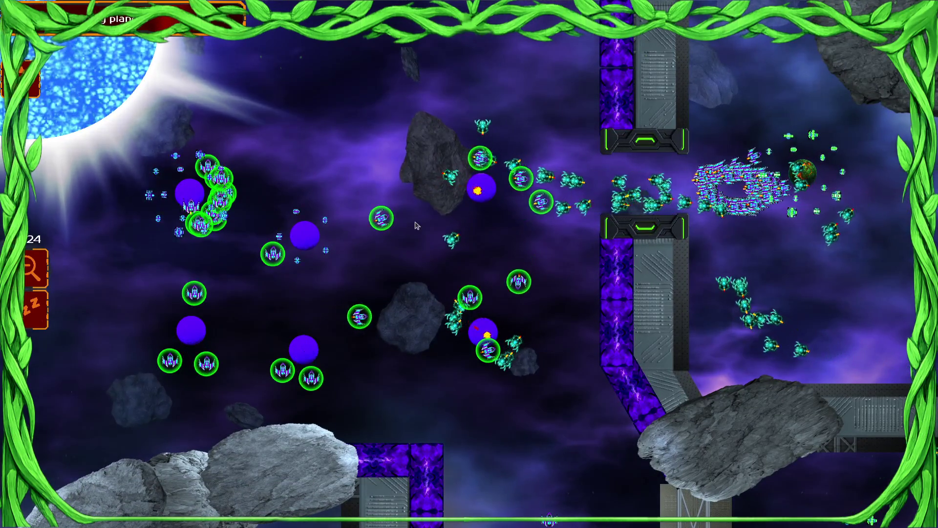
{"action": "right_click", "coordinate": [845, 194]}
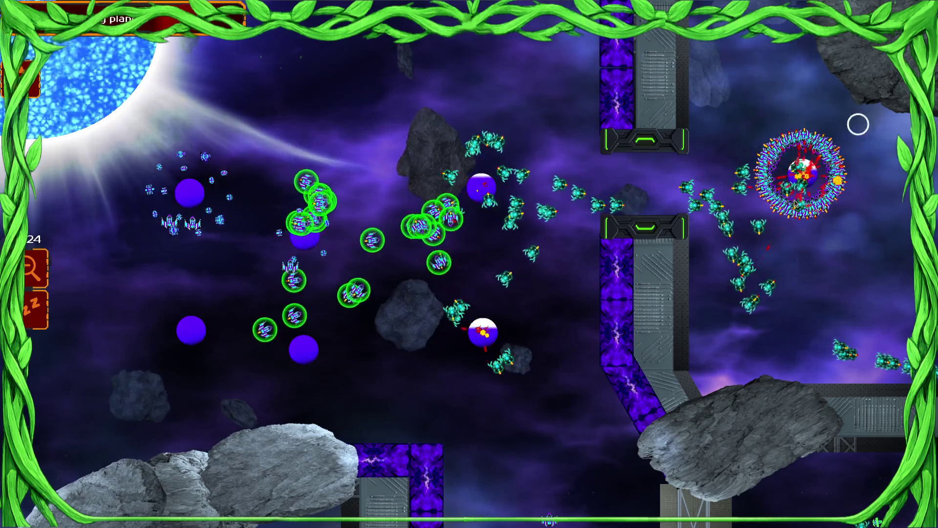
{"action": "left_click_drag", "start_coordinate": [857, 123], "coordinate": [750, 225]}
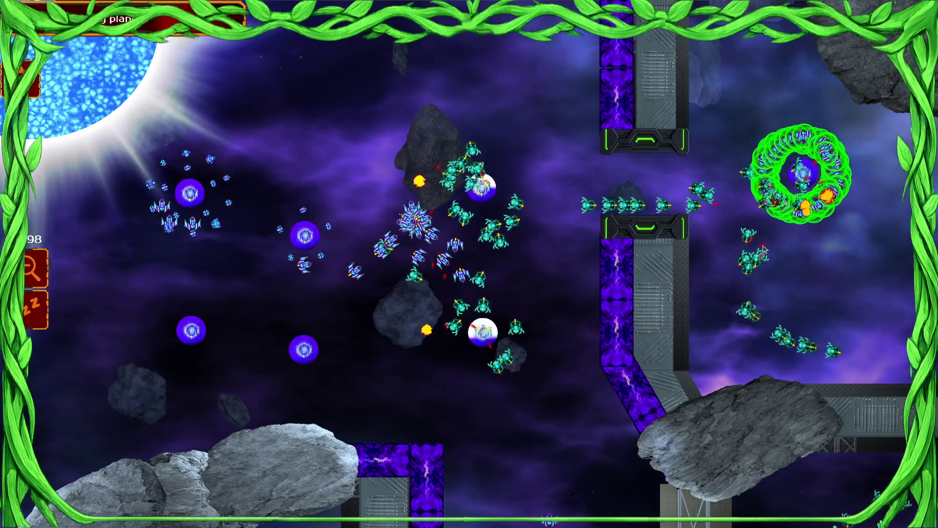
{"action": "scroll", "coordinate": [684, 249], "scroll_direction": "up", "scroll_amount": 3}
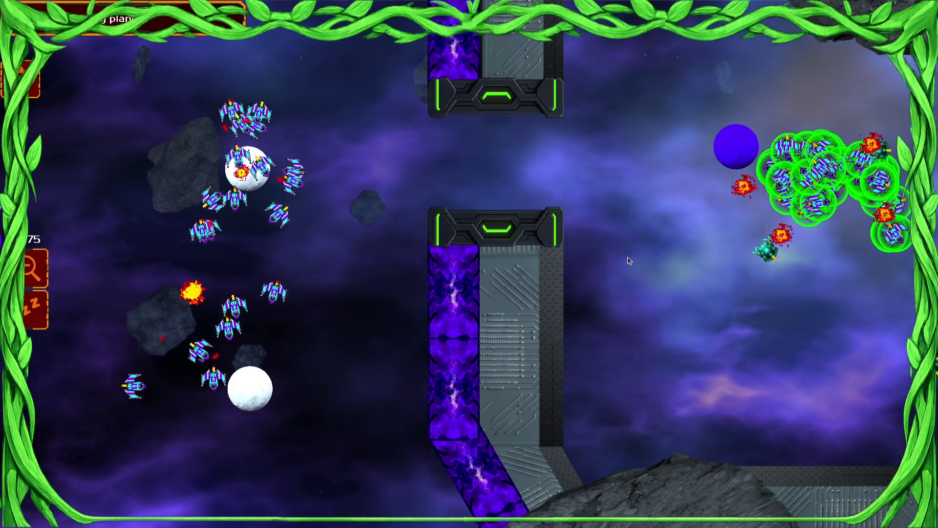
{"action": "left_click", "coordinate": [241, 273]}
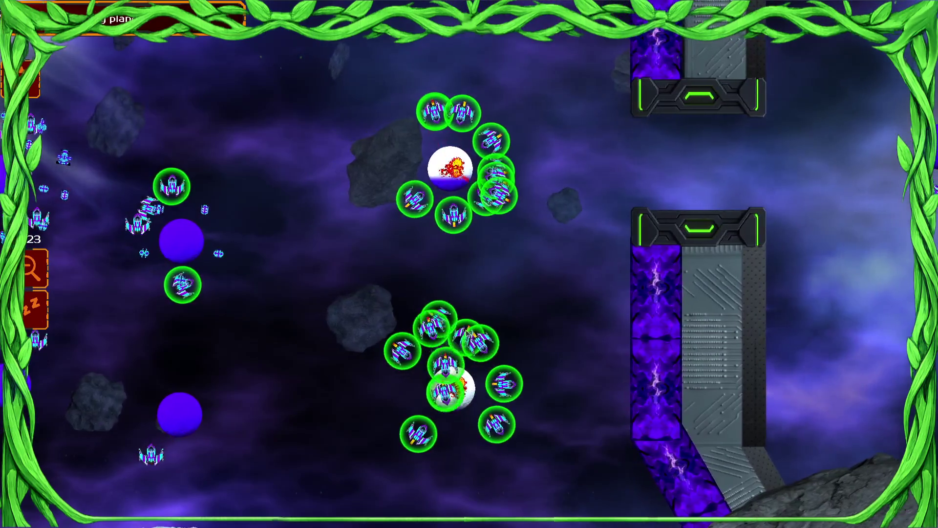
Step: Send the shielded swarms to the central, right-hand, top-centre and left planets
{"action": "left_click_drag", "start_coordinate": [314, 237], "coordinate": [474, 213]}
{"action": "scroll", "coordinate": [474, 214], "scroll_direction": "down", "scroll_amount": 5}
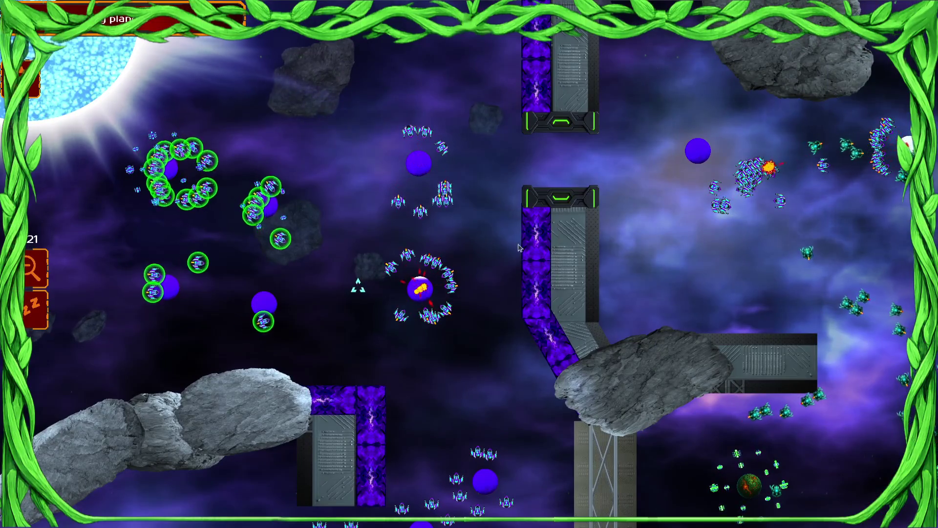
{"action": "left_click", "coordinate": [420, 289]}
{"action": "left_click", "coordinate": [755, 179]}
{"action": "left_click_drag", "start_coordinate": [845, 225], "coordinate": [650, 226]}
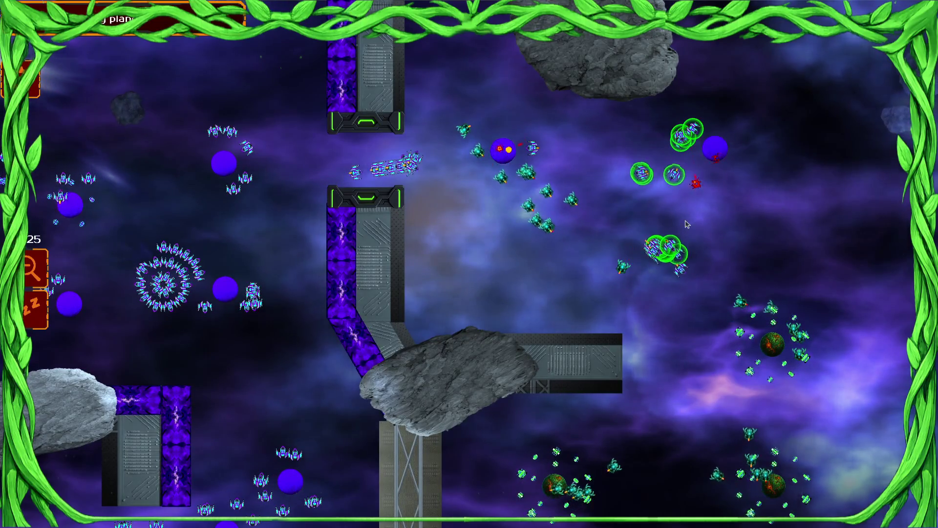
{"action": "left_click", "coordinate": [471, 119]}
{"action": "left_click", "coordinate": [235, 264]}
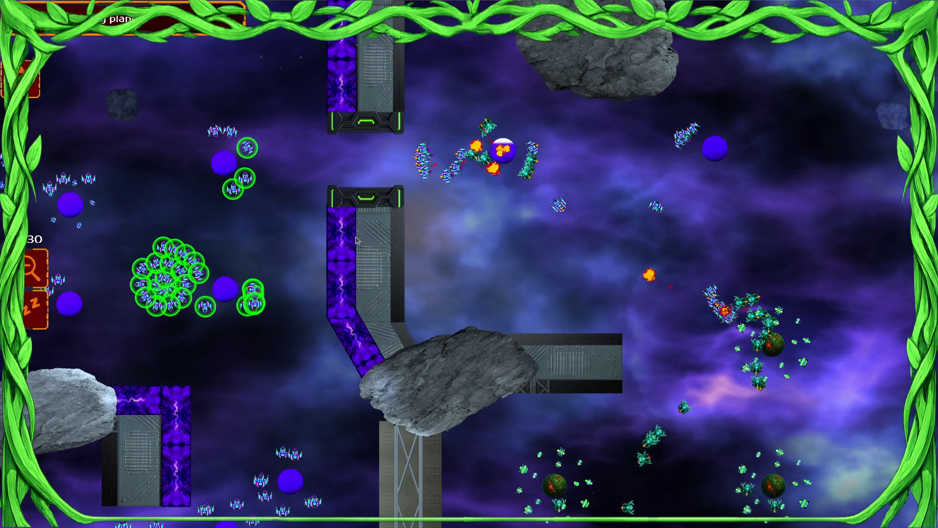
Step: Select the right-hand, white-planet, lower-left and spiral swarms to keep pressing the attack
{"action": "left_click_drag", "start_coordinate": [777, 317], "coordinate": [696, 360]}
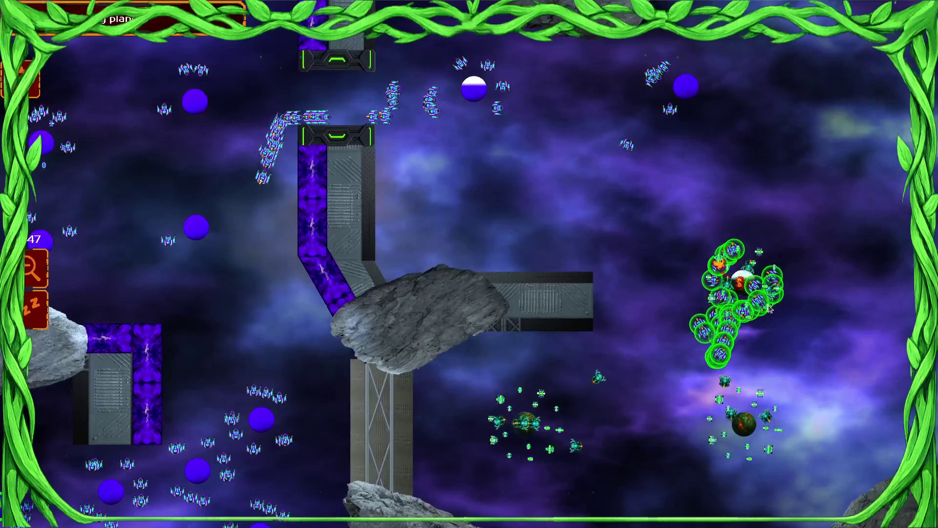
{"action": "left_click_drag", "start_coordinate": [750, 359], "coordinate": [684, 398]}
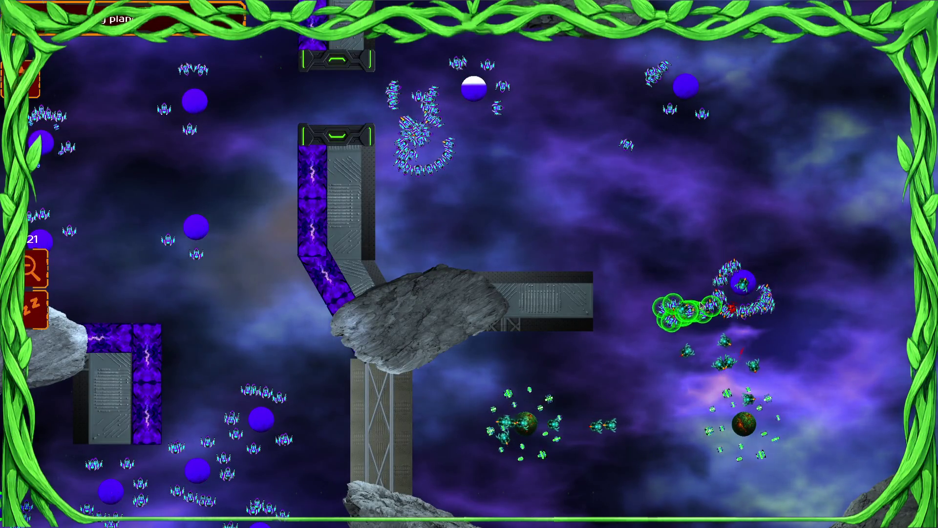
{"action": "mouse_move", "coordinate": [744, 336]}
{"action": "left_mouse_down"}
{"action": "mouse_move", "coordinate": [655, 474]}
{"action": "mouse_move", "coordinate": [666, 450]}
{"action": "left_mouse_up"}
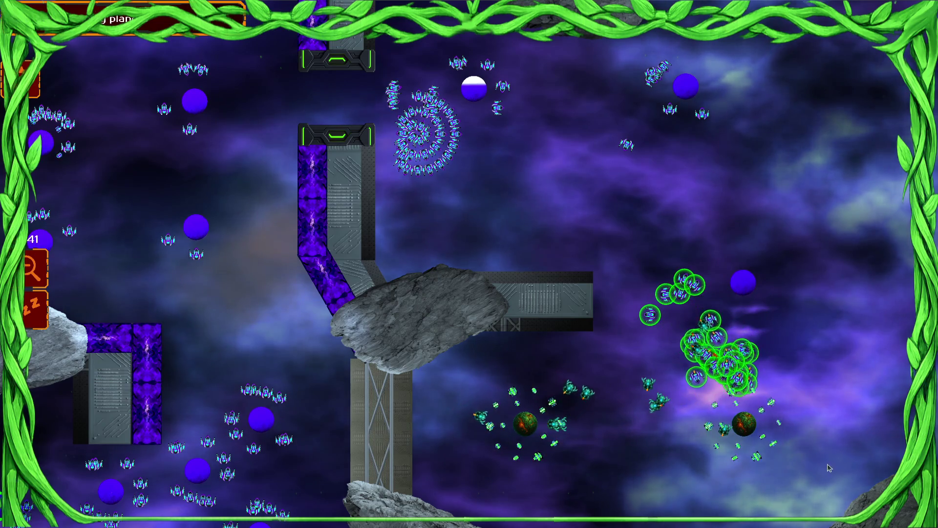
{"action": "left_click_drag", "start_coordinate": [535, 107], "coordinate": [444, 222]}
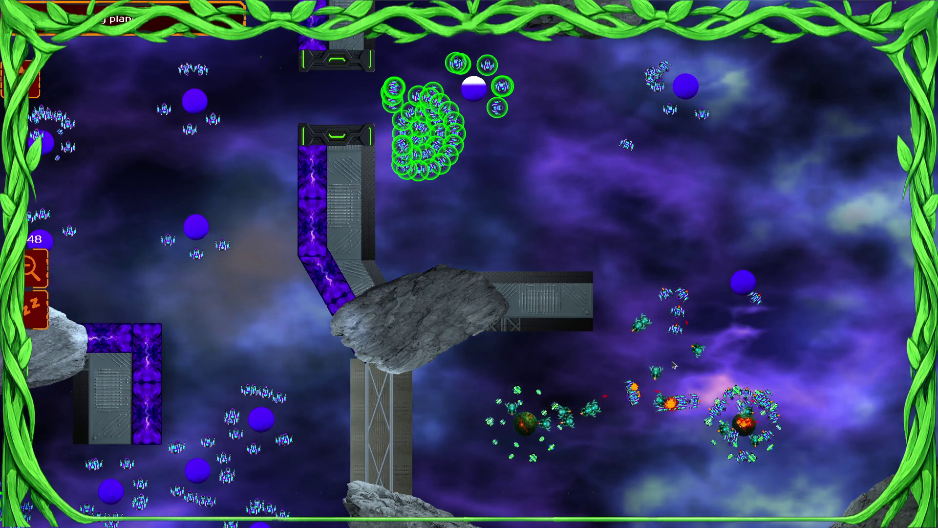
{"action": "mouse_move", "coordinate": [743, 391]}
{"action": "left_mouse_down"}
{"action": "mouse_move", "coordinate": [652, 465]}
{"action": "mouse_move", "coordinate": [645, 457]}
{"action": "left_mouse_up"}
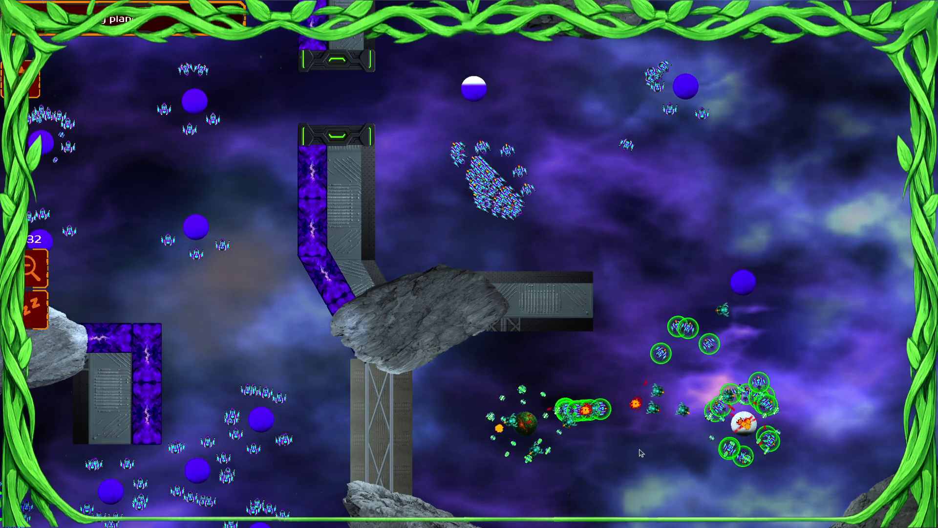
{"action": "key", "text": "Down"}
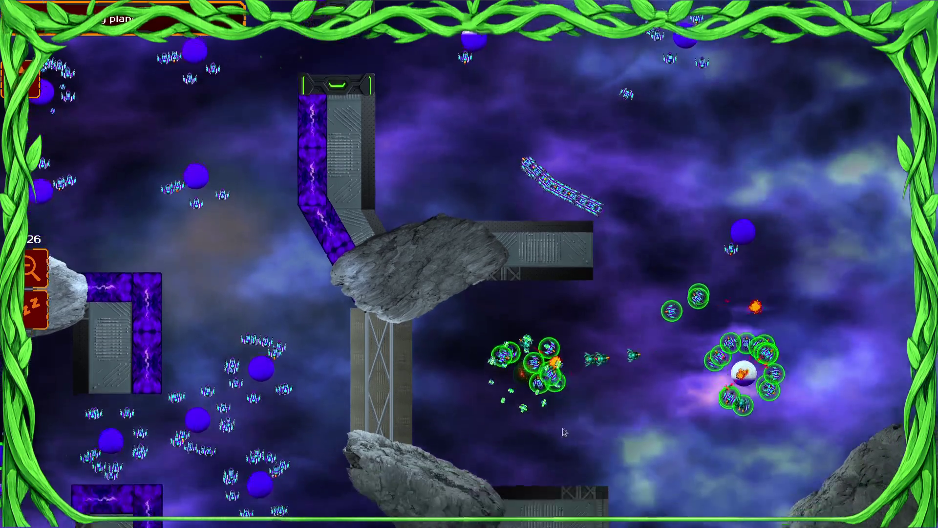
{"action": "left_click_drag", "start_coordinate": [289, 337], "coordinate": [83, 484]}
{"action": "key", "text": "Left"}
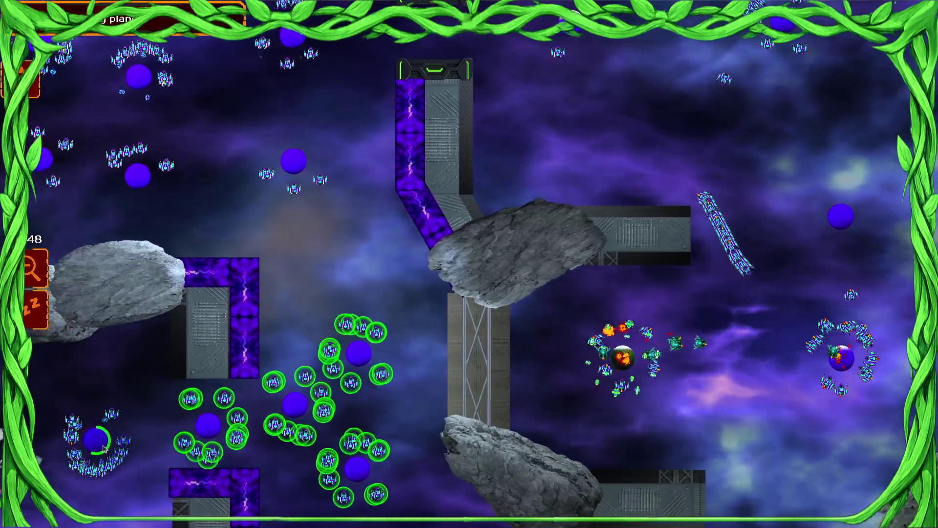
{"action": "key", "text": "Left"}
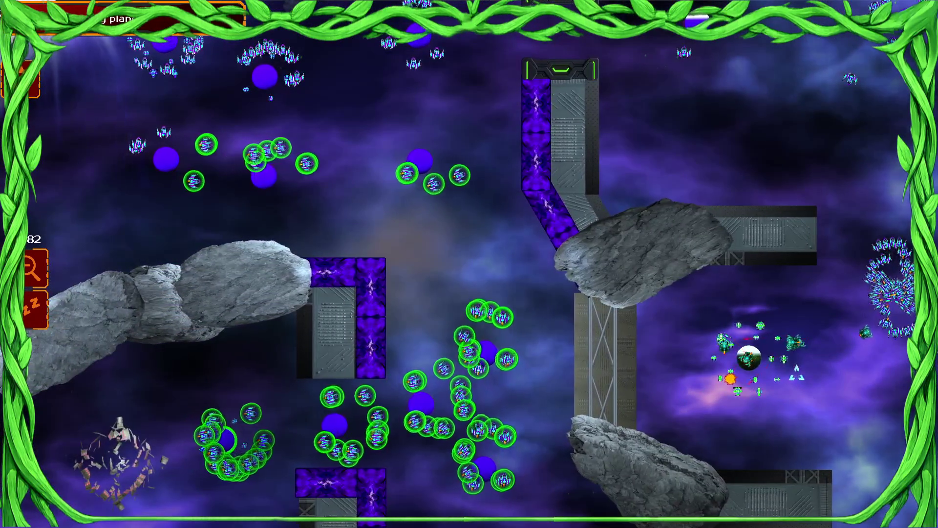
{"action": "key", "text": "Right"}
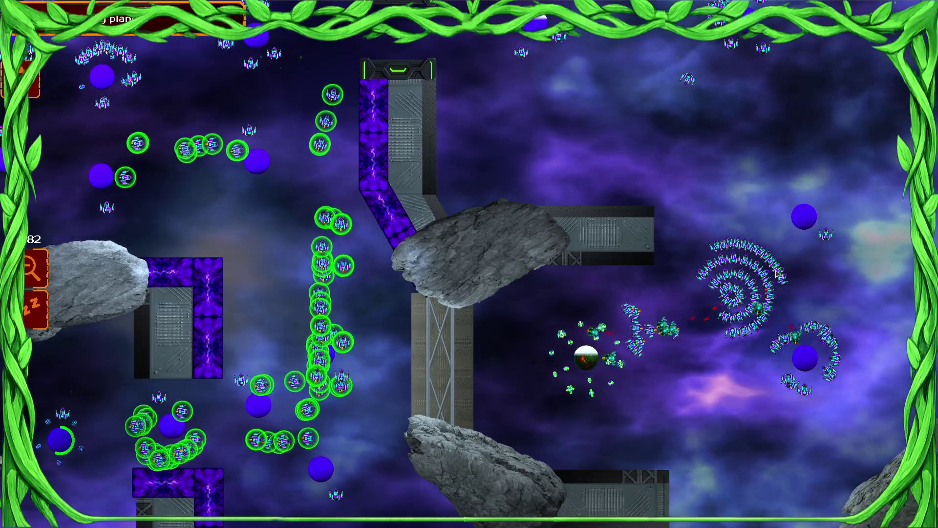
{"action": "scroll", "coordinate": [777, 274], "scroll_direction": "up", "scroll_amount": 2}
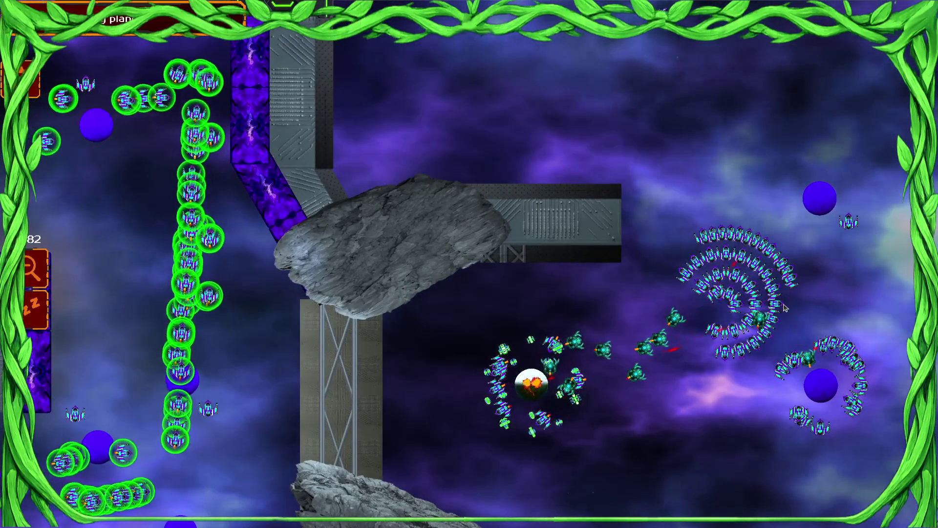
{"action": "left_click_drag", "start_coordinate": [734, 313], "coordinate": [617, 321]}
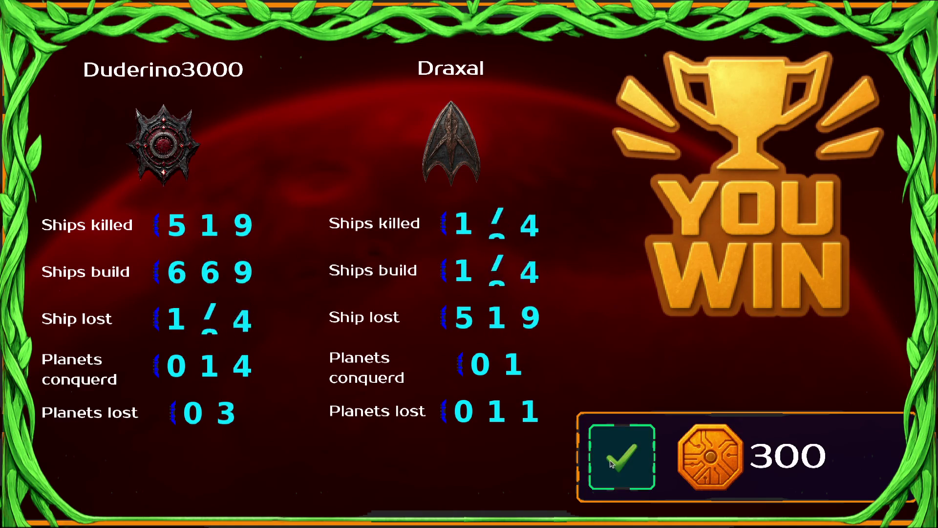
Step: Dismiss the victory stats and tactical bonus screens, then quit the game to the editor
{"action": "left_click", "coordinate": [611, 463]}
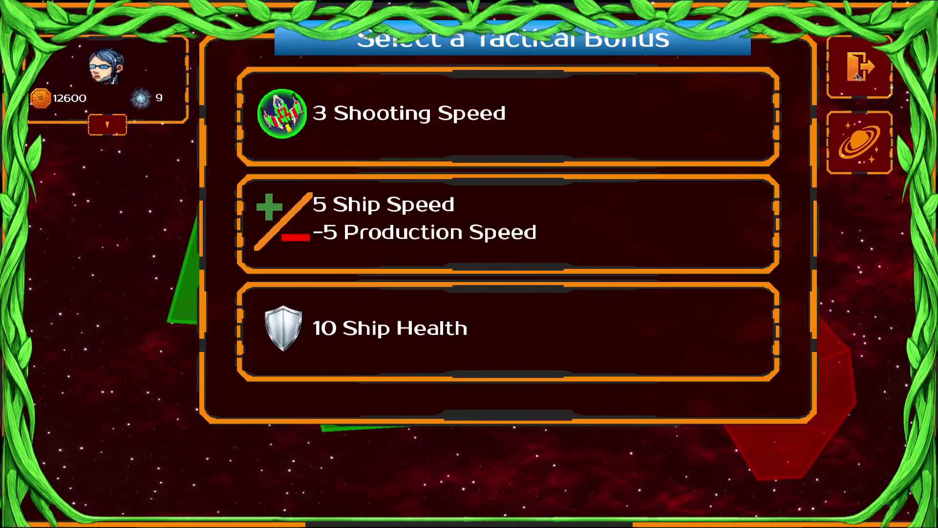
{"action": "left_click", "coordinate": [856, 73]}
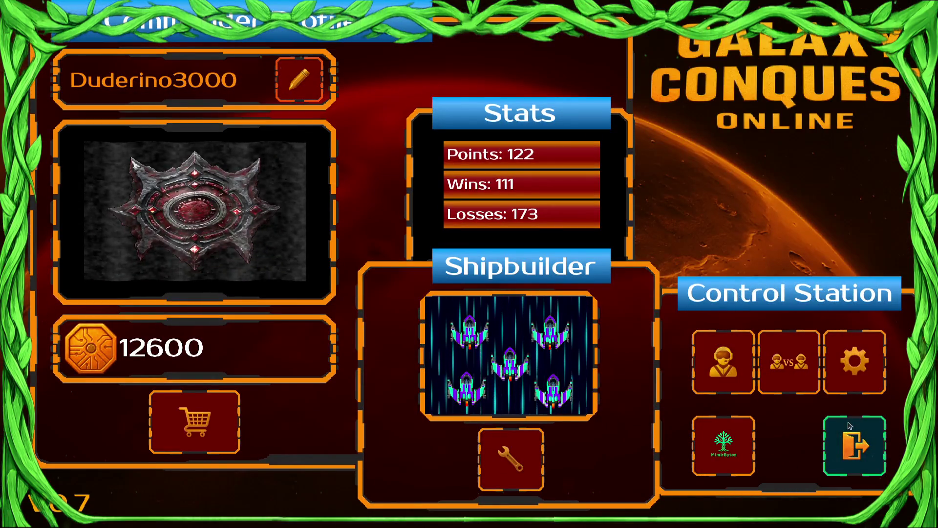
{"action": "left_click", "coordinate": [859, 449]}
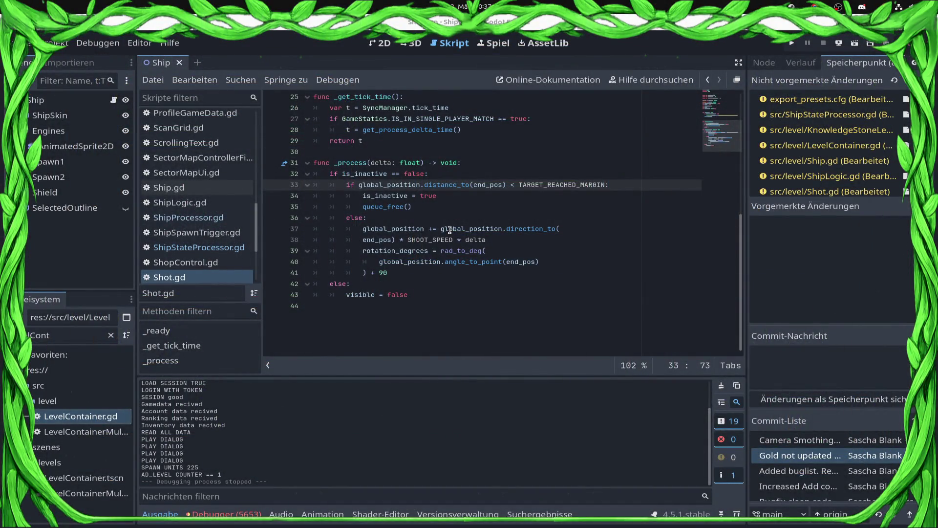
Step: Open ShipStateProcessor.gd and inspect process_fighting_state's target checks around lines 237–244
{"action": "scroll", "coordinate": [449, 230], "scroll_direction": "up", "scroll_amount": 4}
{"action": "left_click", "coordinate": [196, 248]}
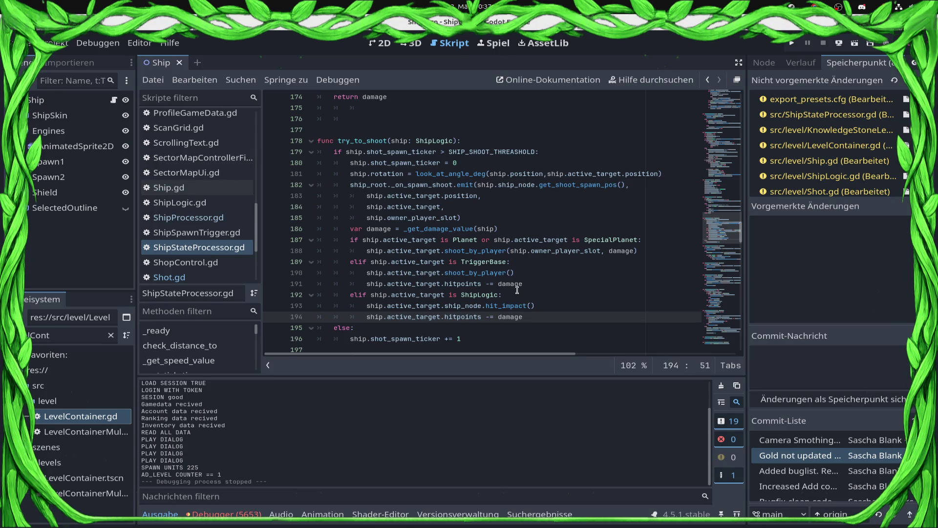
{"action": "scroll", "coordinate": [516, 291], "scroll_direction": "down", "scroll_amount": 14}
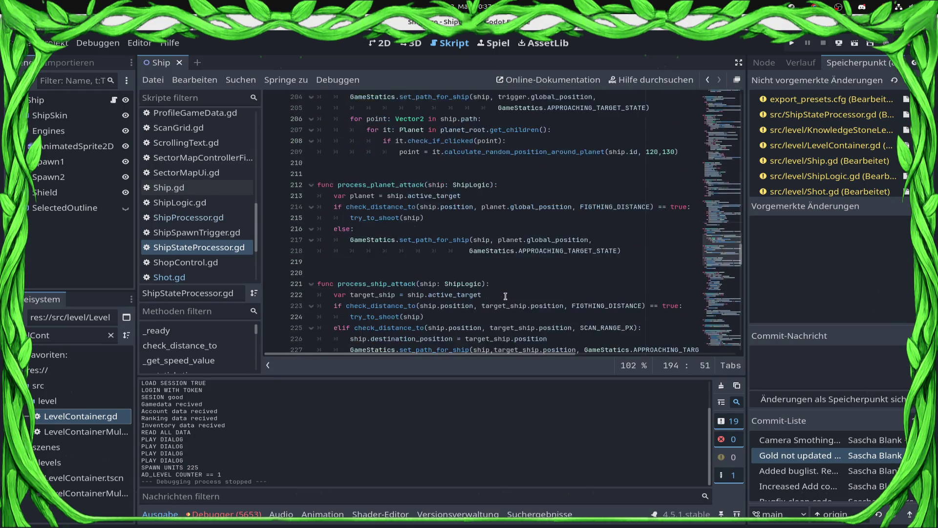
{"action": "scroll", "coordinate": [506, 297], "scroll_direction": "down", "scroll_amount": 4}
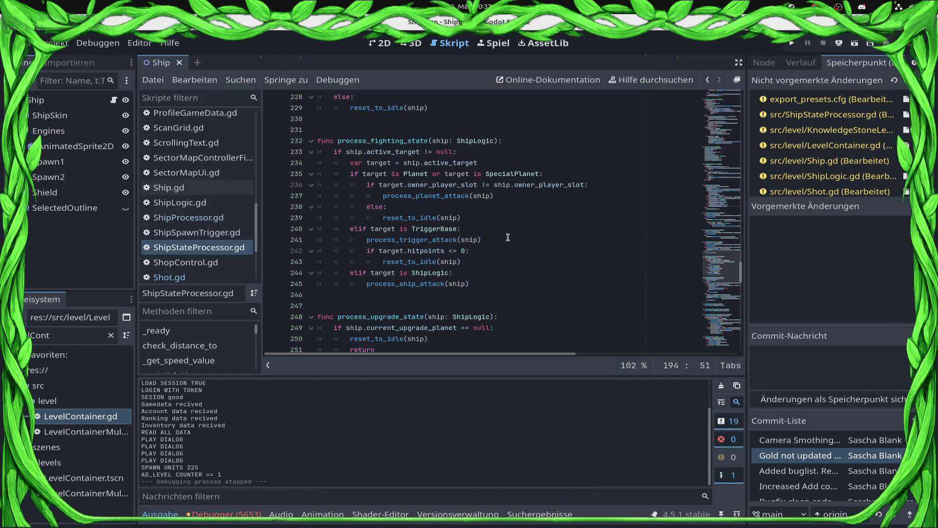
{"action": "left_click", "coordinate": [512, 215]}
{"action": "left_click", "coordinate": [526, 198]}
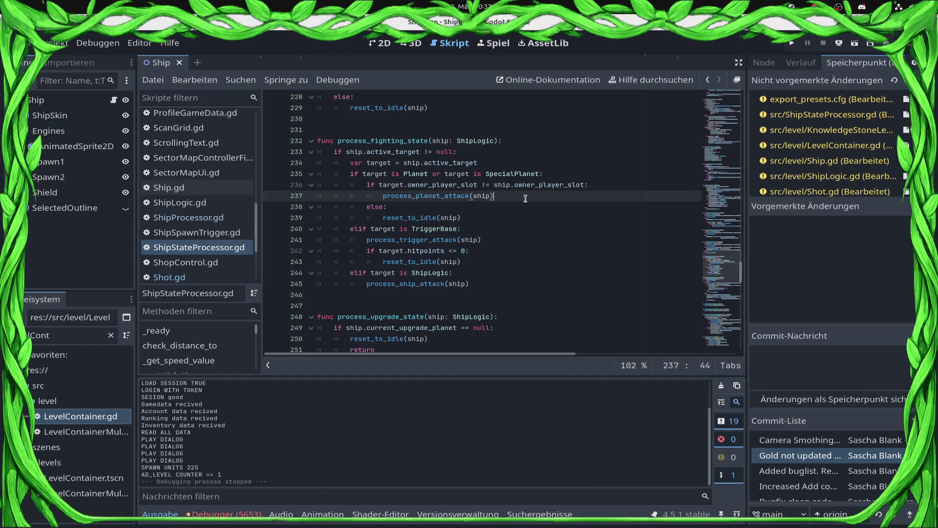
{"action": "left_click", "coordinate": [492, 218]}
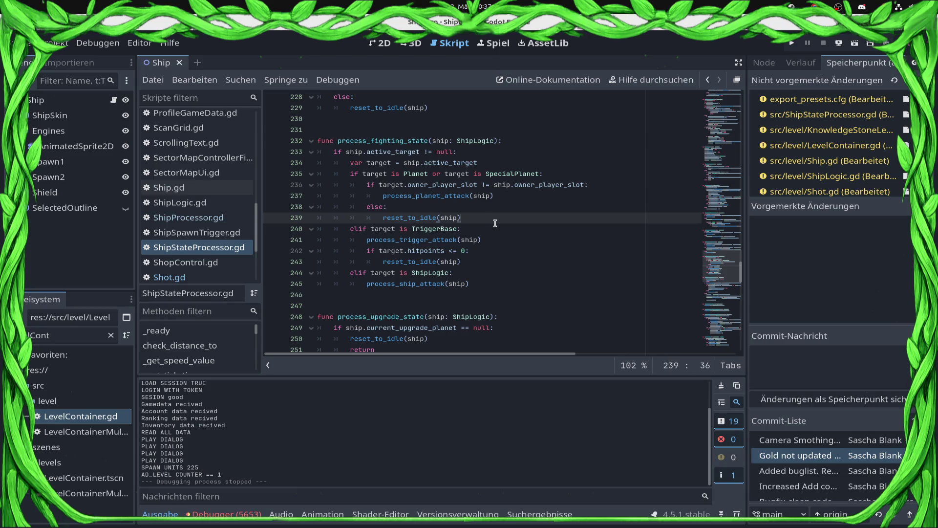
{"action": "left_click", "coordinate": [501, 272]}
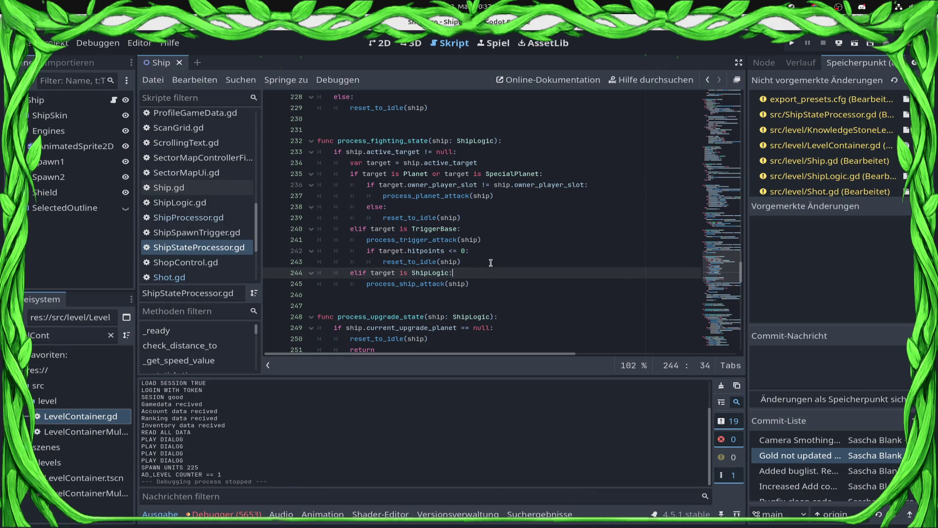
Step: After the ship-attack call, add 'if target.hitpoints <= 0:' calling reset_to_idle(ship), and save
{"action": "key", "text": "Down"}
{"action": "key", "text": "Return"}
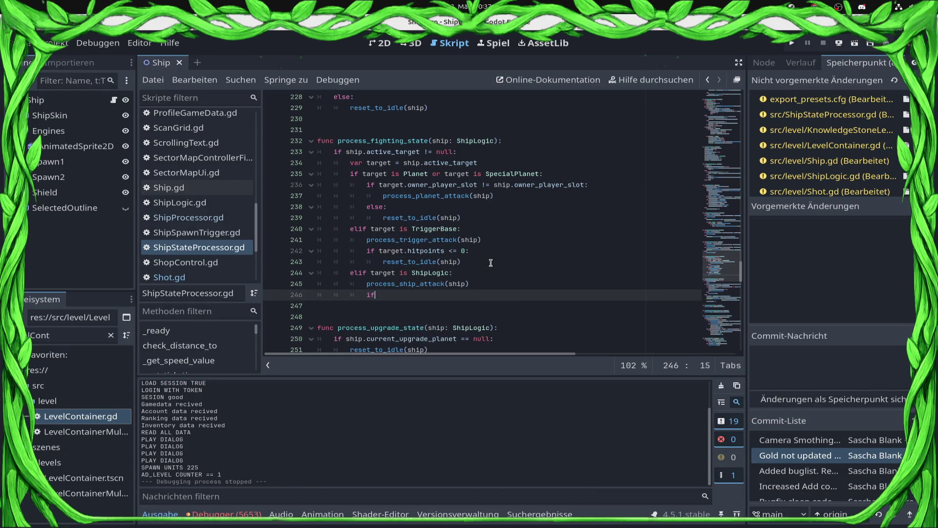
{"action": "type", "text": " tar"}
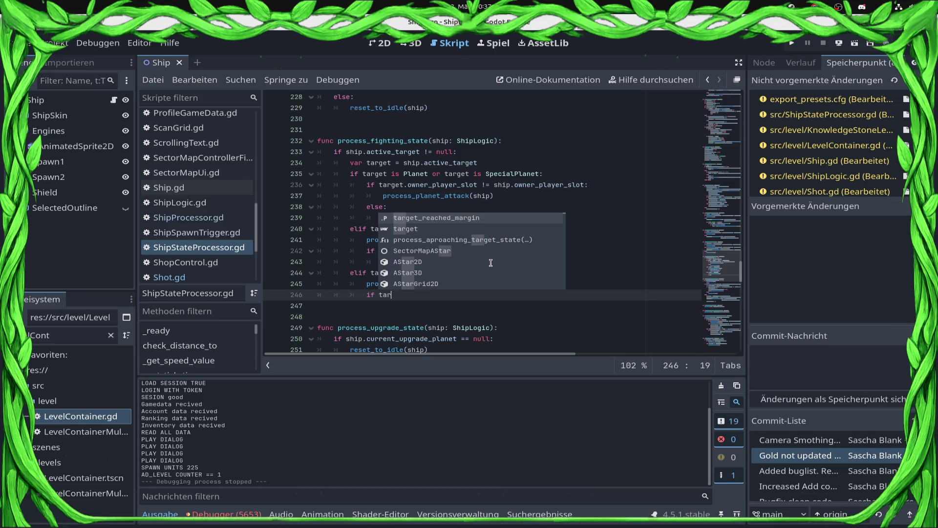
{"action": "key", "text": "Escape"}
{"action": "key", "text": "ctrl+space"}
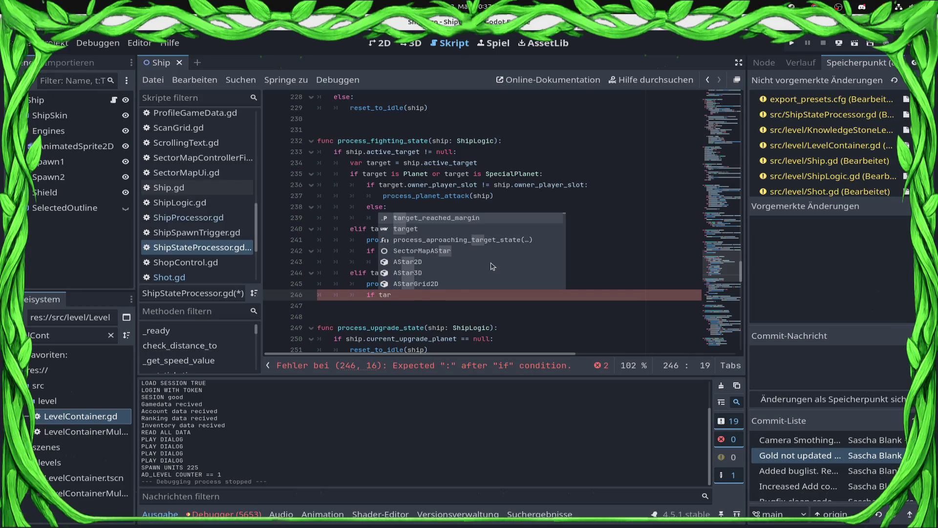
{"action": "key", "text": "Down"}
{"action": "key", "text": "Return"}
{"action": "type", "text": "hitpoints <= 0"}
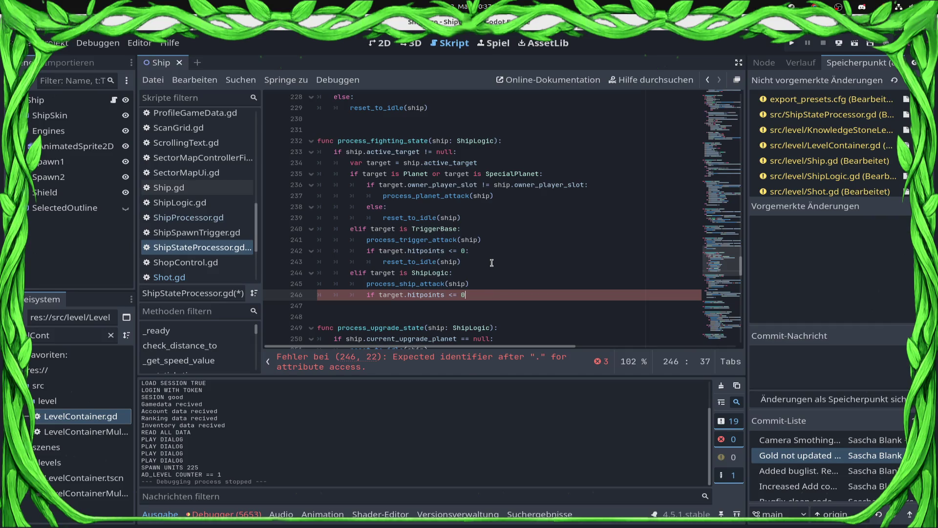
{"action": "type", "text": ":"}
{"action": "key", "text": "Return"}
{"action": "type", "text": "r"}
{"action": "key", "text": "ctrl+s"}
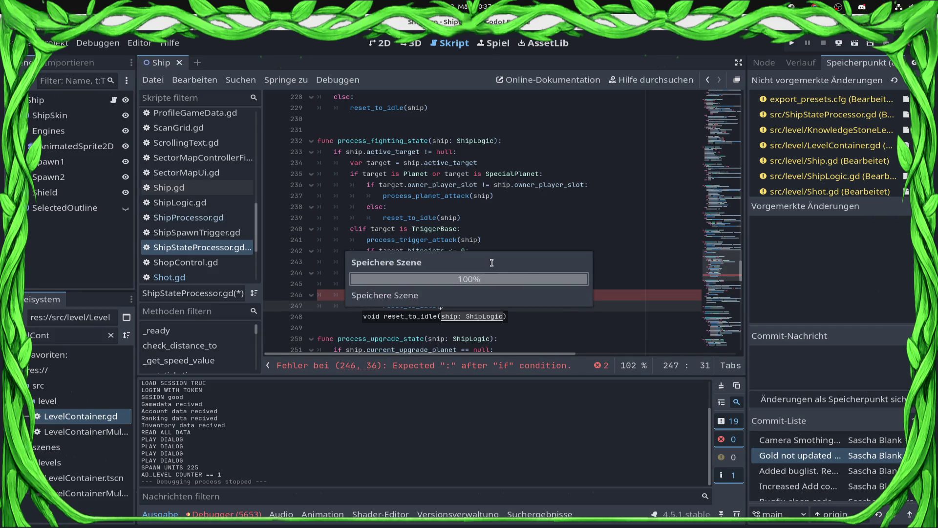
{"action": "type", "text": "ship"}
{"action": "key", "text": "ctrl+s"}
Step: Review lines 243–247 and the TriggerBase branch, then launch the game with Run Project
{"action": "scroll", "coordinate": [491, 263], "scroll_direction": "up", "scroll_amount": 1}
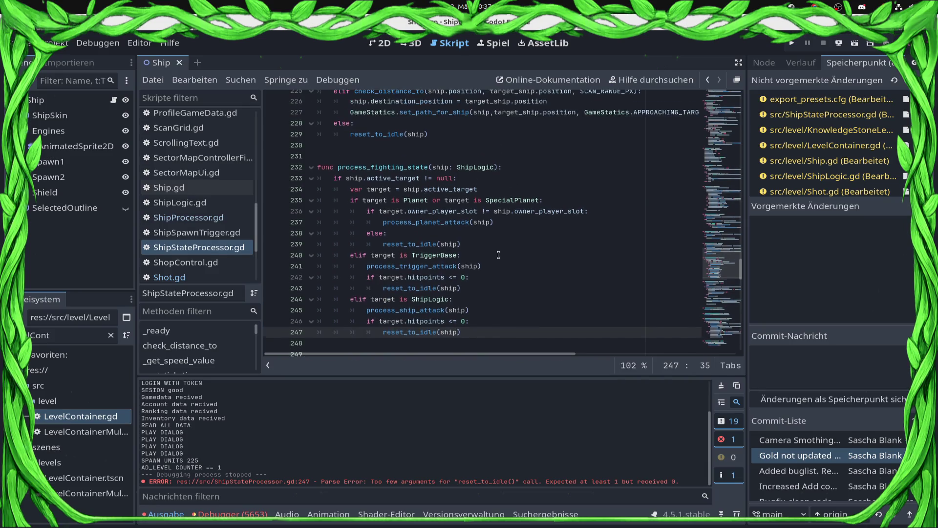
{"action": "scroll", "coordinate": [392, 194], "scroll_direction": "down", "scroll_amount": 4}
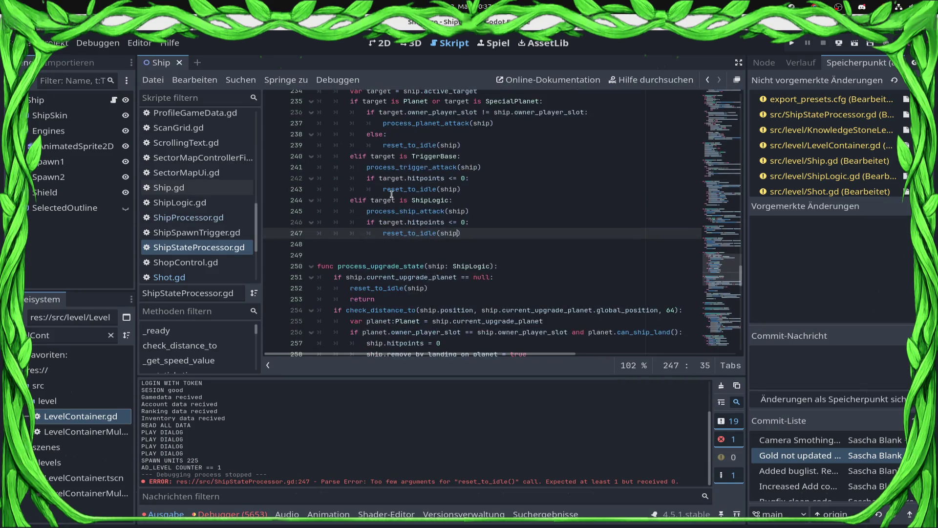
{"action": "scroll", "coordinate": [513, 183], "scroll_direction": "up", "scroll_amount": 3}
{"action": "left_click", "coordinate": [523, 255]}
{"action": "left_click", "coordinate": [510, 278]}
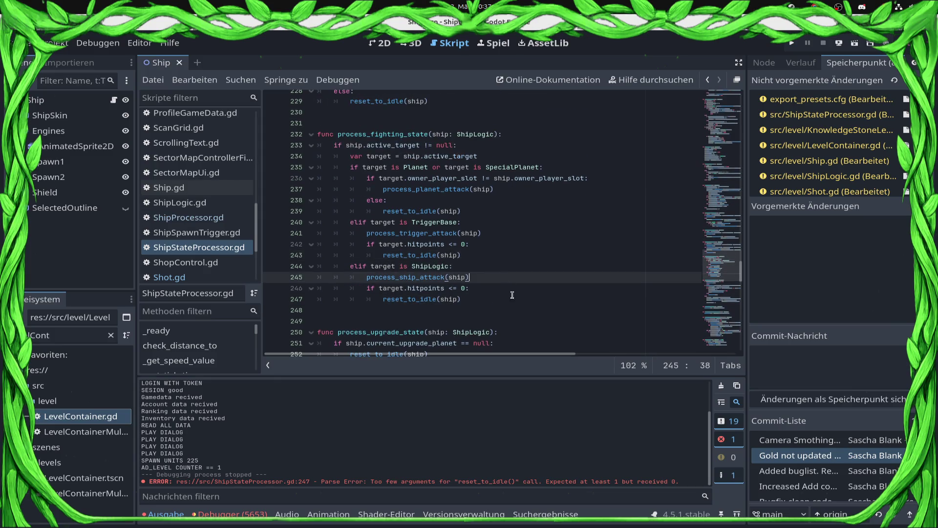
{"action": "left_click", "coordinate": [500, 308]}
{"action": "left_click", "coordinate": [491, 294]}
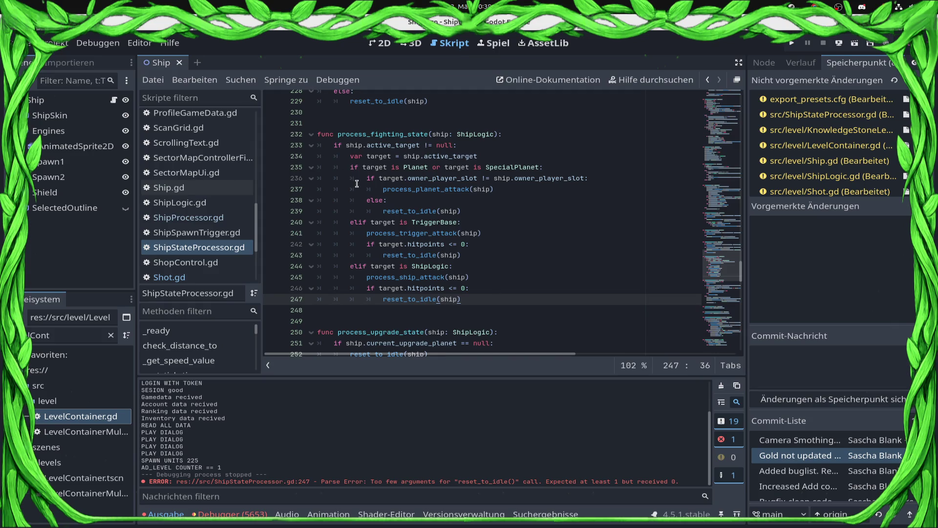
{"action": "left_click_drag", "start_coordinate": [367, 178], "coordinate": [540, 168]}
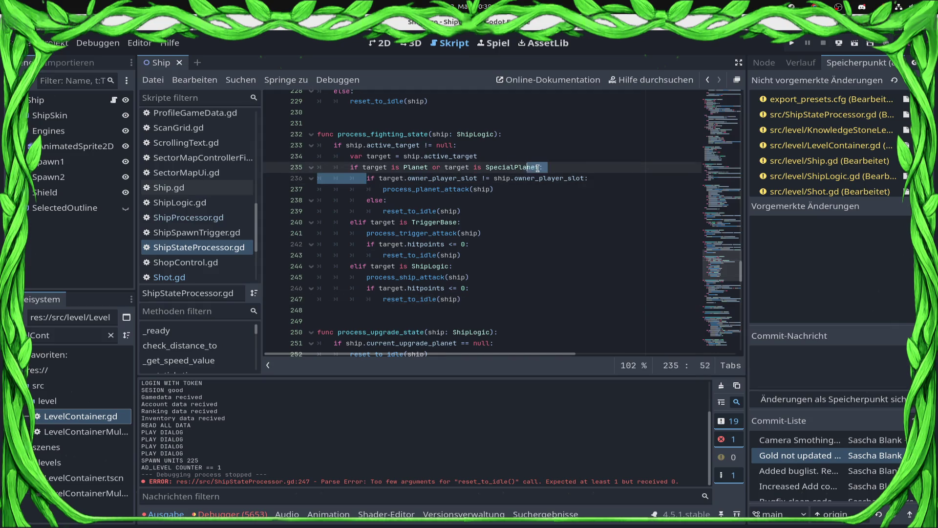
{"action": "left_click_drag", "start_coordinate": [350, 221], "coordinate": [387, 222]}
{"action": "left_click", "coordinate": [498, 254], "text": "shift"}
{"action": "left_click", "coordinate": [498, 254]}
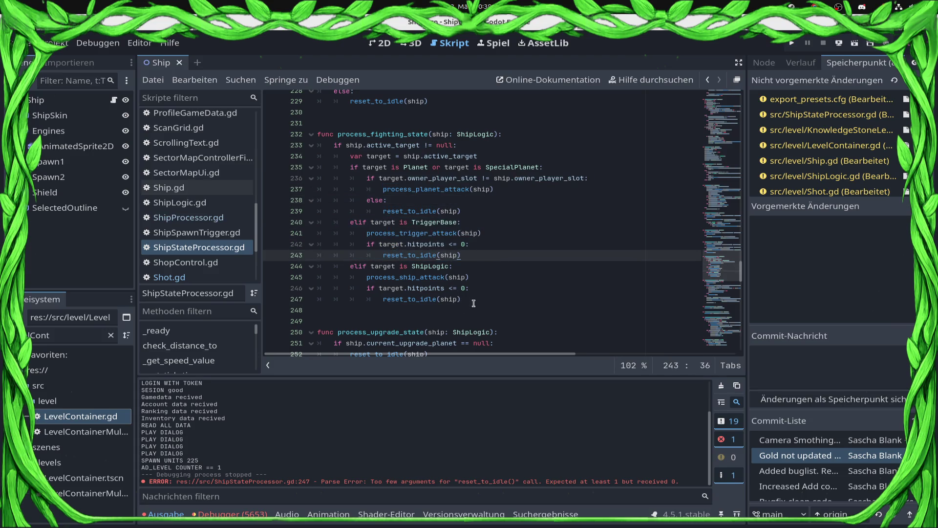
{"action": "left_click", "coordinate": [788, 43]}
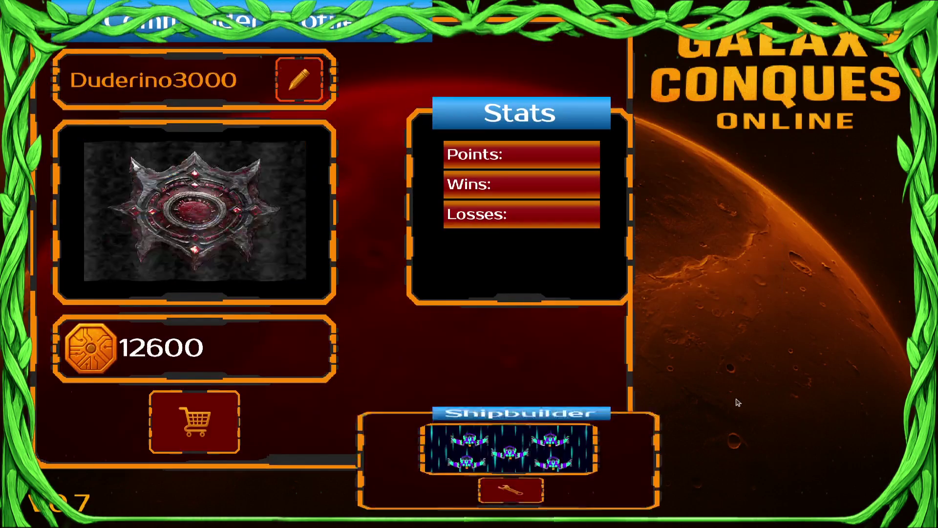
Step: Open the galaxy map, accept the Draxal Homesector mission and enter its battle level
{"action": "left_click", "coordinate": [727, 363]}
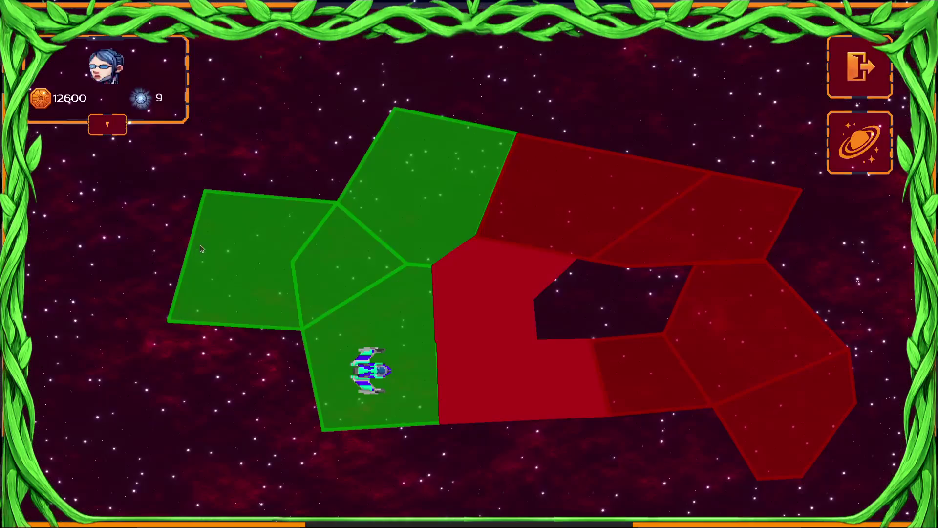
{"action": "left_click", "coordinate": [495, 311]}
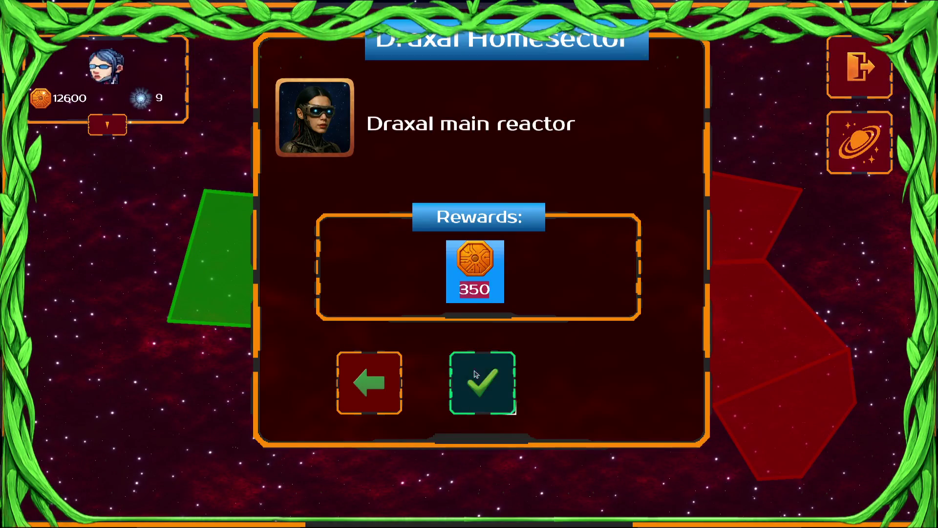
{"action": "left_click", "coordinate": [474, 374]}
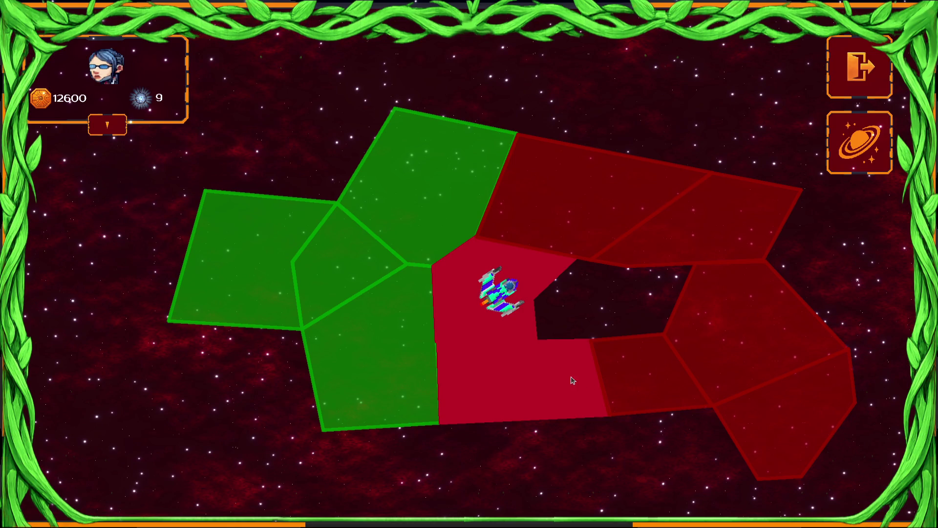
{"action": "left_click", "coordinate": [555, 373]}
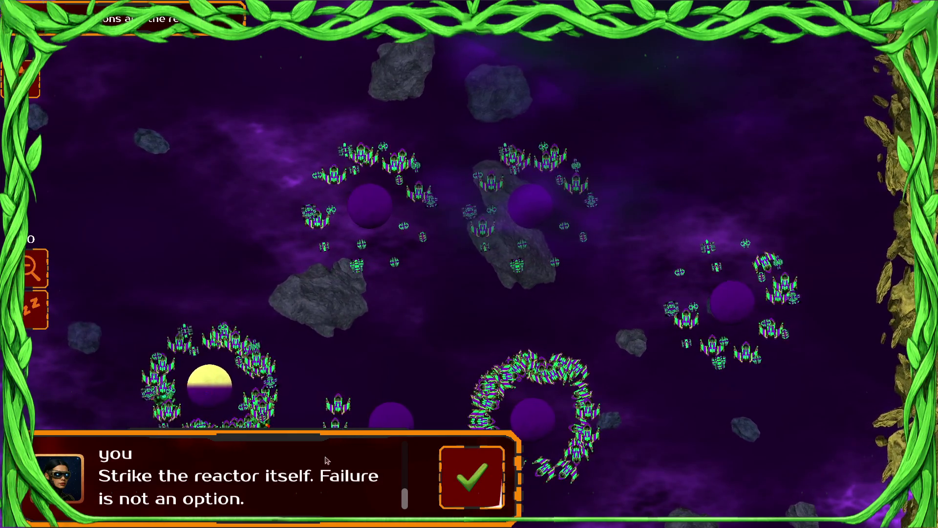
Step: Close the commander's reactor-strike briefing with the green check mark
{"action": "left_click", "coordinate": [472, 473]}
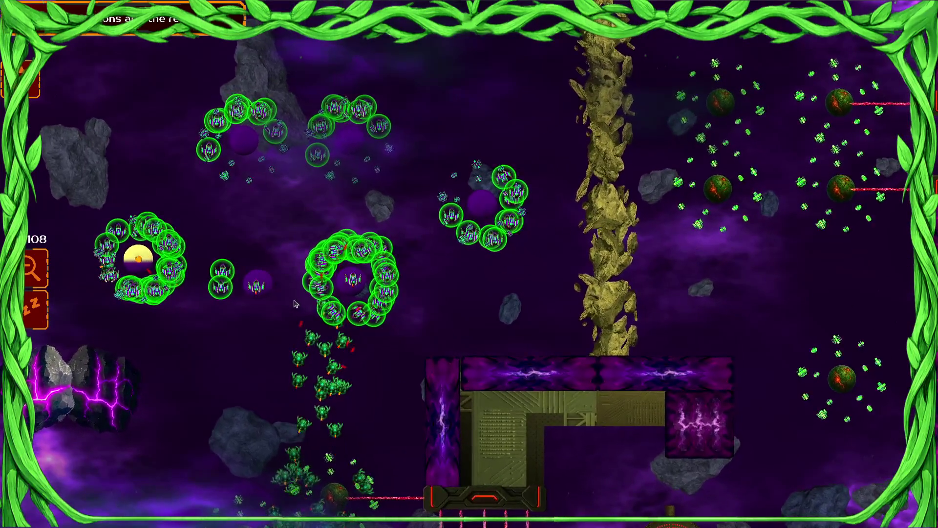
Step: Circle-select the shielded ships and order the swarm onto the enemy defences by the first gate
{"action": "scroll", "coordinate": [370, 328], "scroll_direction": "up", "scroll_amount": 2}
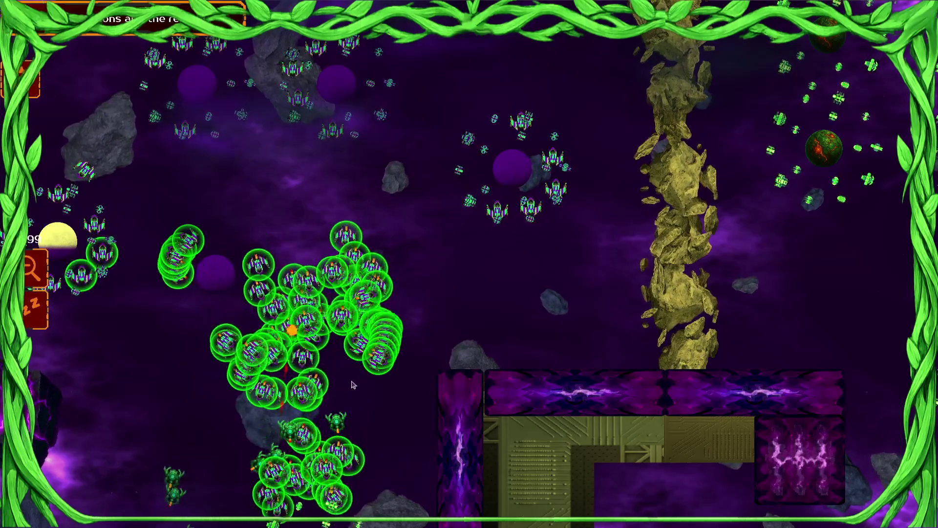
{"action": "scroll", "coordinate": [450, 401], "scroll_direction": "down", "scroll_amount": 1}
{"action": "left_click_drag", "start_coordinate": [460, 427], "coordinate": [439, 327]}
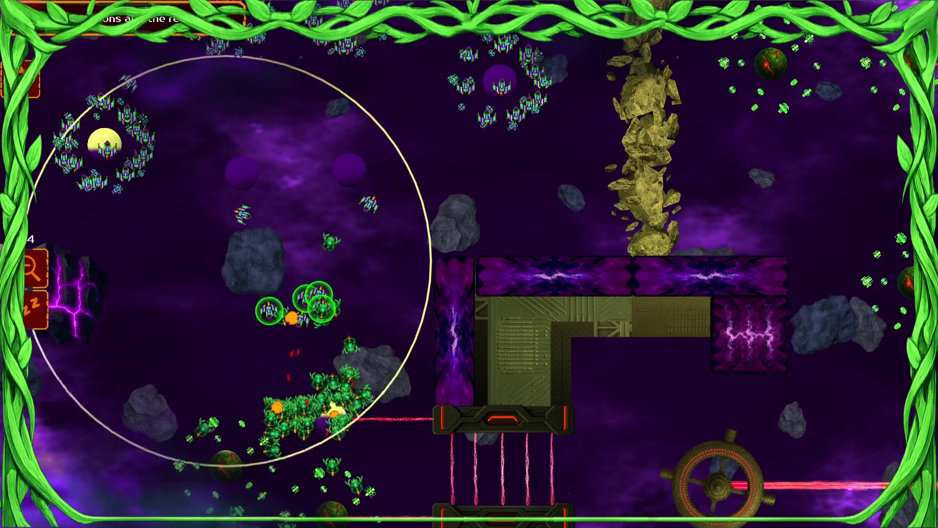
{"action": "key", "text": "Left"}
{"action": "left_click_drag", "start_coordinate": [402, 203], "coordinate": [567, 274]}
{"action": "left_click", "coordinate": [369, 229]}
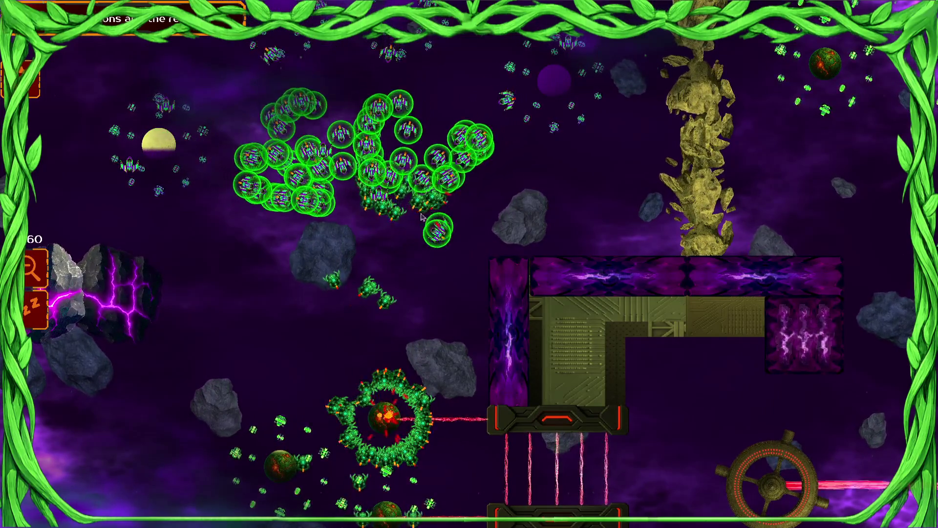
{"action": "scroll", "coordinate": [440, 240], "scroll_direction": "up", "scroll_amount": 1}
{"action": "scroll", "coordinate": [396, 215], "scroll_direction": "up", "scroll_amount": 1}
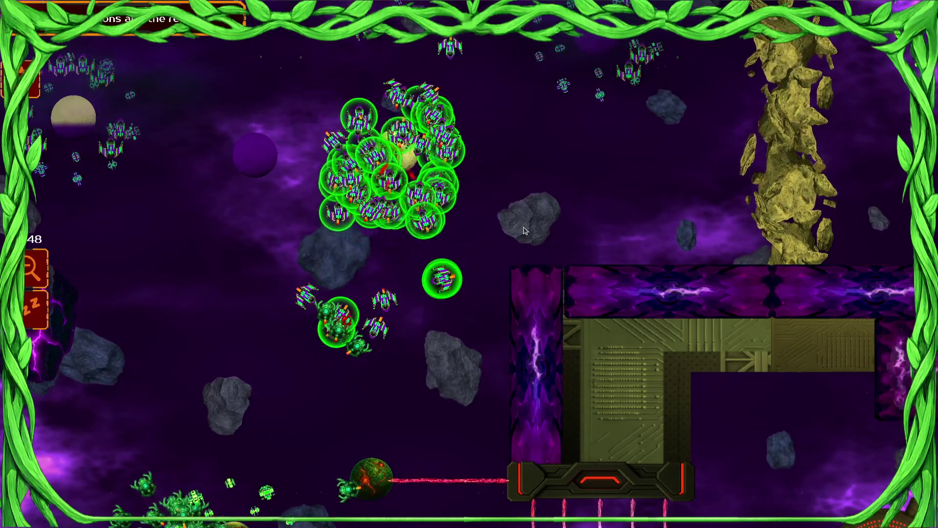
{"action": "right_click", "coordinate": [292, 289]}
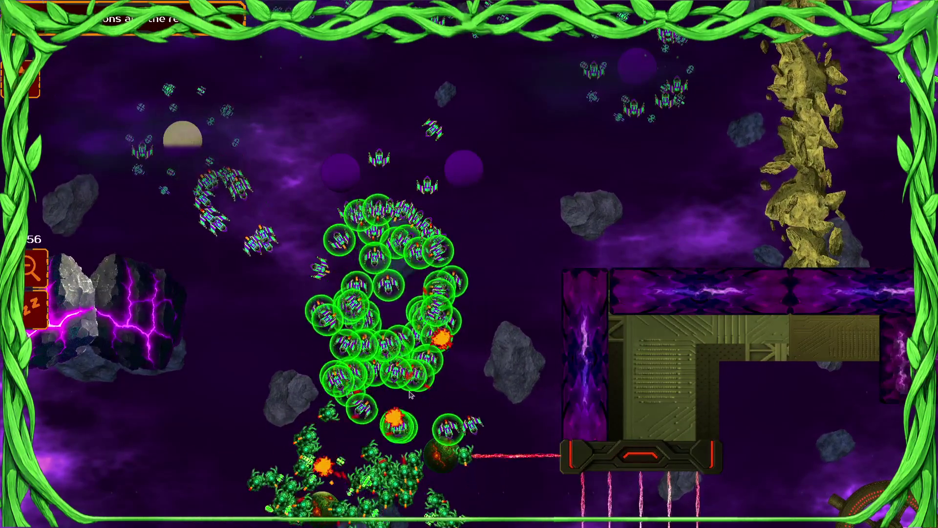
{"action": "scroll", "coordinate": [411, 395], "scroll_direction": "down", "scroll_amount": 3}
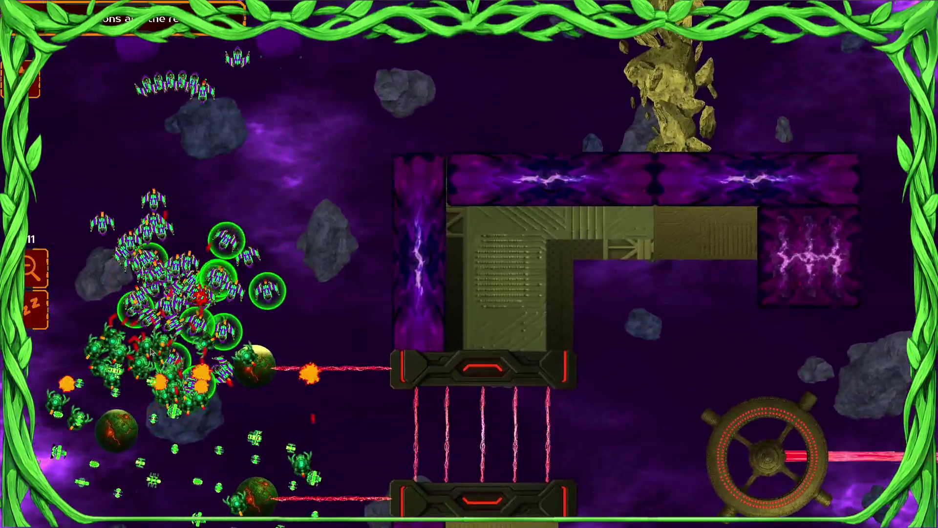
Step: Gather more ships into the shielded swarm and send it through the gate toward the wheel
{"action": "left_click", "coordinate": [182, 306]}
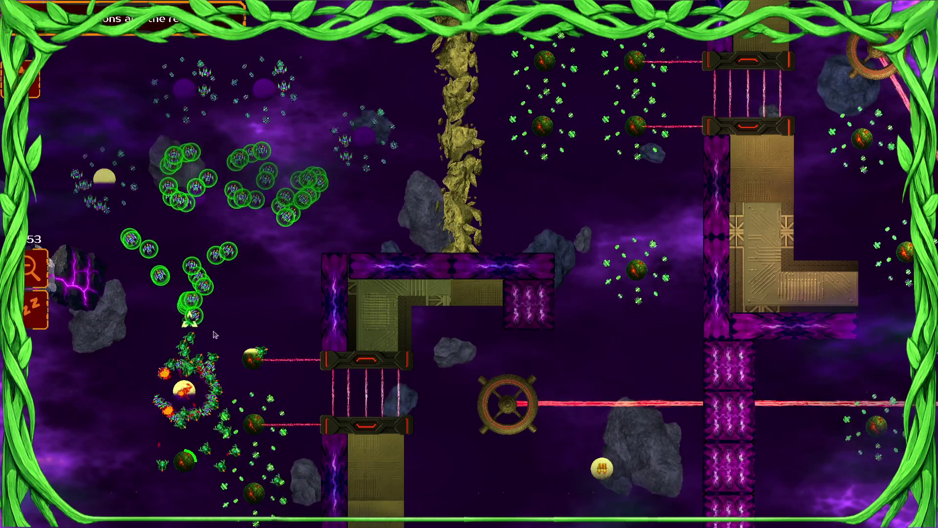
{"action": "left_click_drag", "start_coordinate": [229, 259], "coordinate": [207, 306]}
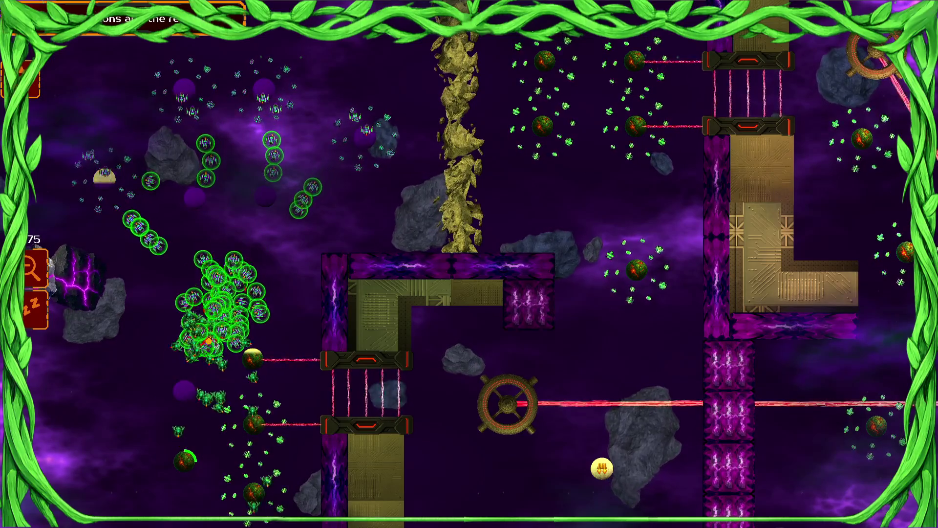
{"action": "scroll", "coordinate": [214, 344], "scroll_direction": "up", "scroll_amount": 5}
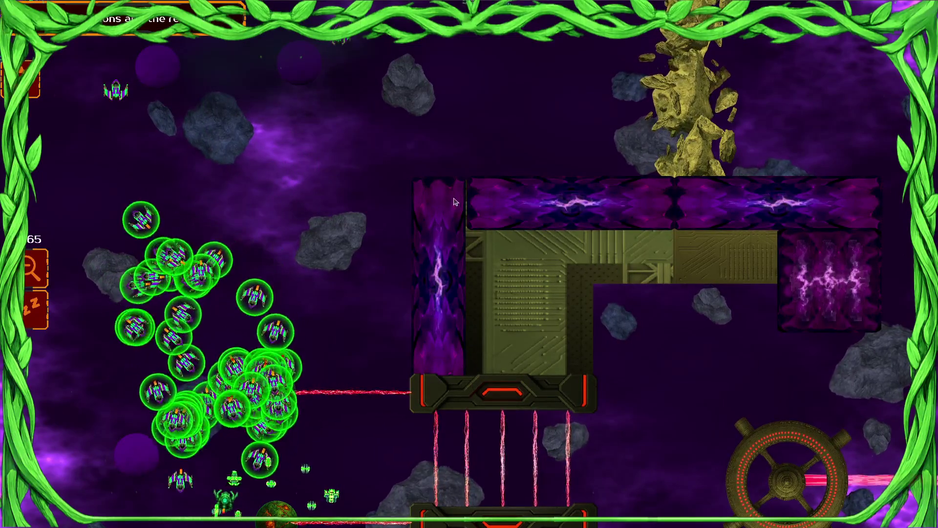
{"action": "key", "text": "Down"}
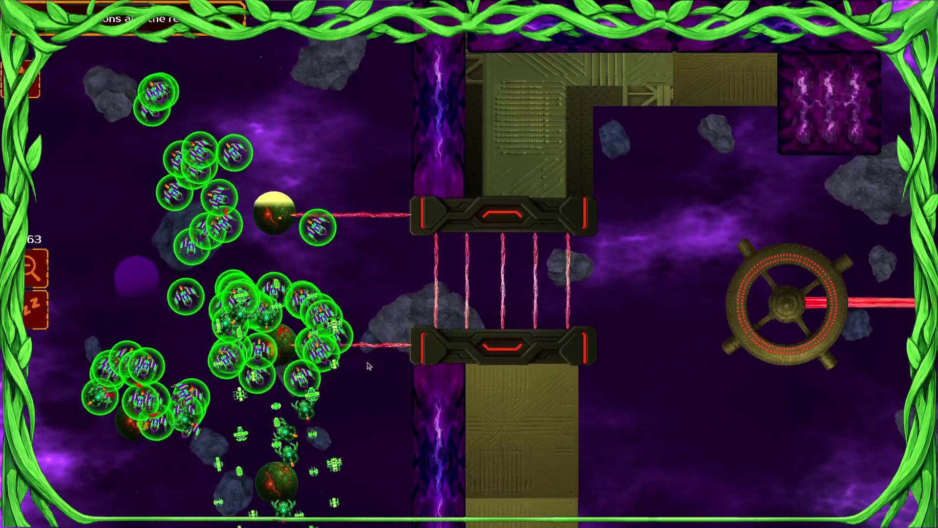
{"action": "key", "text": "Left"}
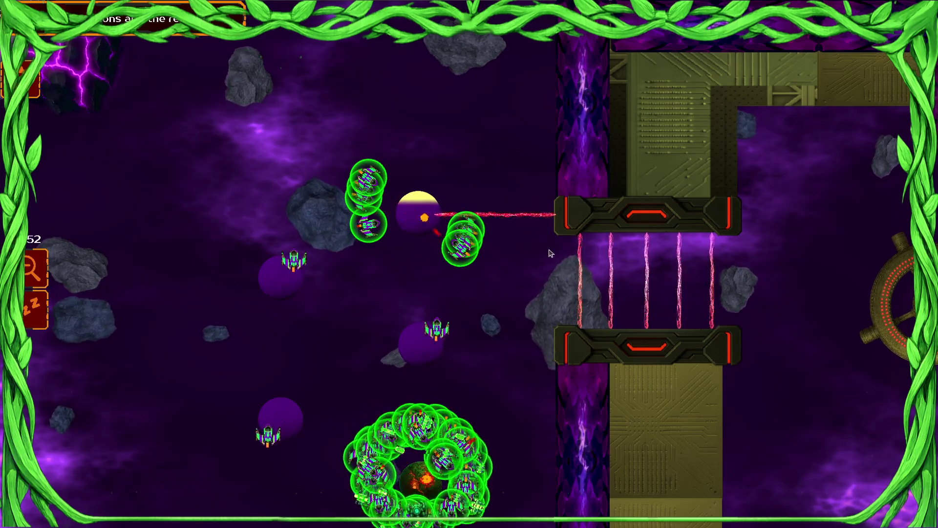
{"action": "scroll", "coordinate": [480, 400], "scroll_direction": "down", "scroll_amount": 5}
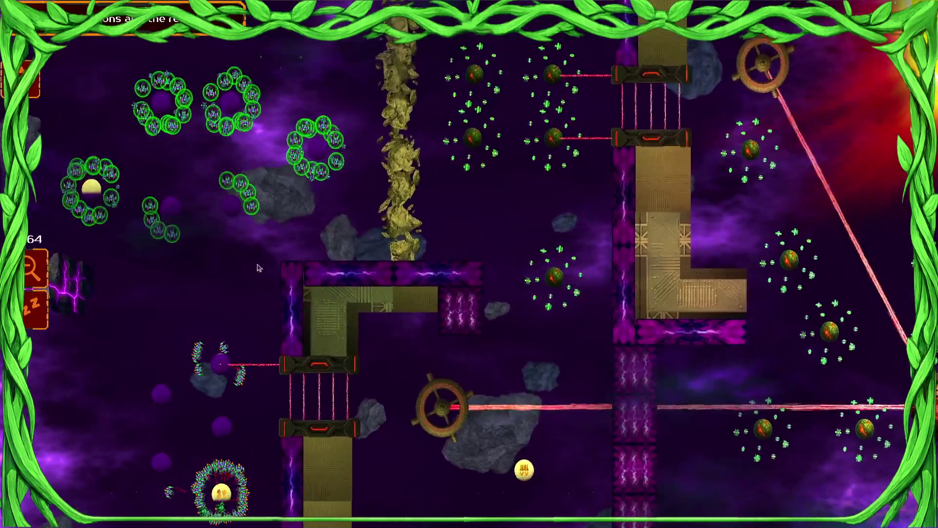
{"action": "left_click", "coordinate": [220, 356]}
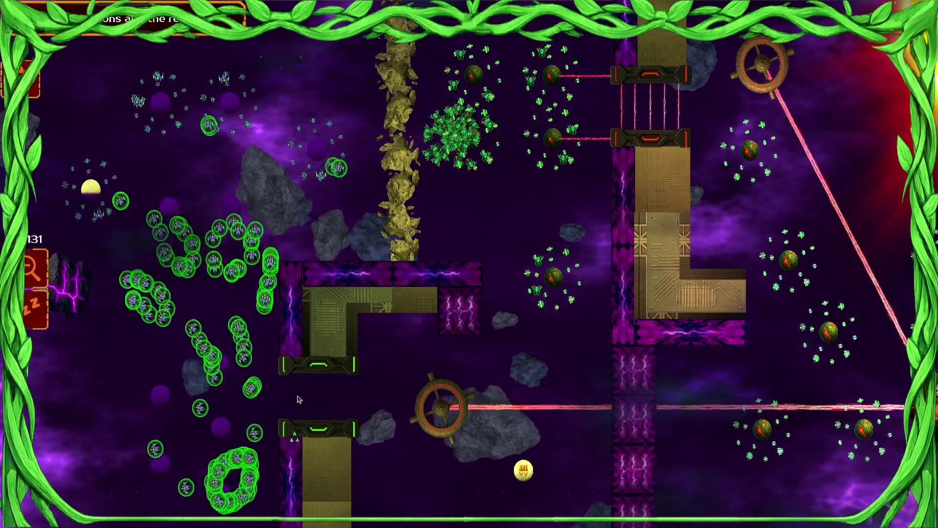
{"action": "left_click", "coordinate": [426, 408]}
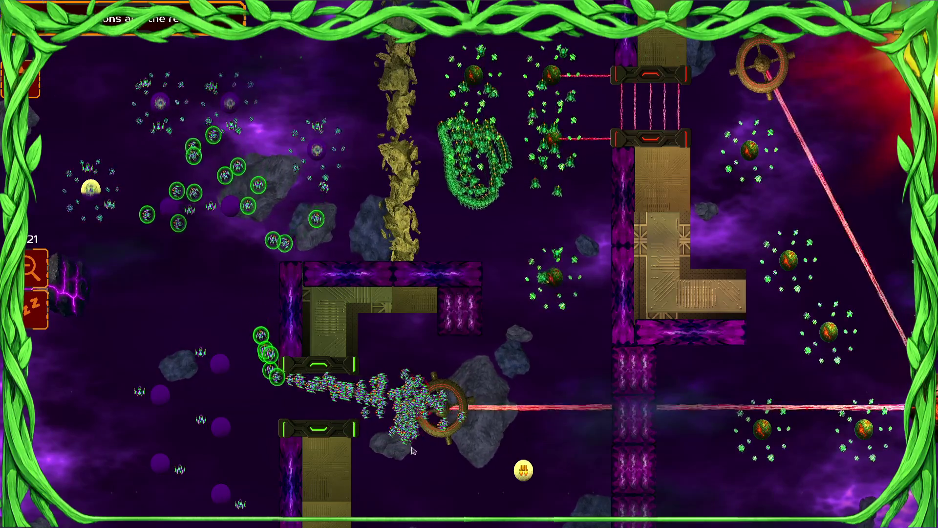
Step: Select the ships around the destroyed station, dismiss the commander's message, and gather the remaining ships
{"action": "scroll", "coordinate": [581, 240], "scroll_direction": "up", "scroll_amount": 5}
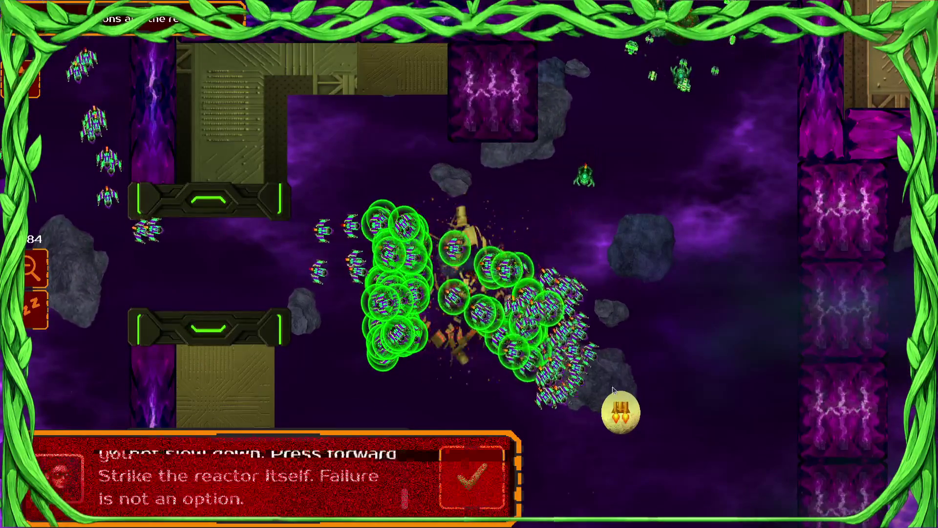
{"action": "left_click_drag", "start_coordinate": [353, 247], "coordinate": [262, 315]}
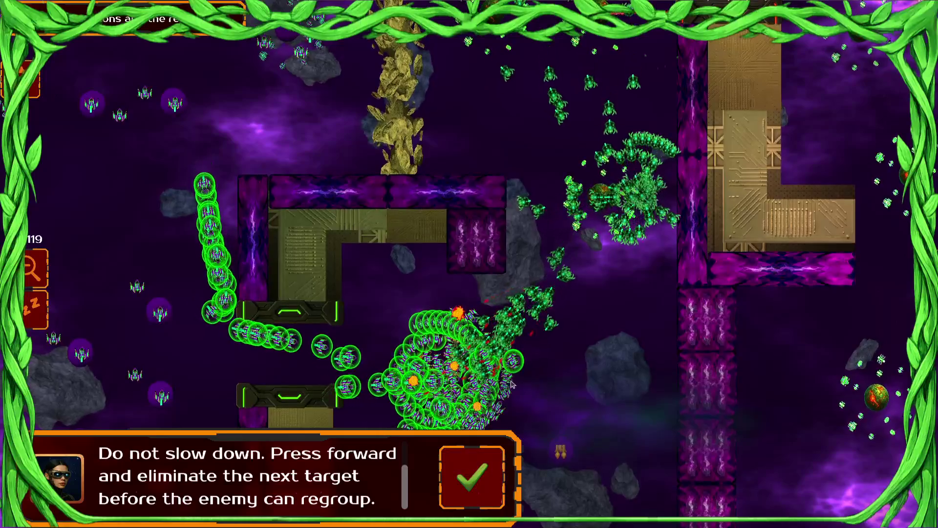
{"action": "left_click", "coordinate": [465, 486]}
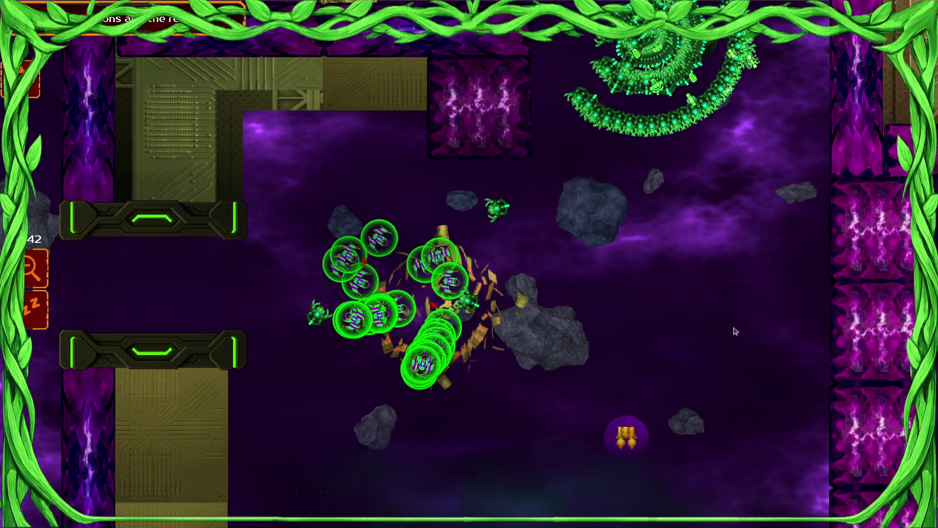
{"action": "mouse_move", "coordinate": [472, 315]}
{"action": "left_mouse_down"}
{"action": "mouse_move", "coordinate": [342, 360]}
{"action": "mouse_move", "coordinate": [161, 323]}
{"action": "left_mouse_up"}
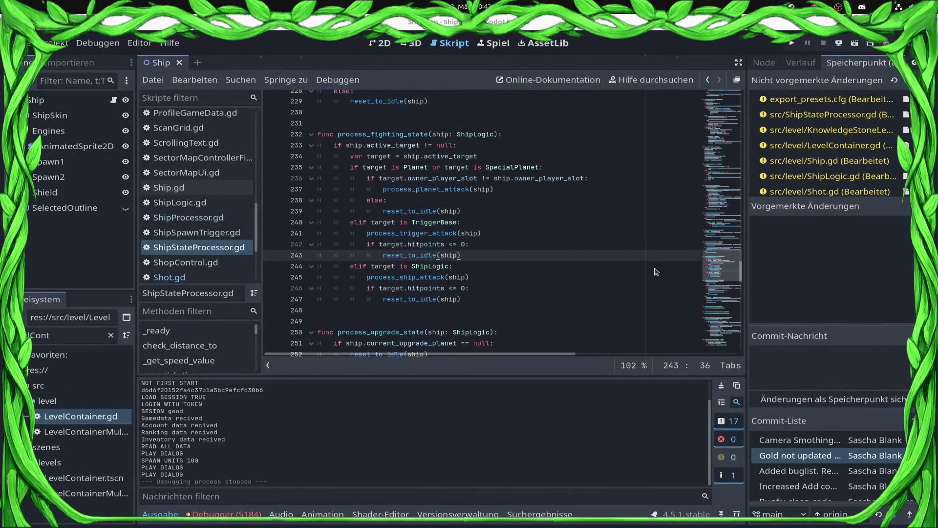
{"action": "key", "text": "Up"}
{"action": "key", "text": "Up"}
{"action": "key", "text": "Up"}
{"action": "scroll", "coordinate": [209, 356], "scroll_direction": "down", "scroll_amount": 8}
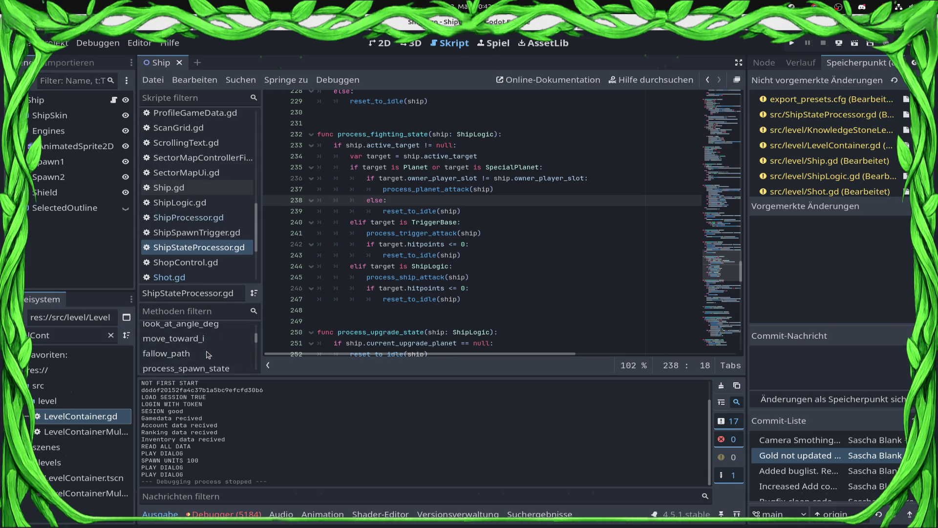
{"action": "left_click", "coordinate": [203, 339]}
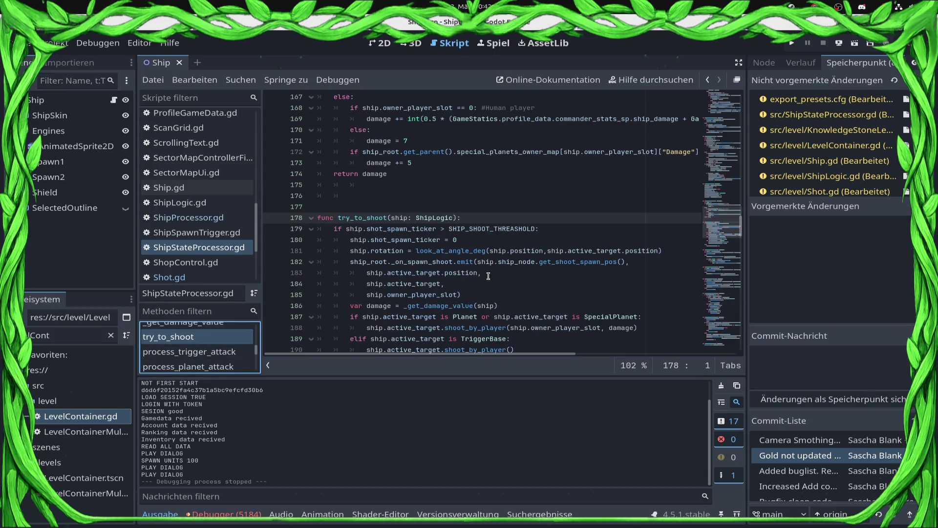
{"action": "scroll", "coordinate": [436, 248], "scroll_direction": "down", "scroll_amount": 3}
{"action": "triple_click", "coordinate": [429, 143]}
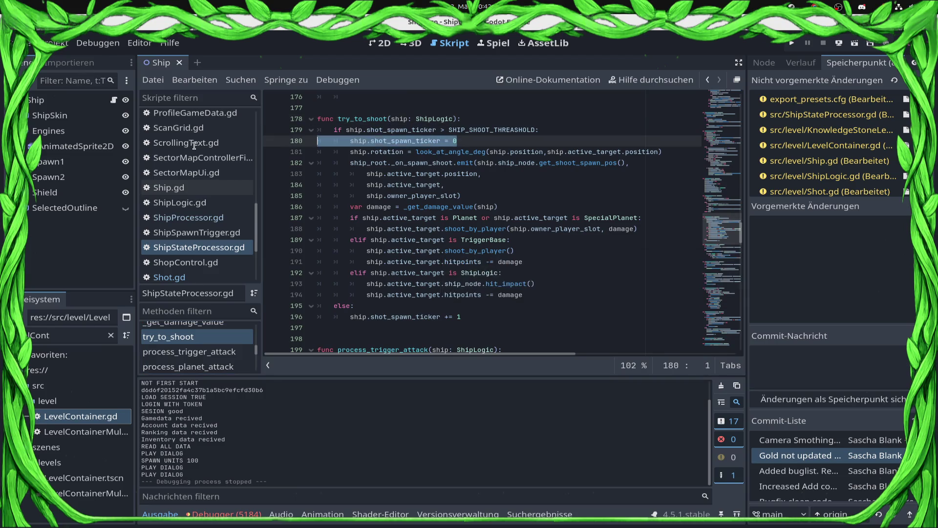
{"action": "left_click", "coordinate": [472, 143]}
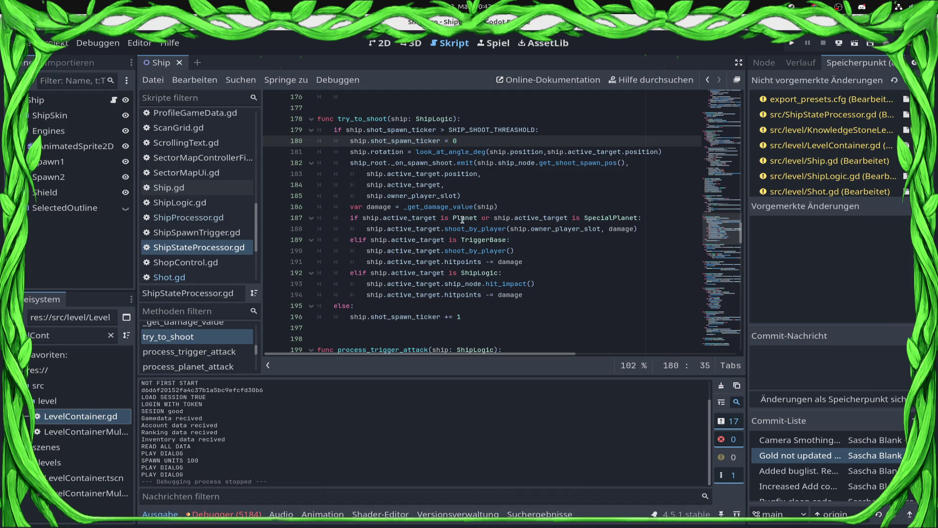
{"action": "left_click", "coordinate": [506, 207]}
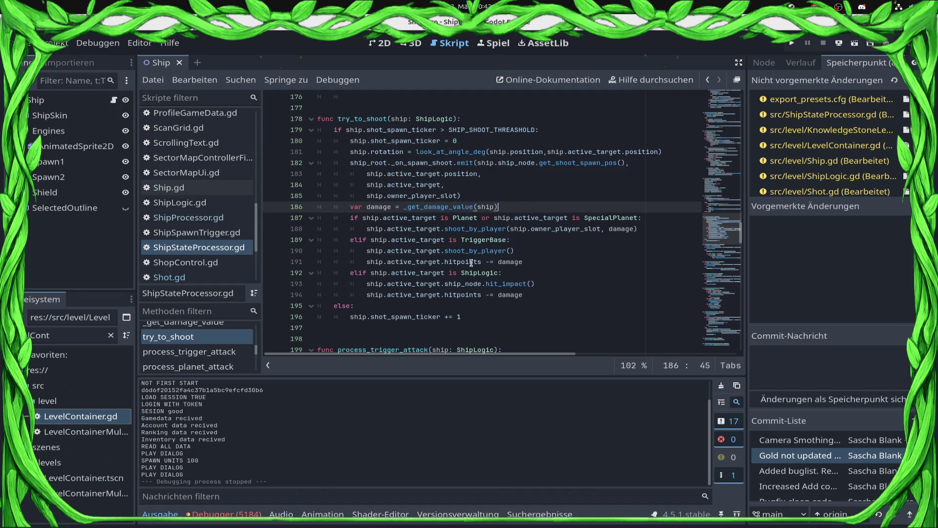
{"action": "left_click", "coordinate": [549, 284]}
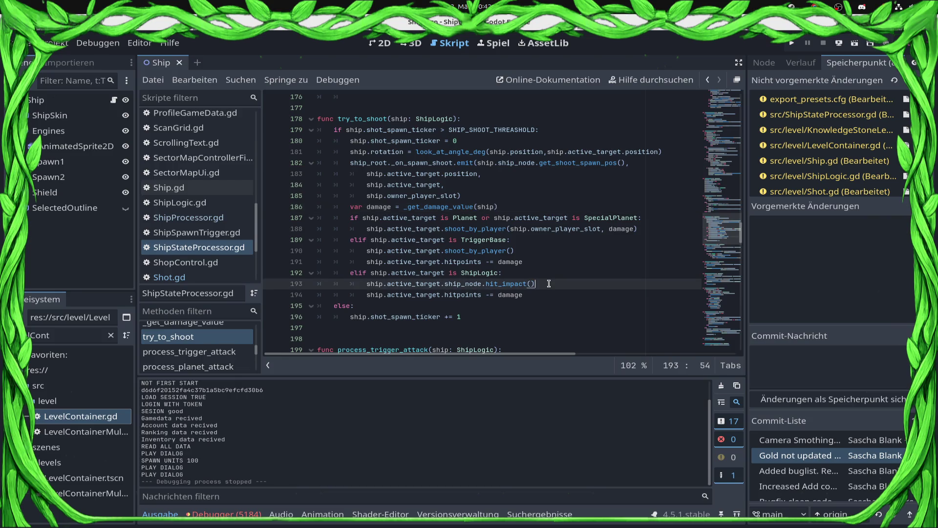
{"action": "double_click", "coordinate": [382, 317]}
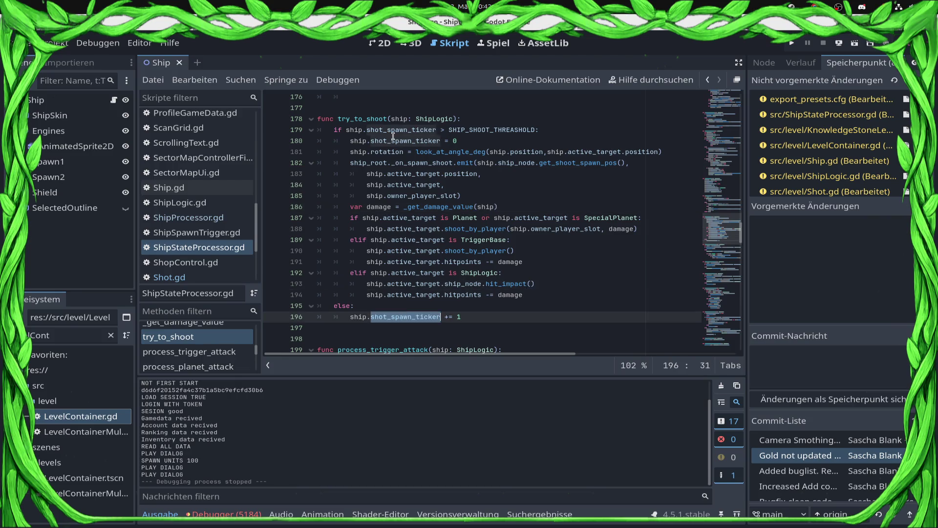
{"action": "mouse_move", "coordinate": [396, 137]}
{"action": "mouse_move", "coordinate": [511, 129]}
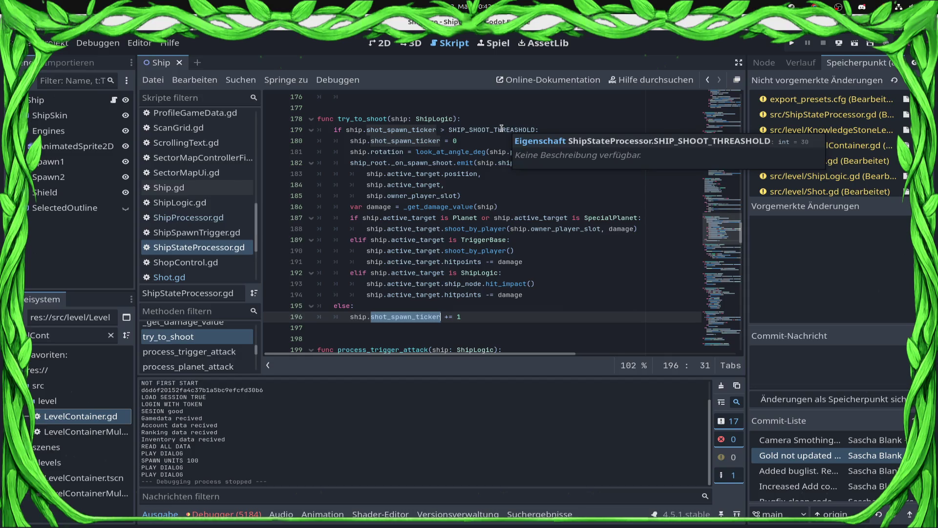
{"action": "scroll", "coordinate": [501, 128], "scroll_direction": "up", "scroll_amount": 20}
{"action": "scroll", "coordinate": [470, 204], "scroll_direction": "up", "scroll_amount": 20}
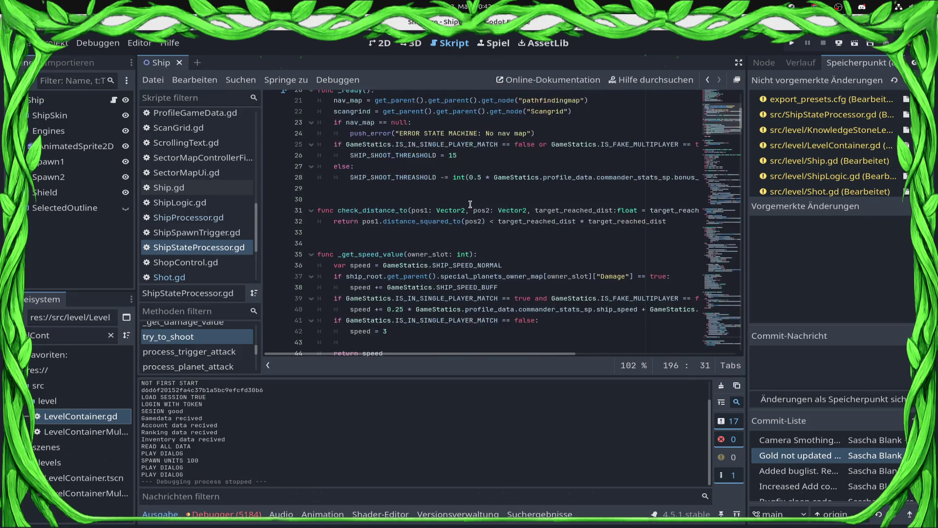
{"action": "scroll", "coordinate": [470, 205], "scroll_direction": "up", "scroll_amount": 4}
{"action": "scroll", "coordinate": [470, 205], "scroll_direction": "down", "scroll_amount": 3}
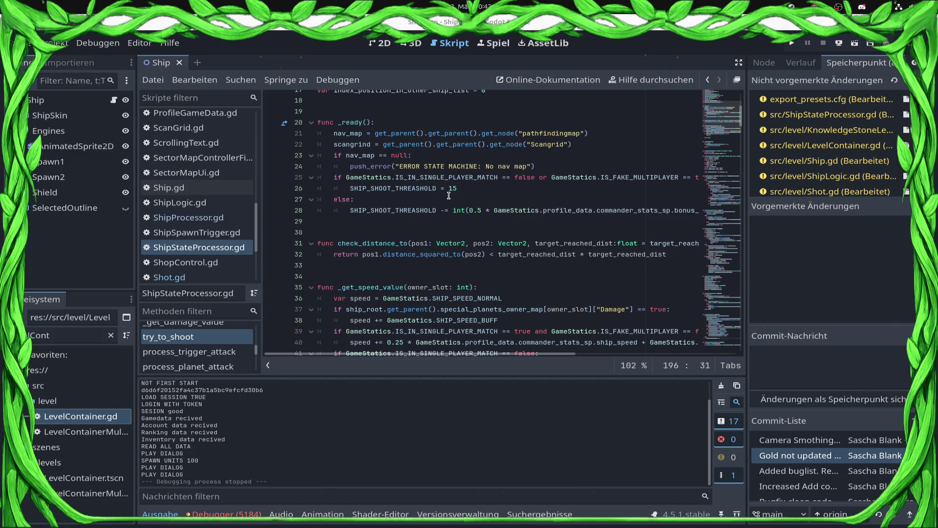
{"action": "scroll", "coordinate": [448, 195], "scroll_direction": "up", "scroll_amount": 1}
{"action": "scroll", "coordinate": [508, 238], "scroll_direction": "down", "scroll_amount": 4}
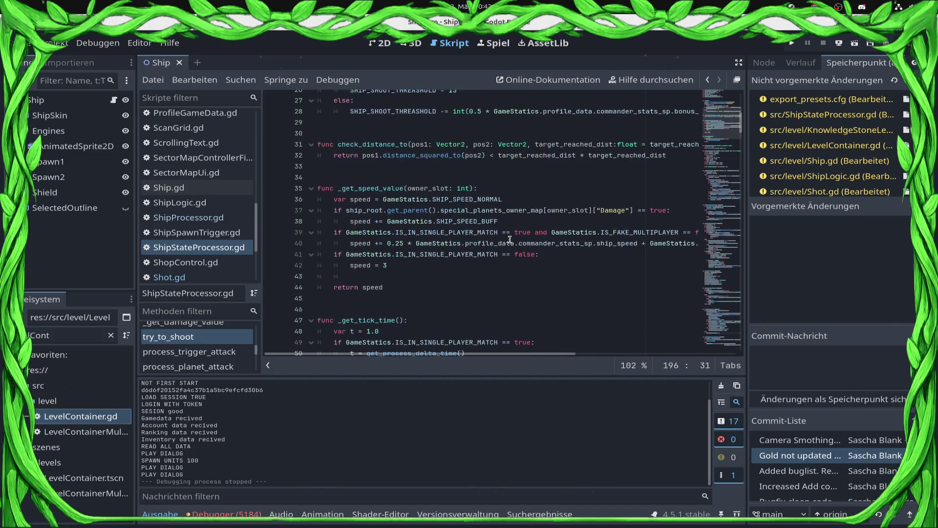
{"action": "scroll", "coordinate": [510, 240], "scroll_direction": "down", "scroll_amount": 2}
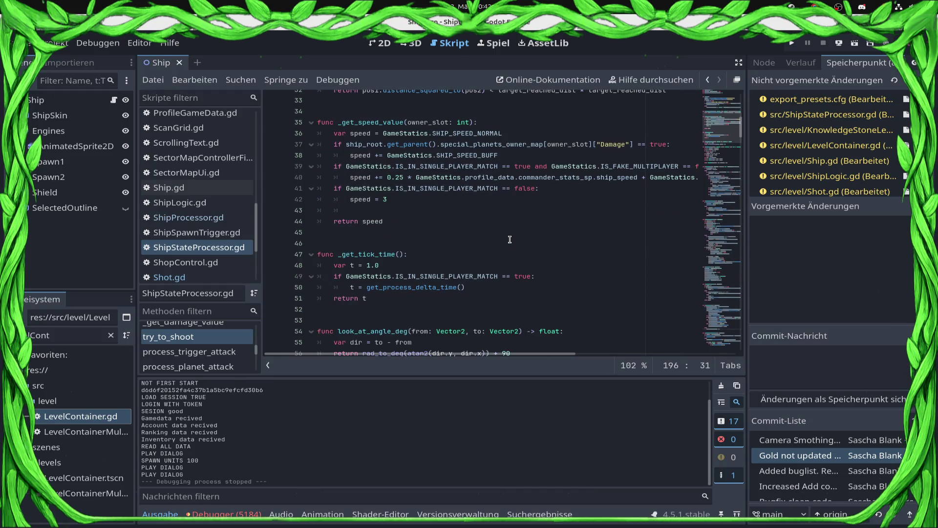
{"action": "scroll", "coordinate": [510, 239], "scroll_direction": "down", "scroll_amount": 13}
{"action": "scroll", "coordinate": [510, 239], "scroll_direction": "down", "scroll_amount": 12}
{"action": "scroll", "coordinate": [507, 234], "scroll_direction": "down", "scroll_amount": 11}
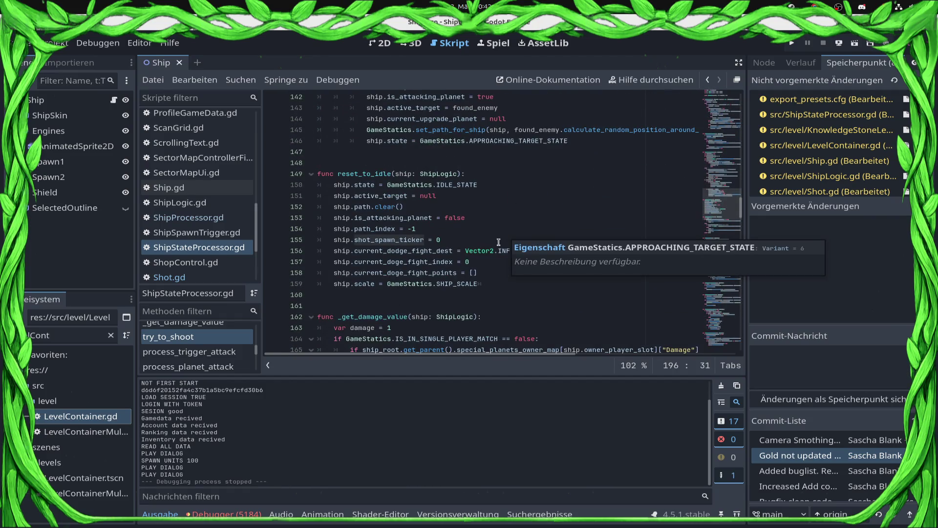
Step: Delete the target-validity checks (lines 302–313) under FIGHTING_STATE, save, and run the project
{"action": "scroll", "coordinate": [499, 242], "scroll_direction": "down", "scroll_amount": 18}
{"action": "scroll", "coordinate": [431, 209], "scroll_direction": "up", "scroll_amount": 6}
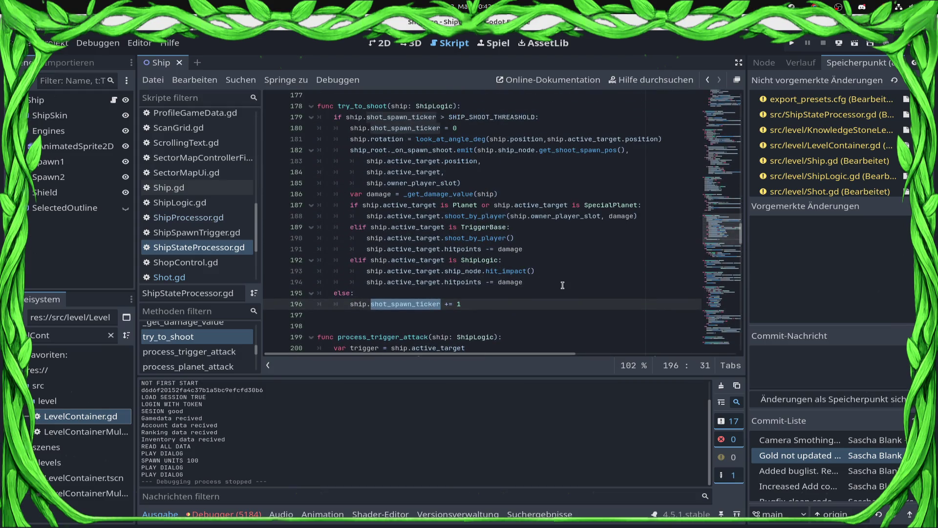
{"action": "scroll", "coordinate": [556, 281], "scroll_direction": "down", "scroll_amount": 19}
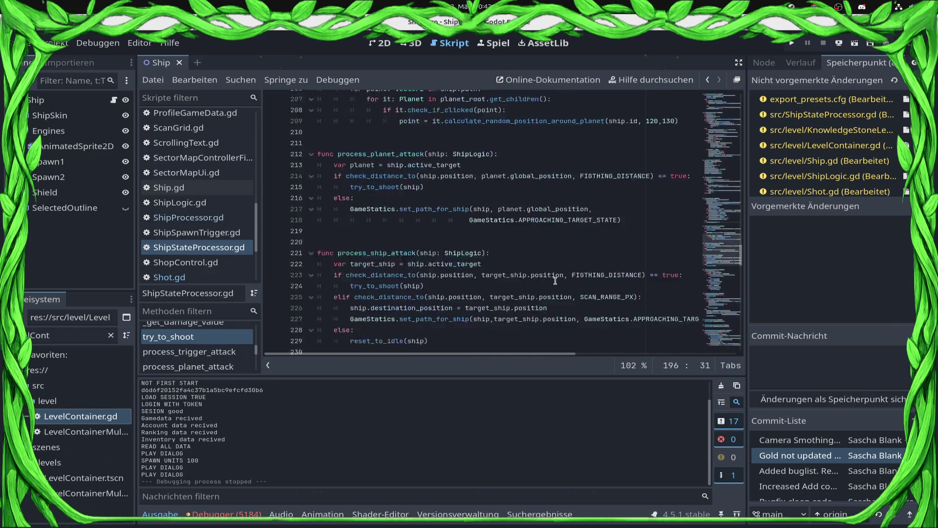
{"action": "scroll", "coordinate": [549, 271], "scroll_direction": "down", "scroll_amount": 10}
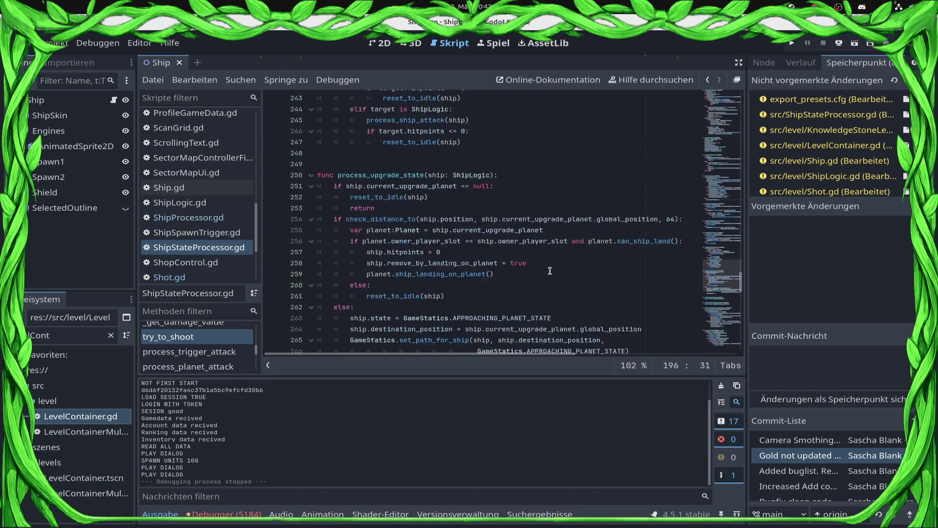
{"action": "scroll", "coordinate": [550, 271], "scroll_direction": "down", "scroll_amount": 13}
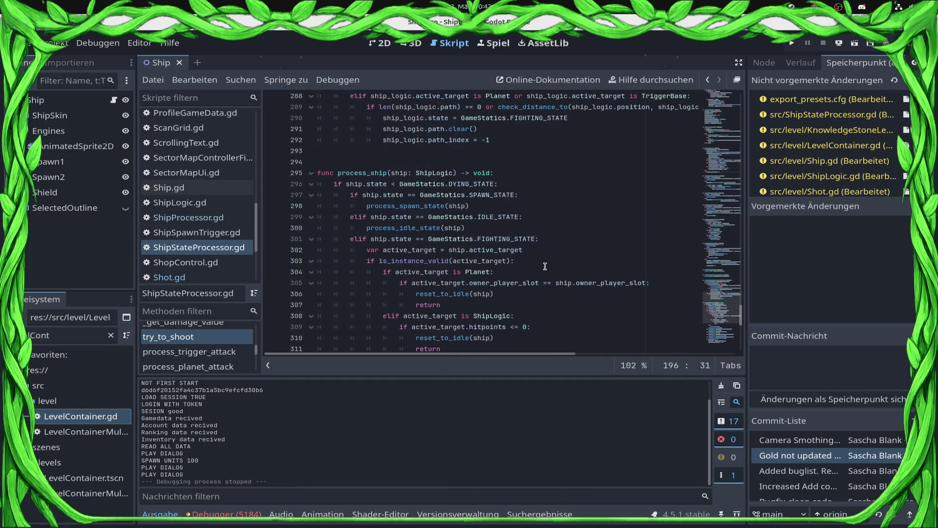
{"action": "scroll", "coordinate": [545, 266], "scroll_direction": "up", "scroll_amount": 3}
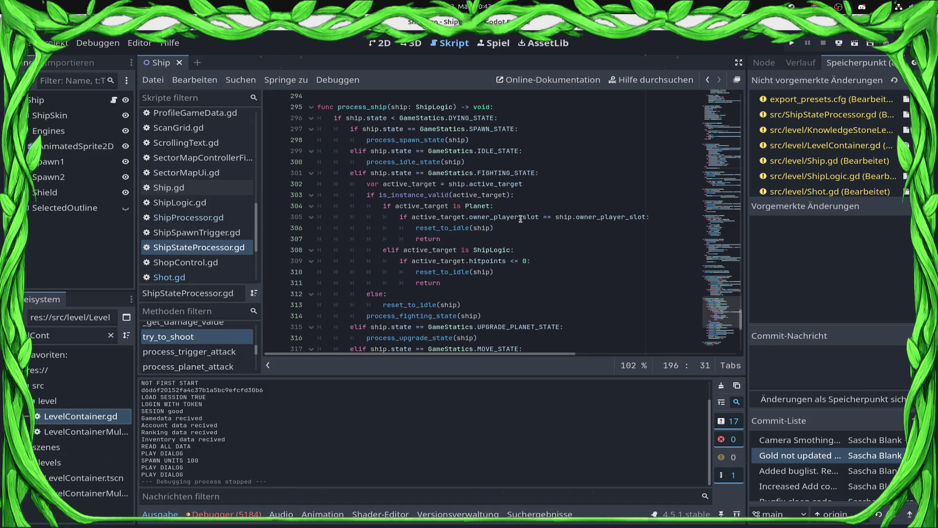
{"action": "mouse_move", "coordinate": [363, 184]}
{"action": "left_mouse_down"}
{"action": "mouse_move", "coordinate": [489, 262]}
{"action": "mouse_move", "coordinate": [505, 315]}
{"action": "mouse_move", "coordinate": [510, 305]}
{"action": "left_mouse_up"}
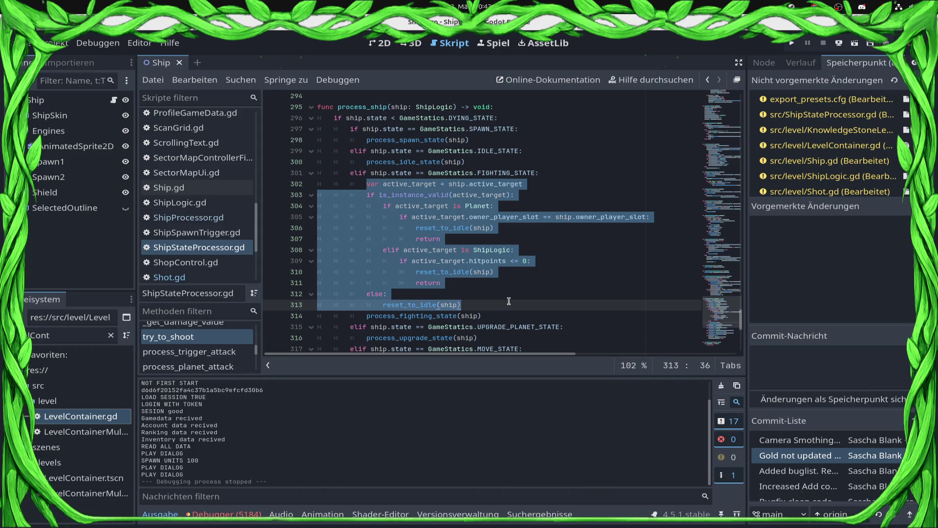
{"action": "key", "text": "BackSpace"}
{"action": "key", "text": "BackSpace"}
{"action": "key", "text": "BackSpace"}
{"action": "key", "text": "ctrl+s"}
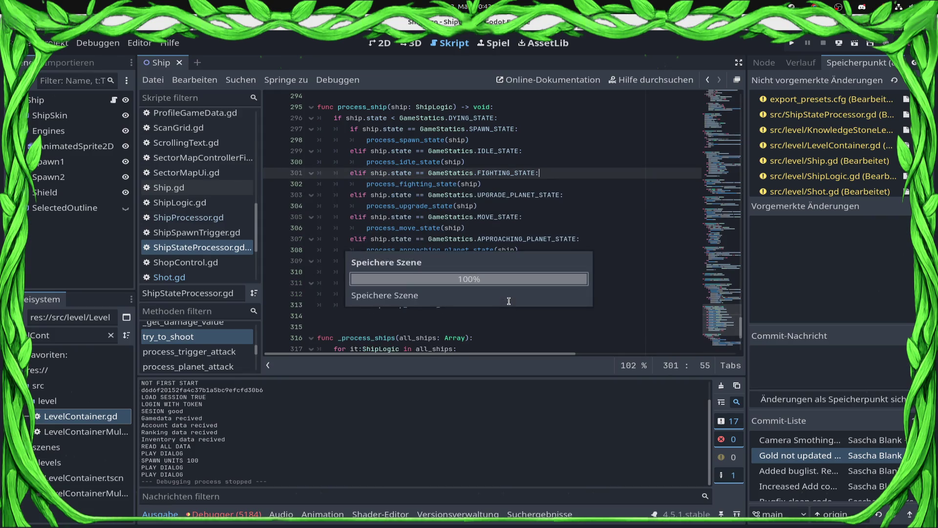
{"action": "left_click", "coordinate": [792, 44]}
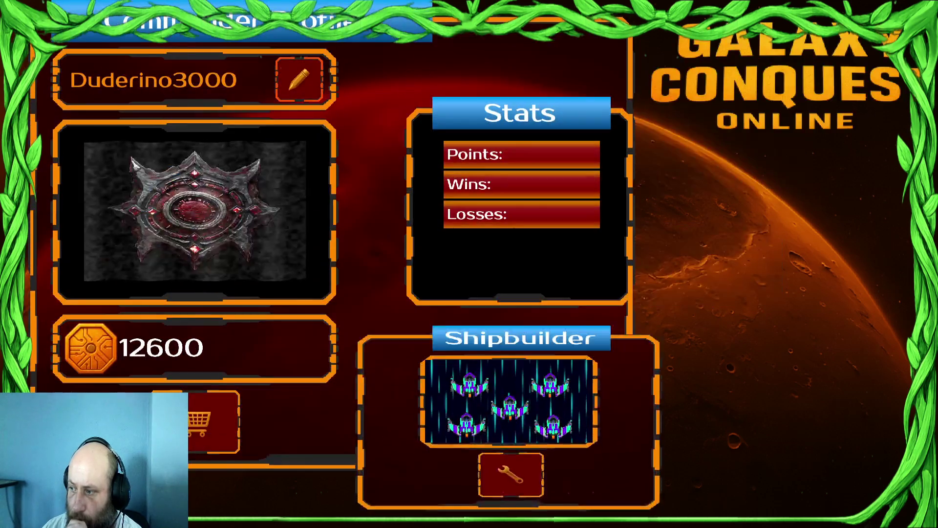
Step: Start the Draxal Homesector level from the galaxy map and dismiss the mission briefing
{"action": "left_click", "coordinate": [709, 356]}
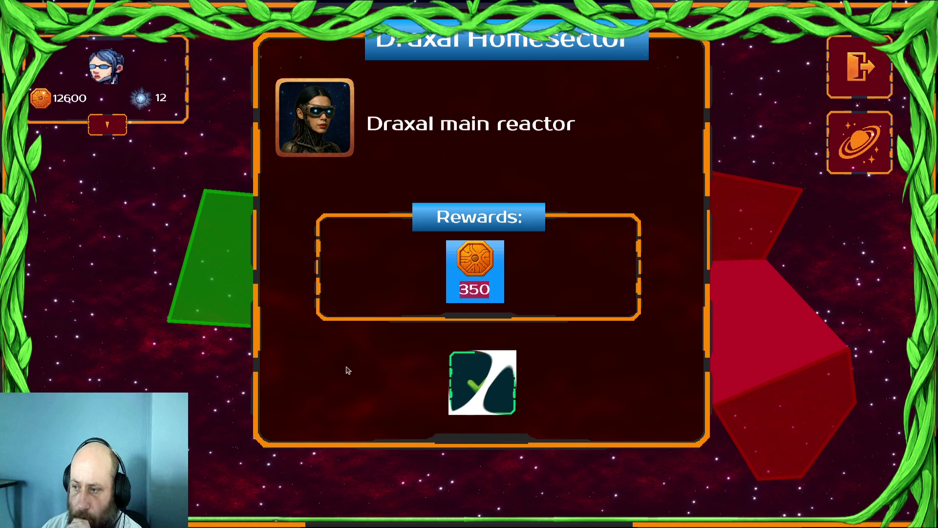
{"action": "left_click", "coordinate": [482, 382]}
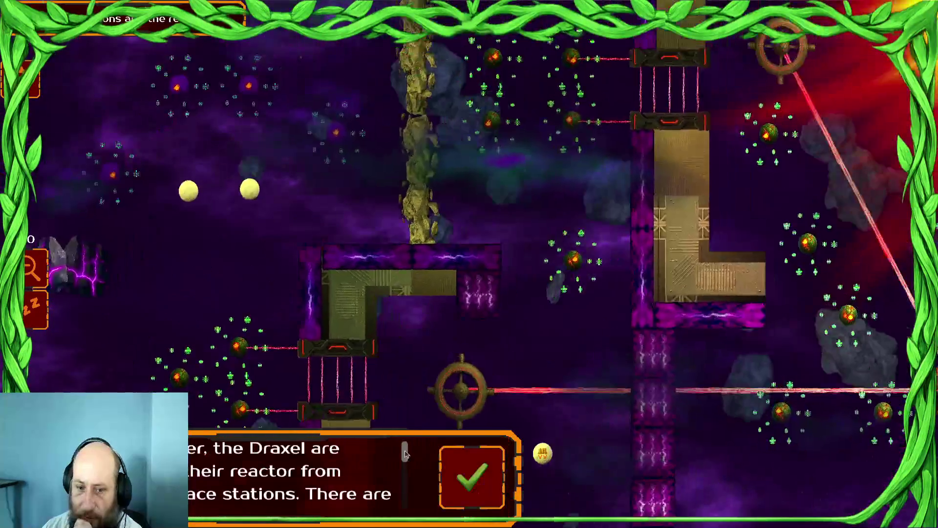
{"action": "left_click", "coordinate": [479, 472]}
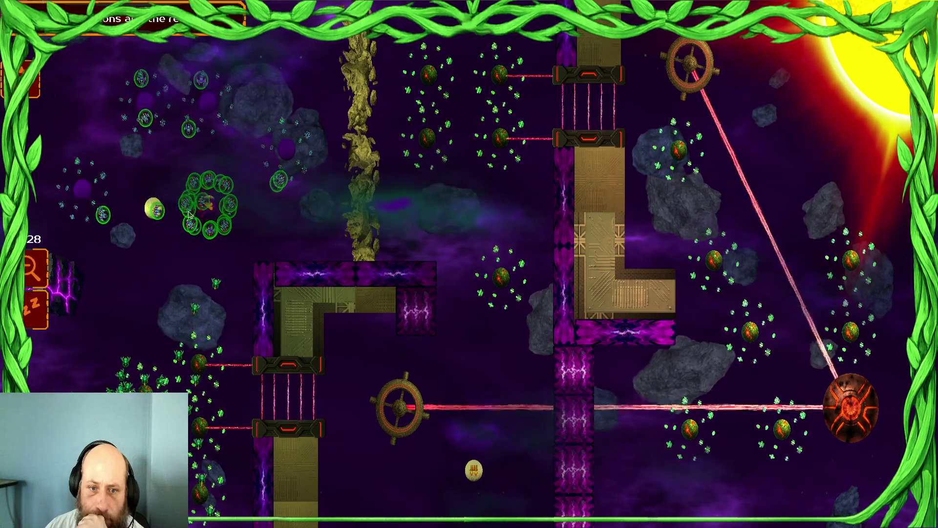
Step: Select the seven-ship group and the top-left ships and send them down into the fight
{"action": "scroll", "coordinate": [220, 252], "scroll_direction": "up", "scroll_amount": 2}
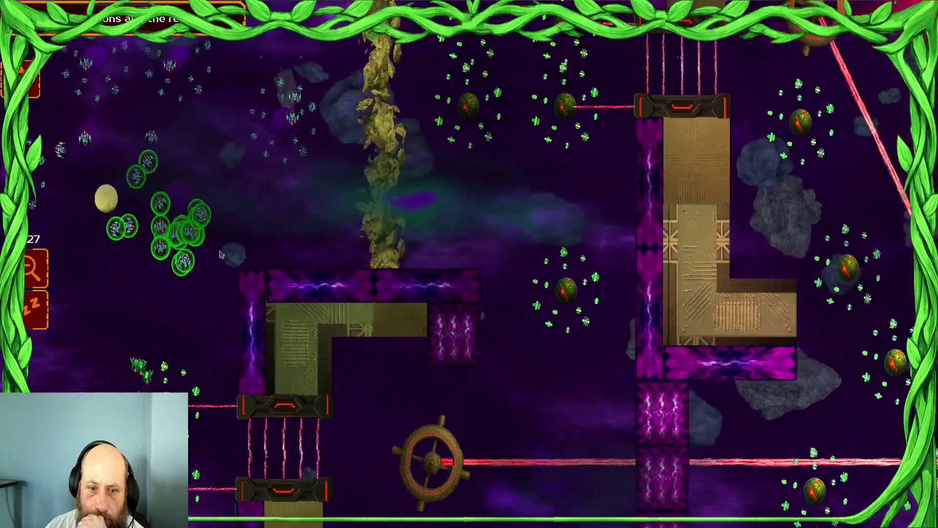
{"action": "key", "text": "Left"}
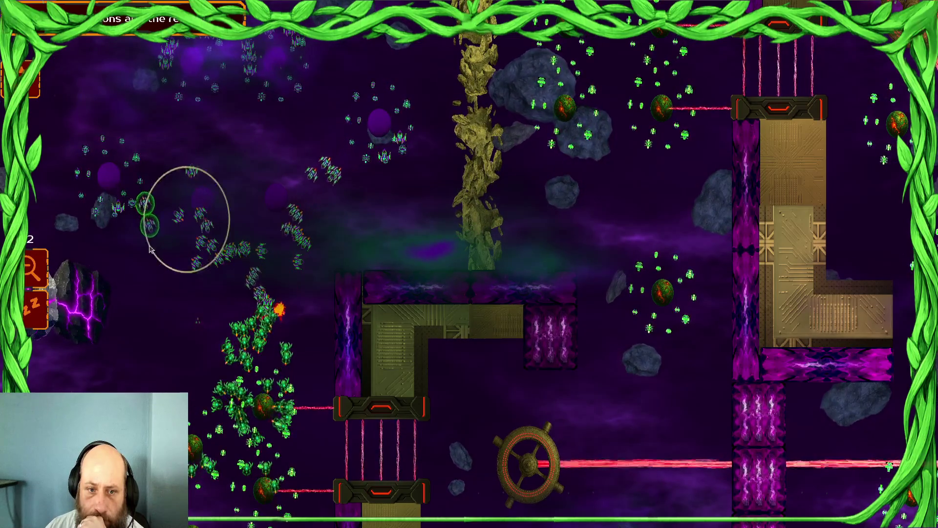
{"action": "left_click_drag", "start_coordinate": [150, 249], "coordinate": [152, 250]}
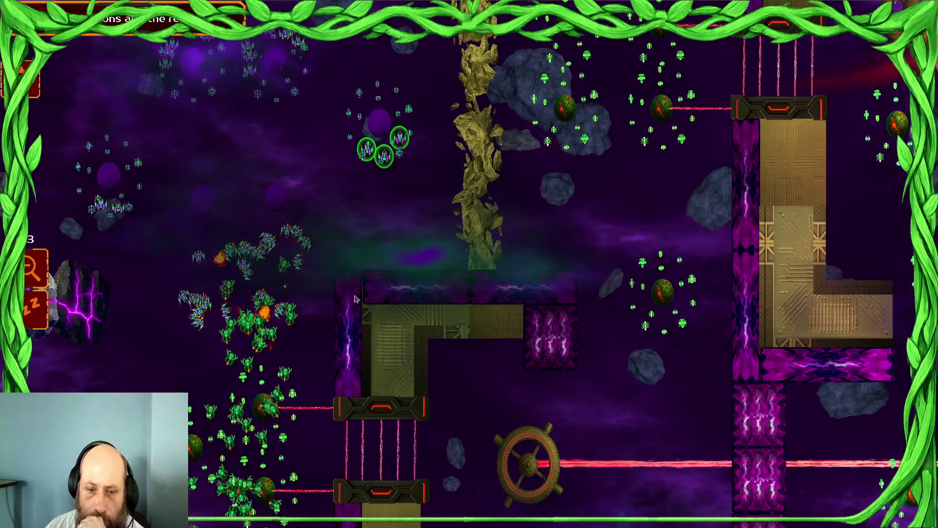
{"action": "left_click_drag", "start_coordinate": [179, 81], "coordinate": [179, 90]}
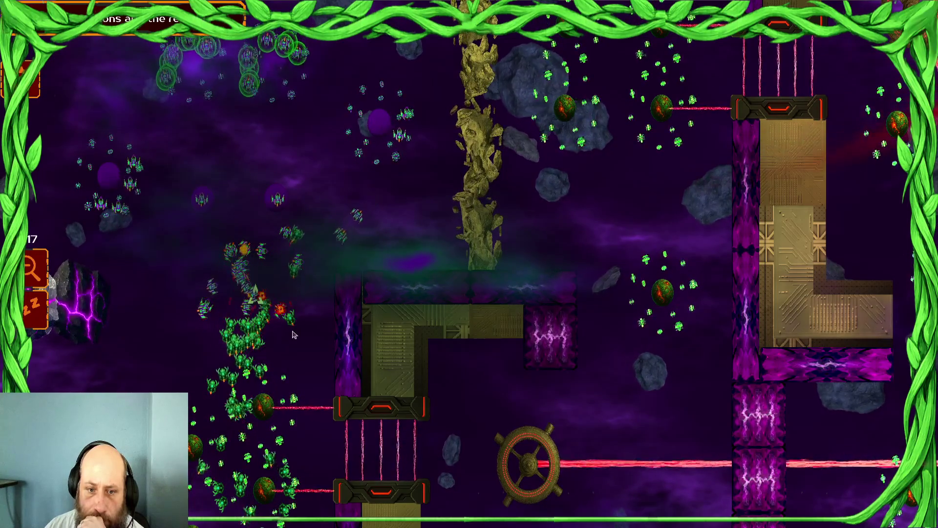
{"action": "right_click", "coordinate": [192, 292]}
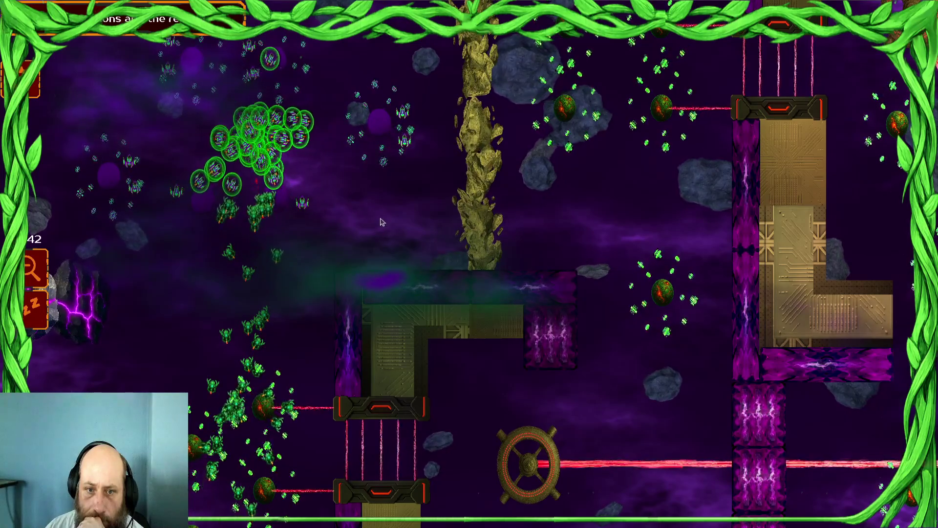
{"action": "scroll", "coordinate": [288, 143], "scroll_direction": "up", "scroll_amount": 3}
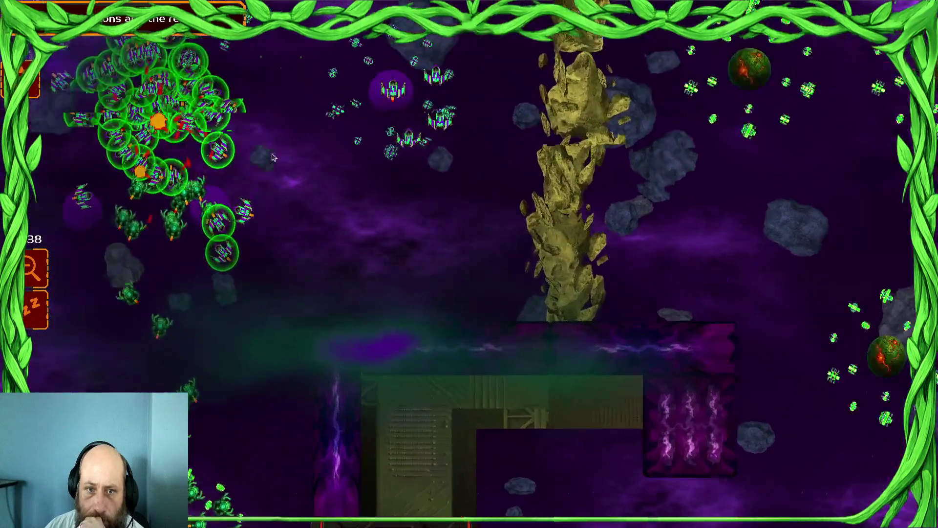
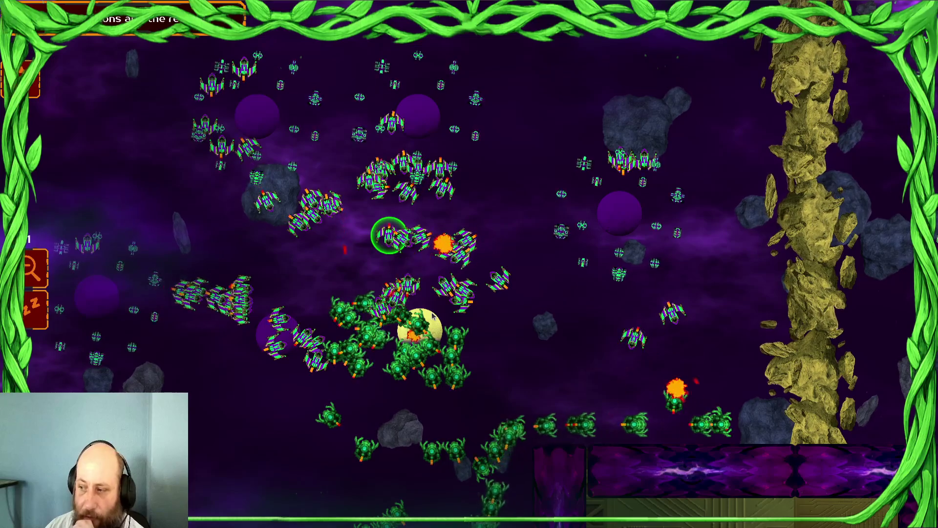
Step: Select every fighter of that type, then stop the game to return to ShipStateProcessor.gd
{"action": "double_click", "coordinate": [482, 275]}
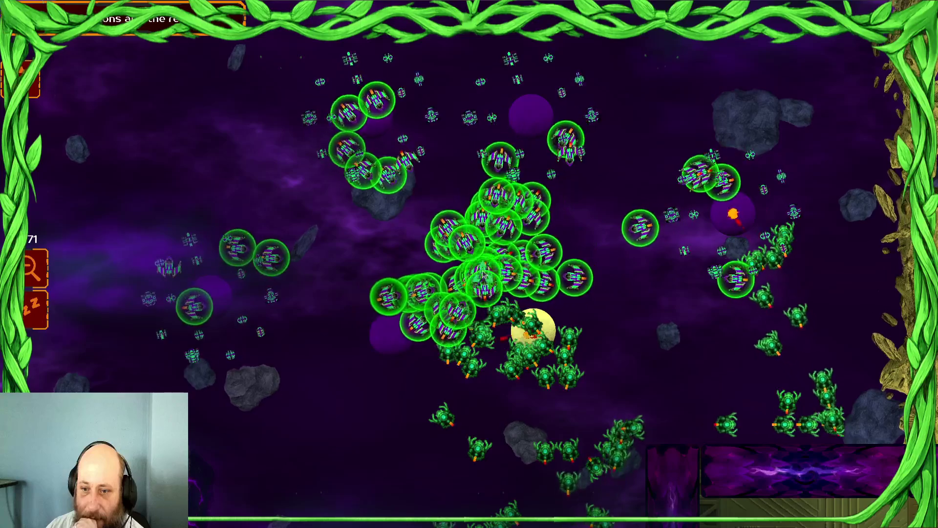
{"action": "key", "text": "F8"}
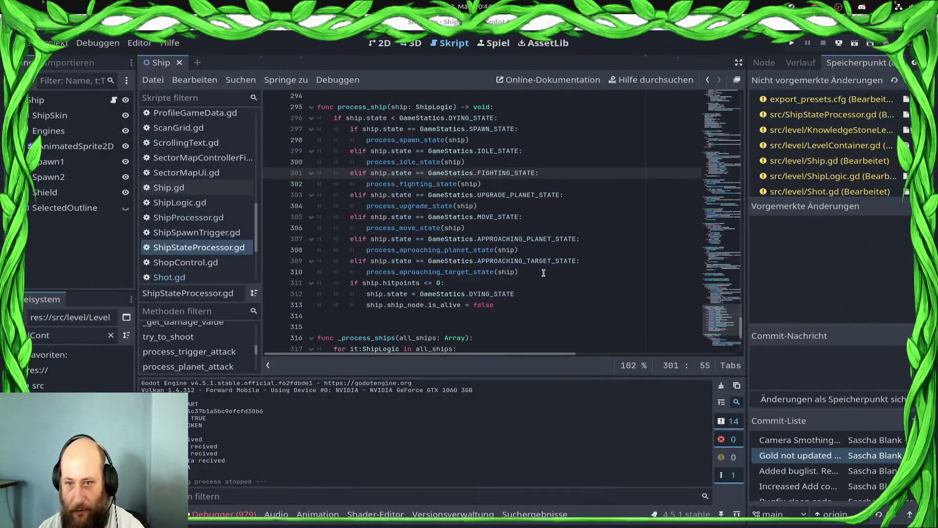
{"action": "scroll", "coordinate": [423, 220], "scroll_direction": "up", "scroll_amount": 1}
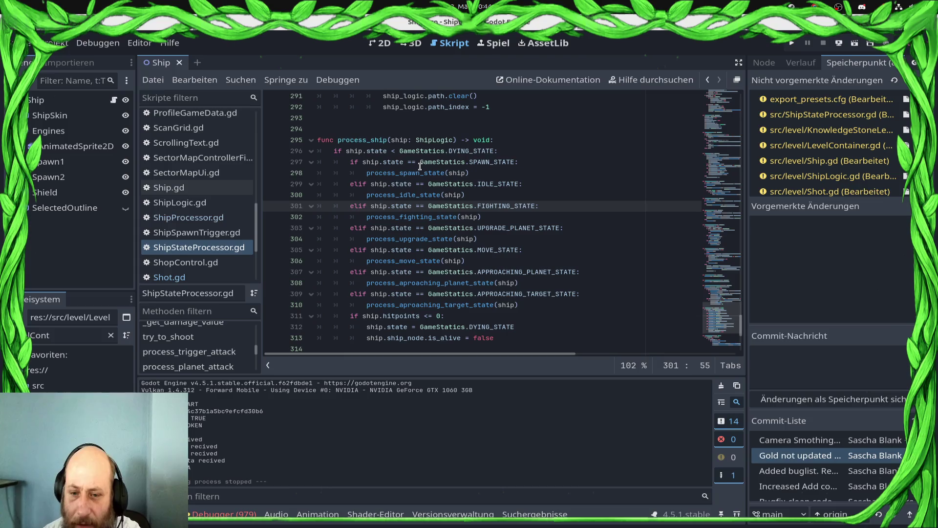
{"action": "scroll", "coordinate": [420, 166], "scroll_direction": "down", "scroll_amount": 6}
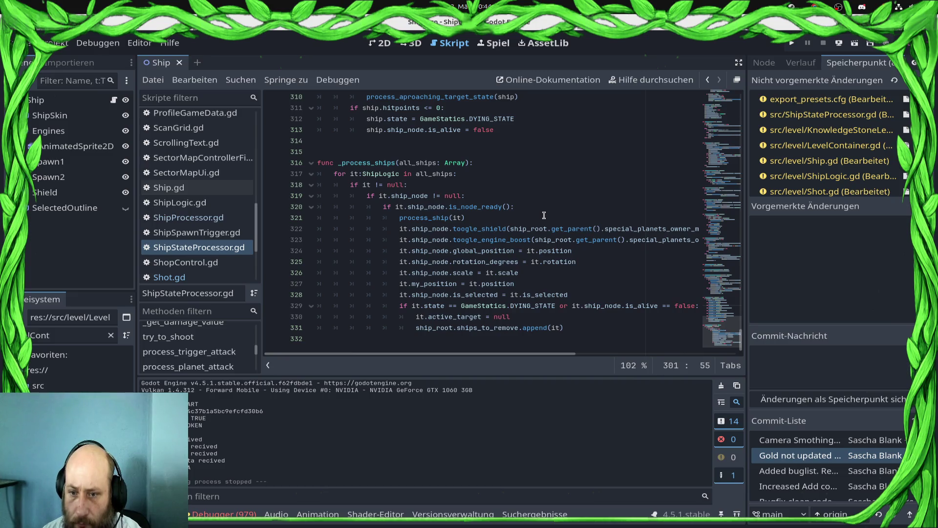
{"action": "double_click", "coordinate": [603, 305]}
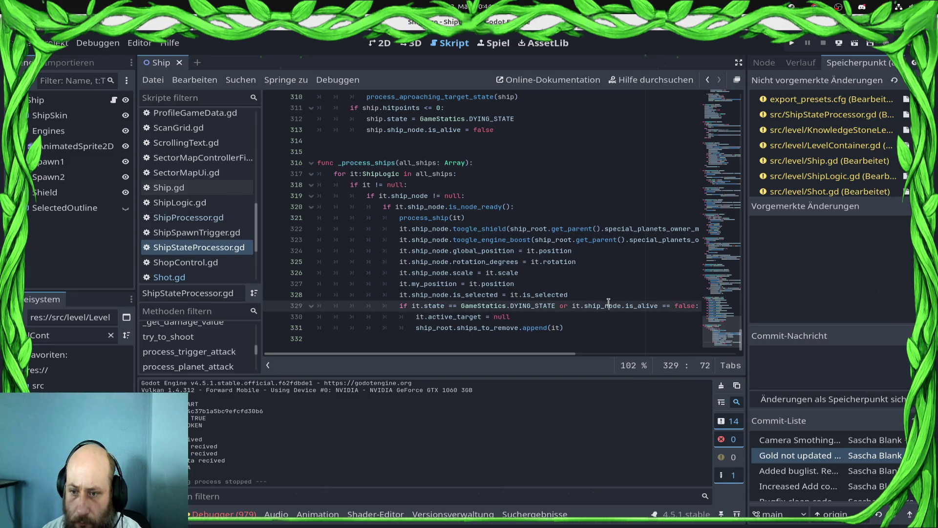
{"action": "double_click", "coordinate": [463, 317]}
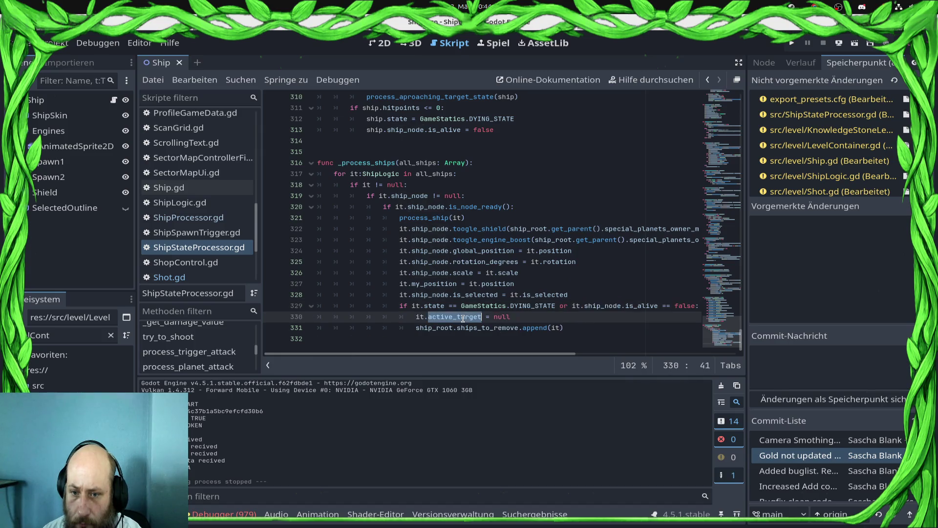
{"action": "scroll", "coordinate": [465, 319], "scroll_direction": "up", "scroll_amount": 6}
{"action": "scroll", "coordinate": [196, 216], "scroll_direction": "up", "scroll_amount": 10}
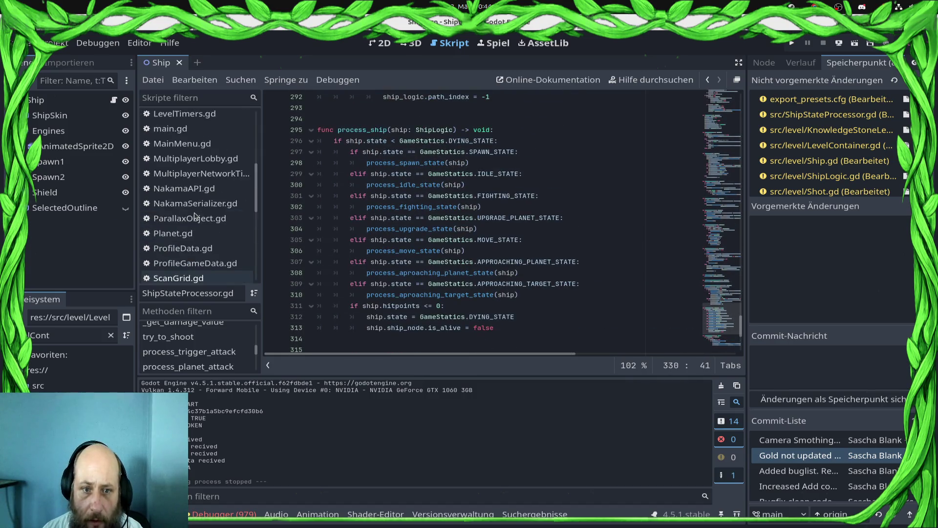
Step: Clear the FileSystem filter and open the level scene from szenes/levels
{"action": "scroll", "coordinate": [196, 216], "scroll_direction": "up", "scroll_amount": 2}
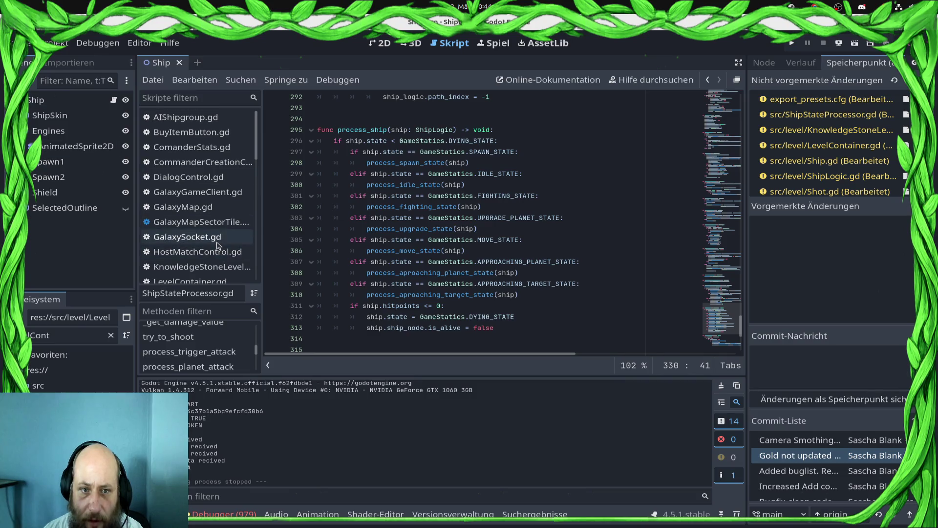
{"action": "double_click", "coordinate": [61, 333]}
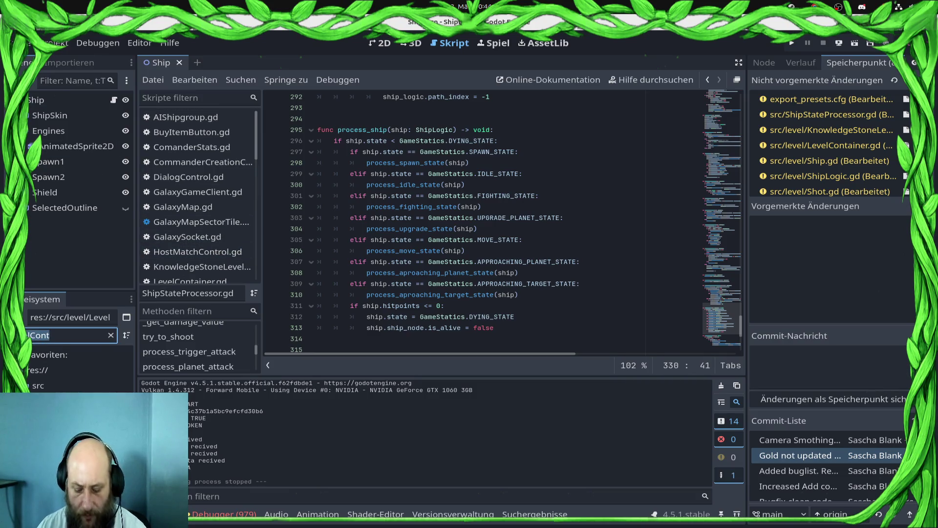
{"action": "key", "text": "BackSpace"}
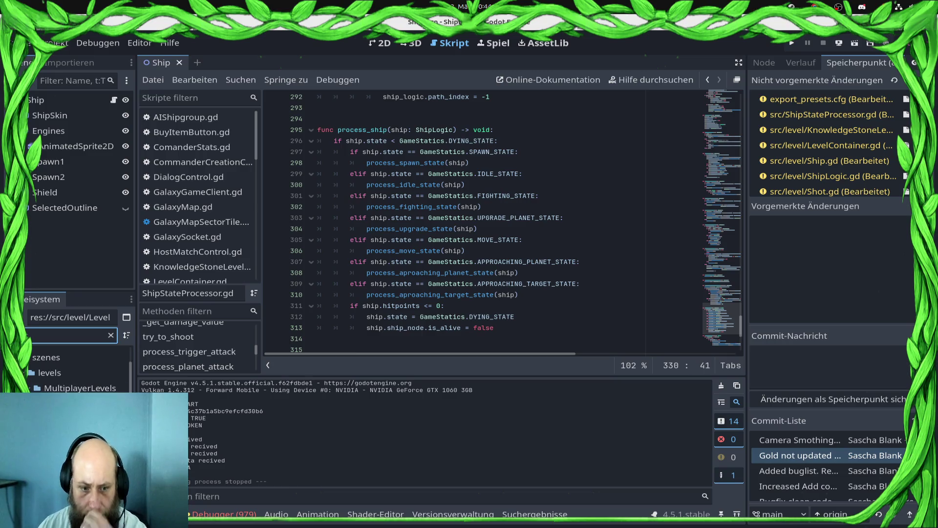
{"action": "key", "text": "Tab"}
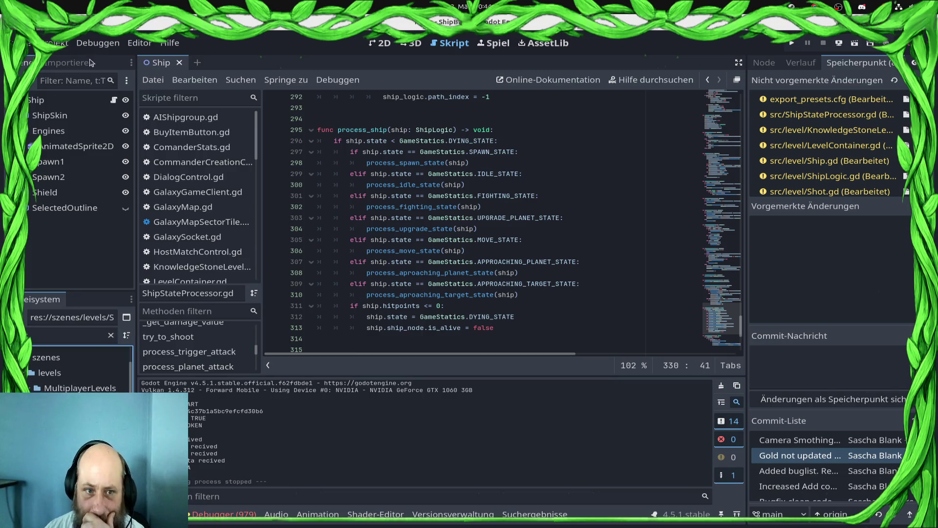
{"action": "key", "text": "Return"}
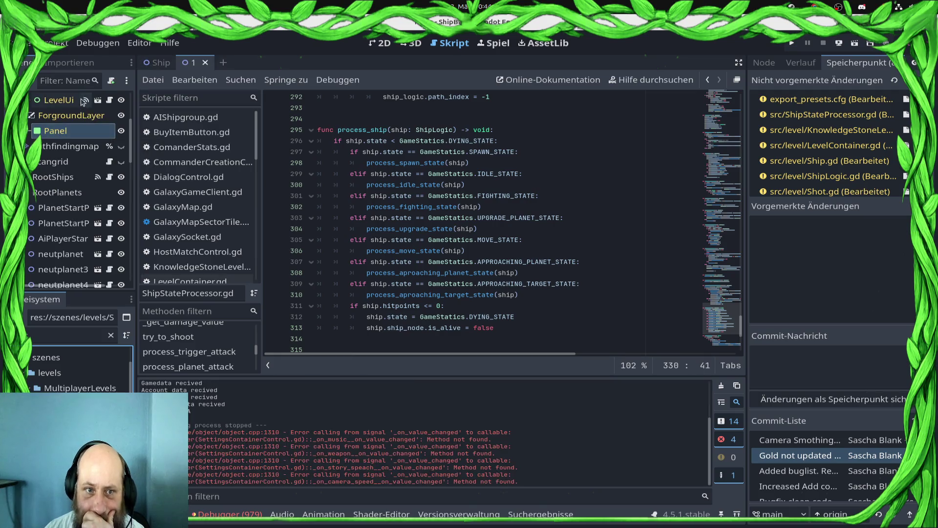
Step: Open the LevelContainer node's attached LevelContainer.gd script
{"action": "scroll", "coordinate": [98, 137], "scroll_direction": "up", "scroll_amount": 5}
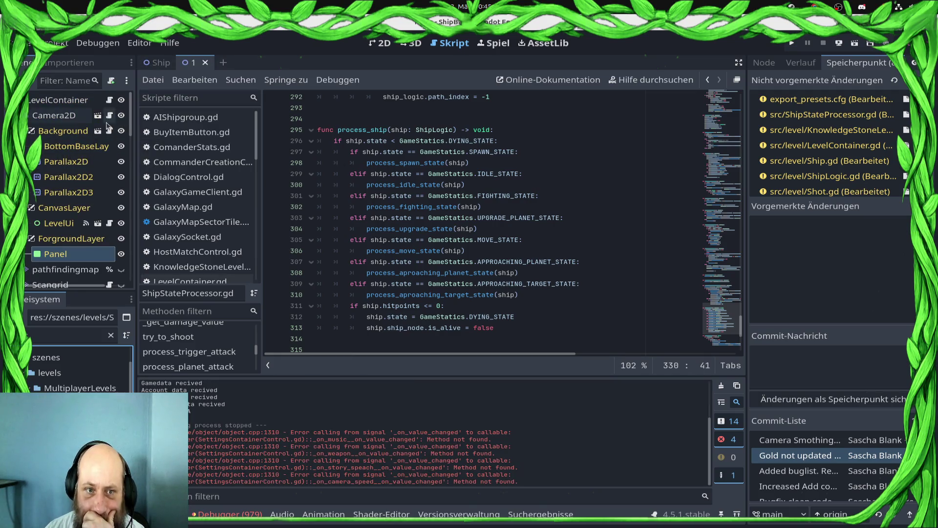
{"action": "scroll", "coordinate": [188, 175], "scroll_direction": "down", "scroll_amount": 5}
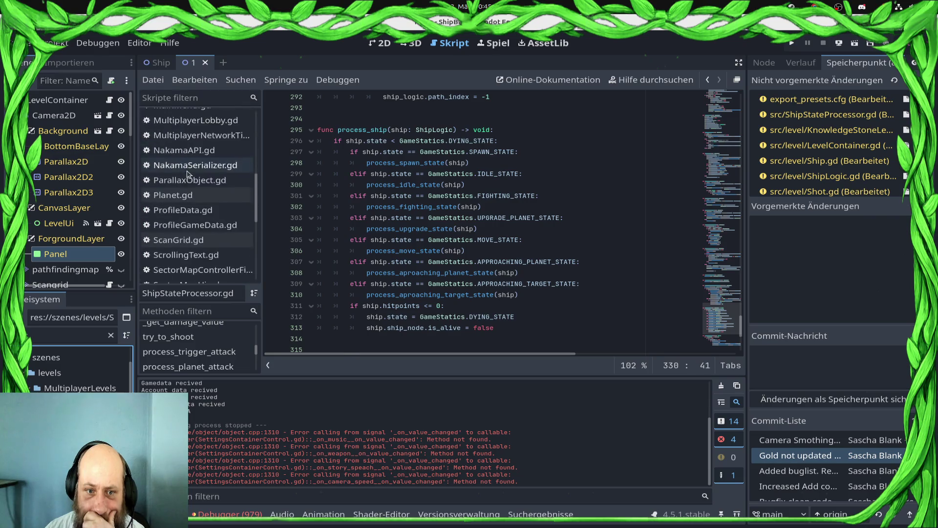
{"action": "scroll", "coordinate": [188, 175], "scroll_direction": "down", "scroll_amount": 3}
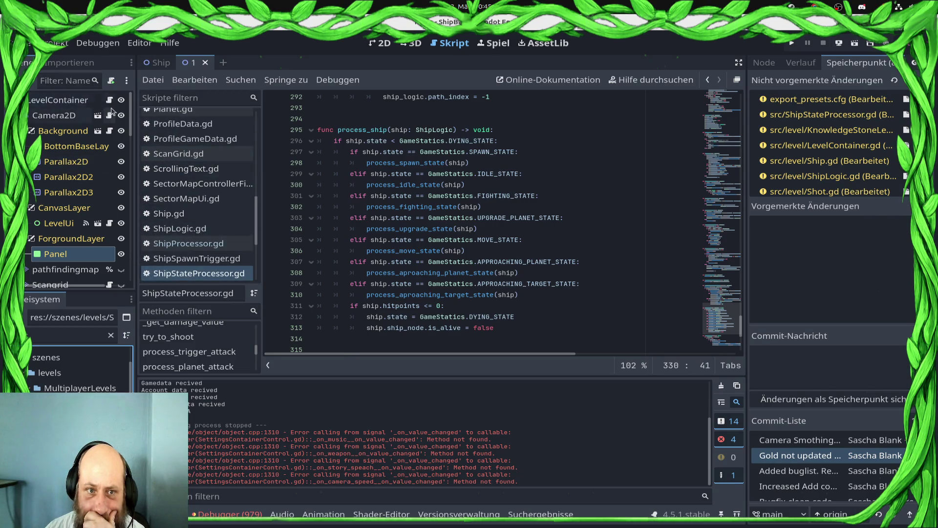
{"action": "left_click", "coordinate": [109, 100]}
{"action": "scroll", "coordinate": [419, 170], "scroll_direction": "down", "scroll_amount": 5}
{"action": "scroll", "coordinate": [419, 170], "scroll_direction": "down", "scroll_amount": 6}
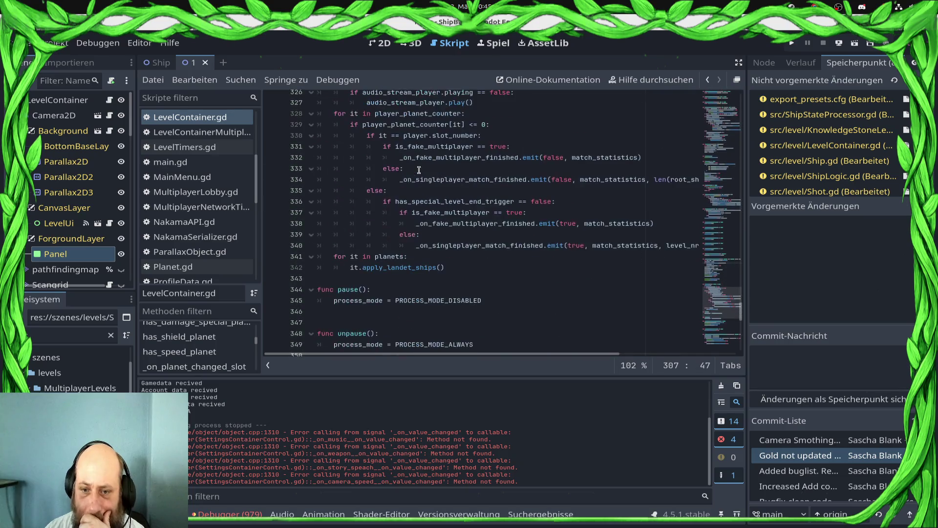
Step: Inspect LevelContainer.gd's _process function and its planets loop
{"action": "scroll", "coordinate": [489, 251], "scroll_direction": "up", "scroll_amount": 6}
{"action": "scroll", "coordinate": [462, 261], "scroll_direction": "down", "scroll_amount": 4}
{"action": "left_click", "coordinate": [196, 117]}
{"action": "left_click_drag", "start_coordinate": [391, 135], "coordinate": [294, 136]}
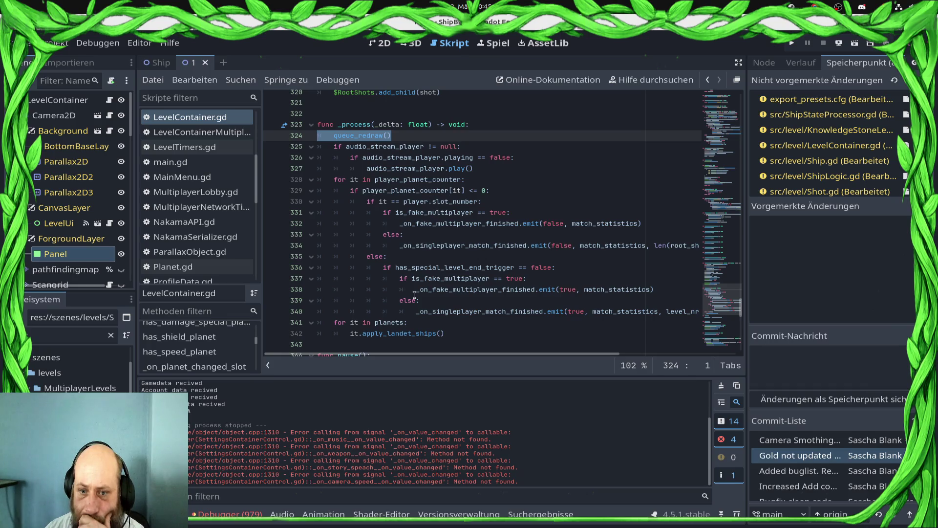
{"action": "scroll", "coordinate": [428, 325], "scroll_direction": "down", "scroll_amount": 2}
{"action": "left_click", "coordinate": [461, 272]}
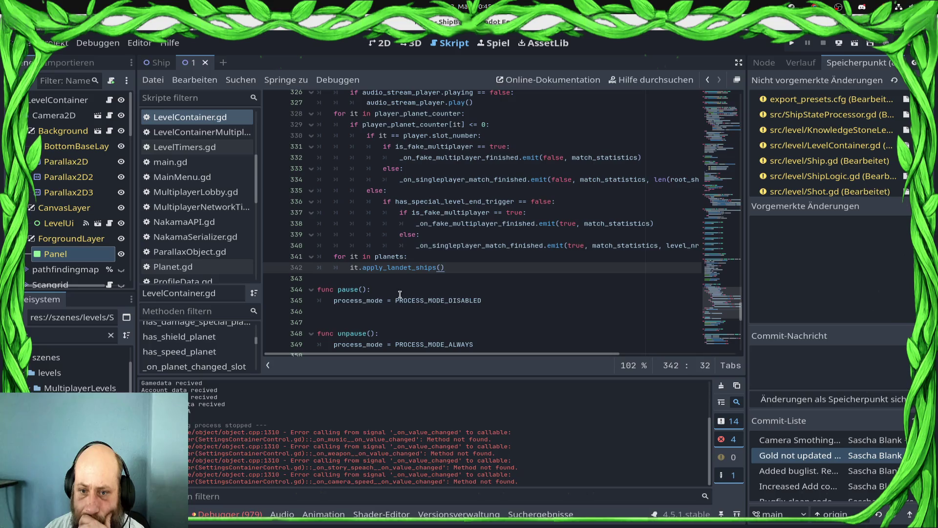
{"action": "left_click", "coordinate": [424, 254]}
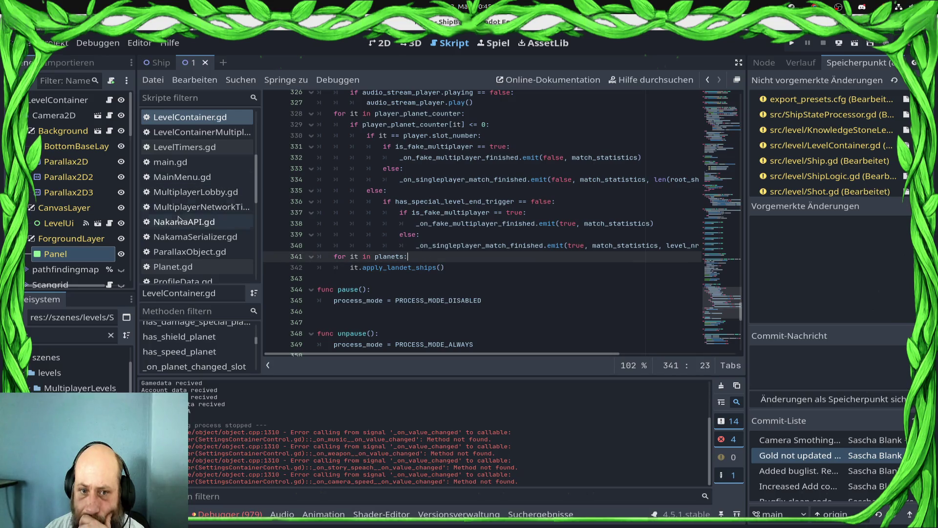
Step: Switch to LevelContainerMultiplayer.gd and scroll up to its match update code
{"action": "left_click", "coordinate": [210, 133]}
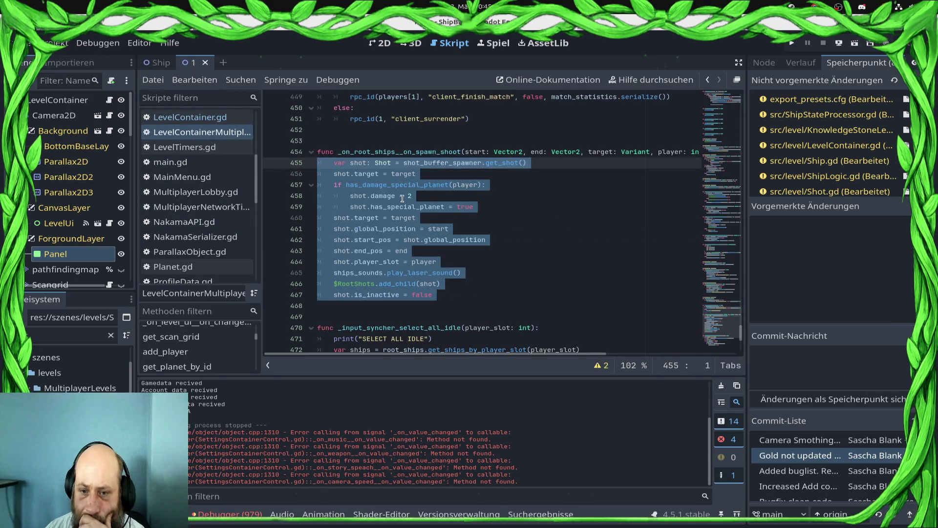
{"action": "scroll", "coordinate": [458, 195], "scroll_direction": "down", "scroll_amount": 2}
{"action": "scroll", "coordinate": [459, 195], "scroll_direction": "up", "scroll_amount": 2}
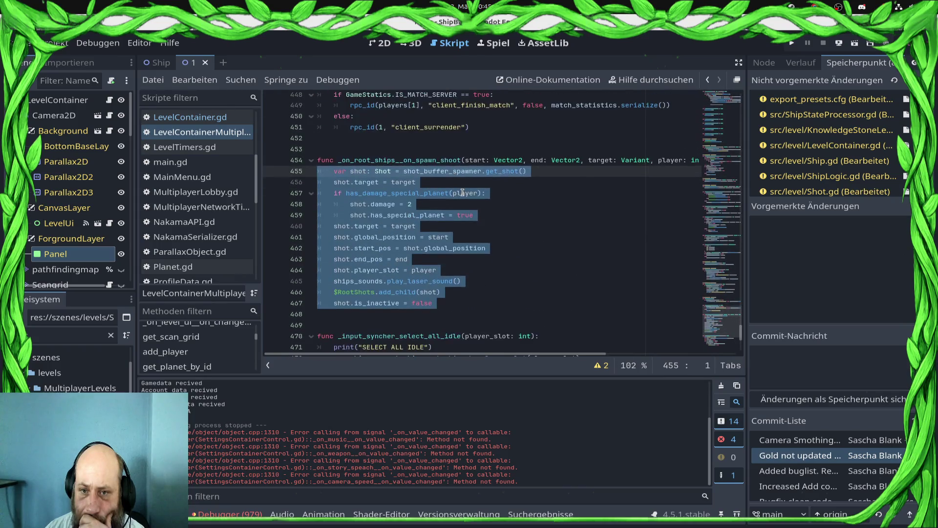
{"action": "left_click", "coordinate": [463, 194]}
{"action": "scroll", "coordinate": [462, 193], "scroll_direction": "up", "scroll_amount": 4}
{"action": "scroll", "coordinate": [462, 193], "scroll_direction": "up", "scroll_amount": 15}
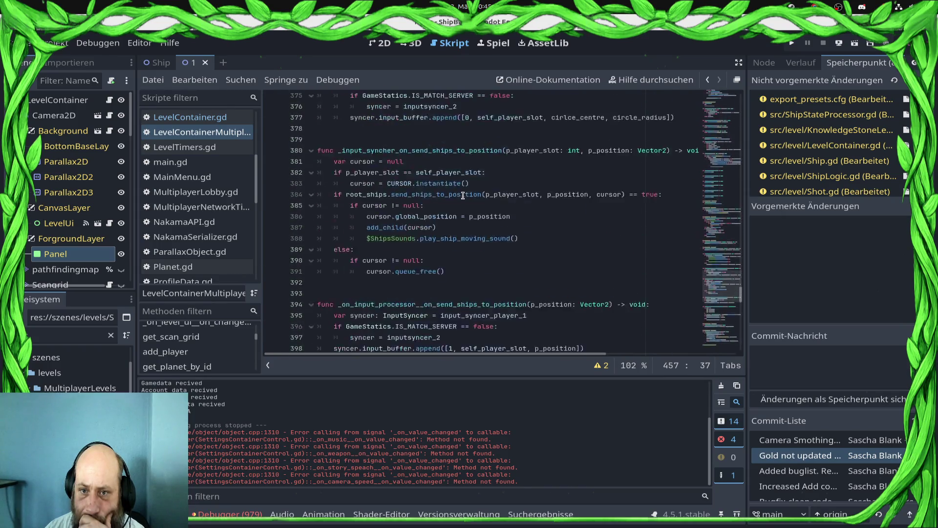
{"action": "scroll", "coordinate": [464, 208], "scroll_direction": "up", "scroll_amount": 10}
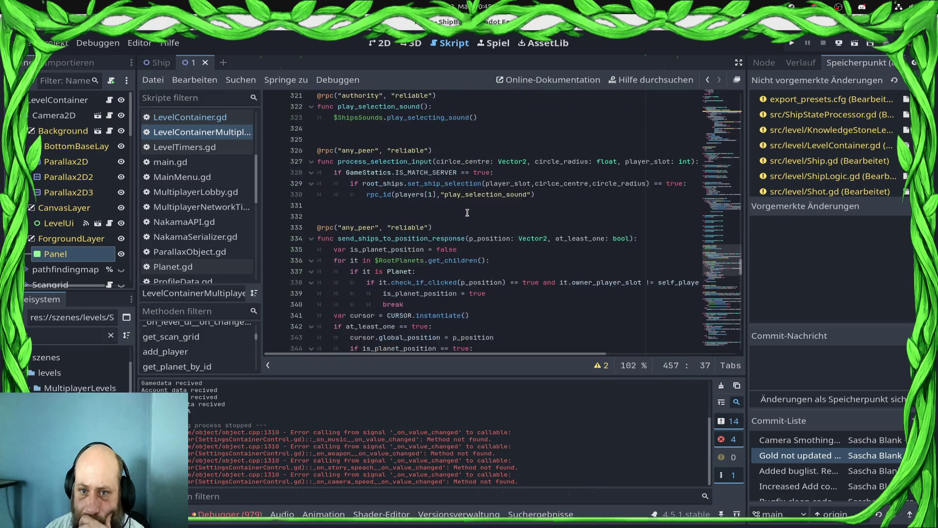
{"action": "scroll", "coordinate": [469, 212], "scroll_direction": "up", "scroll_amount": 10}
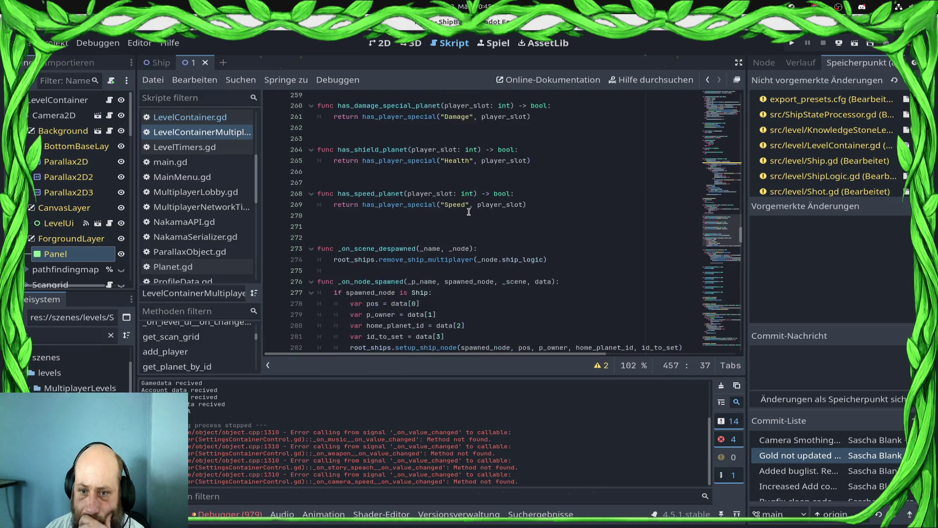
{"action": "scroll", "coordinate": [529, 220], "scroll_direction": "up", "scroll_amount": 10}
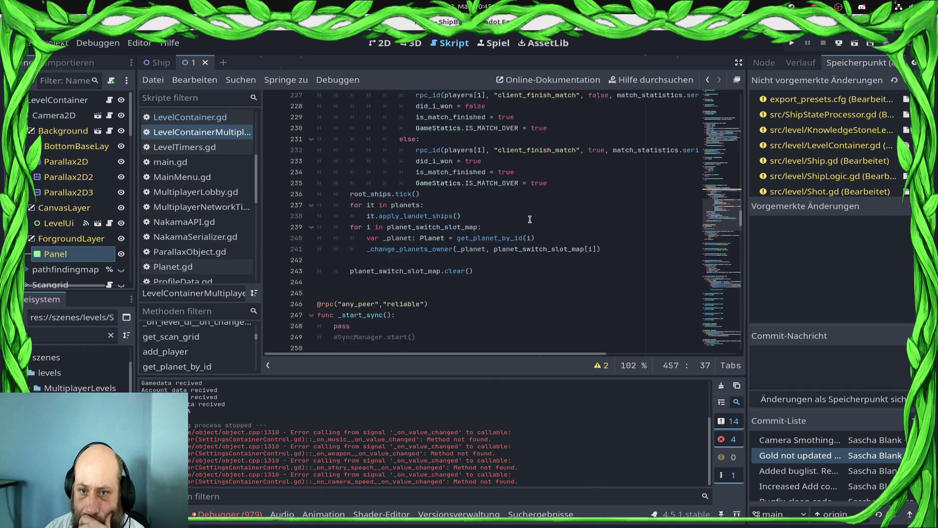
{"action": "scroll", "coordinate": [529, 220], "scroll_direction": "down", "scroll_amount": 3}
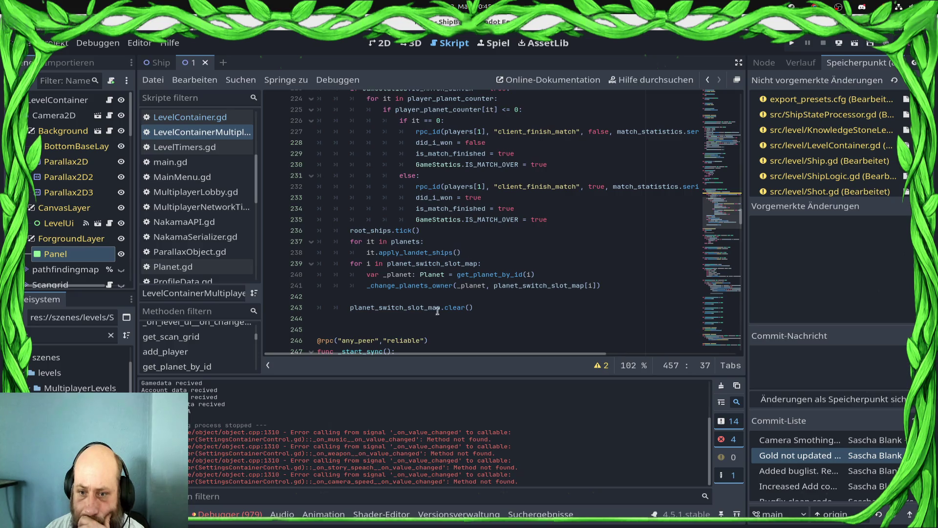
Step: Highlight the planet-switch loop calls and select the root_ships.tick() line
{"action": "left_click", "coordinate": [524, 307]}
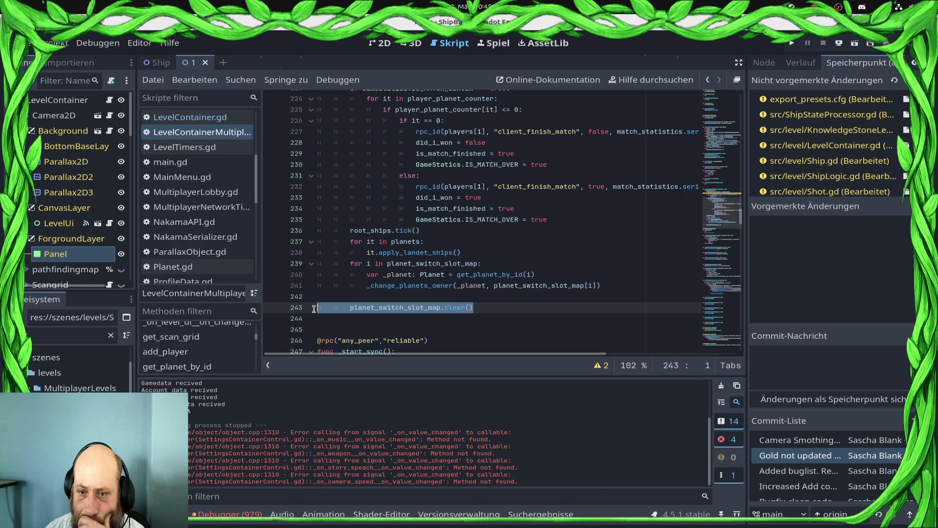
{"action": "left_click", "coordinate": [471, 265]}
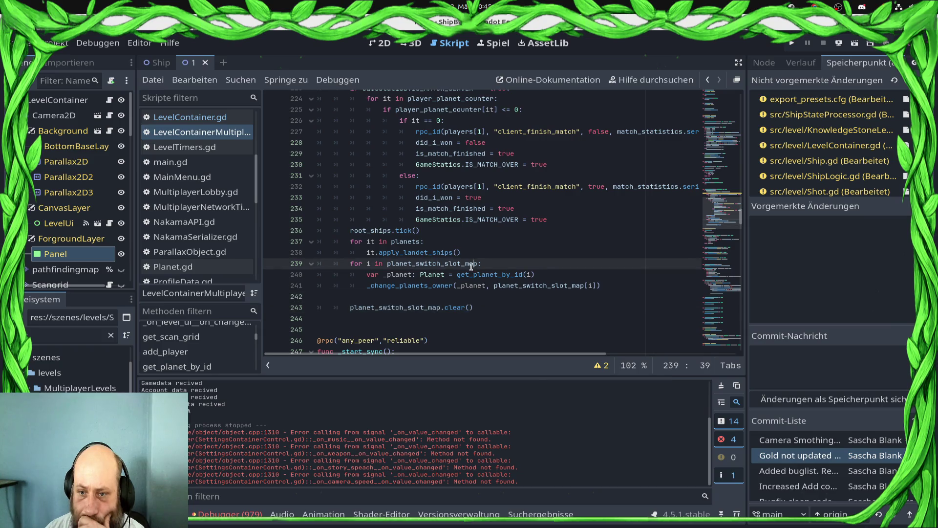
{"action": "double_click", "coordinate": [474, 274]}
{"action": "double_click", "coordinate": [399, 252]}
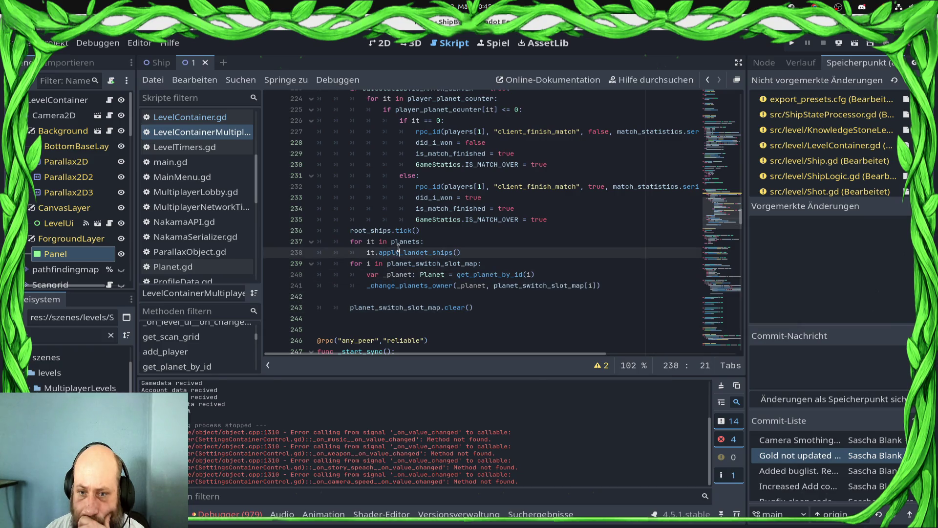
{"action": "double_click", "coordinate": [388, 285]}
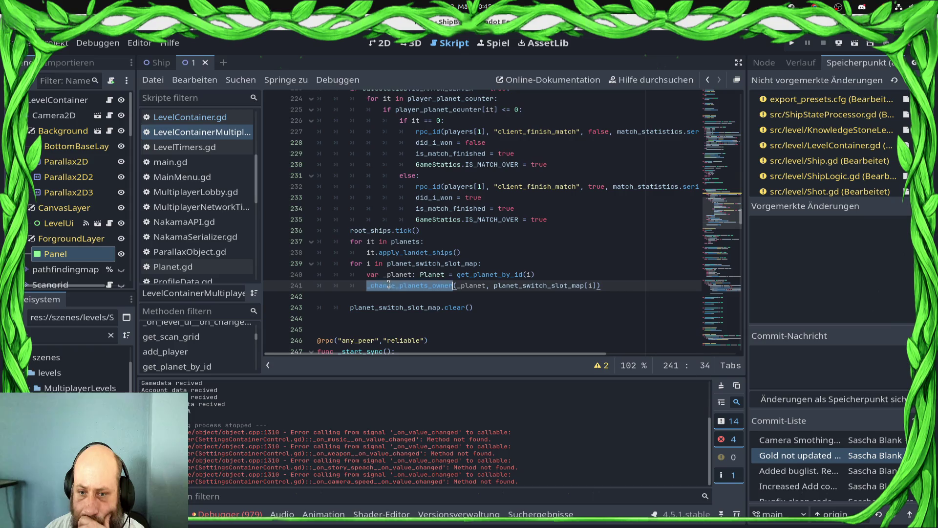
{"action": "triple_click", "coordinate": [378, 230]}
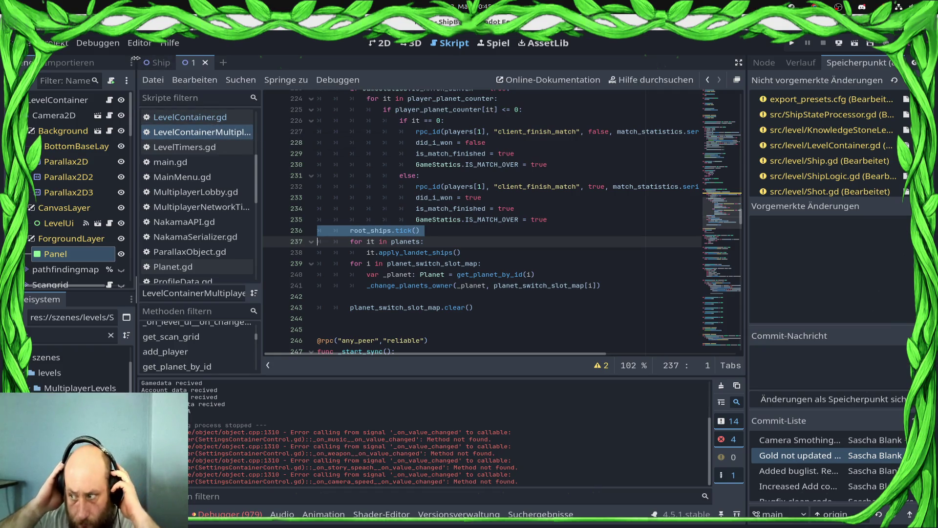
Step: Open RootShips' ShipProcessor.gd script and locate the _process function calling tick()
{"action": "scroll", "coordinate": [72, 141], "scroll_direction": "down", "scroll_amount": 2}
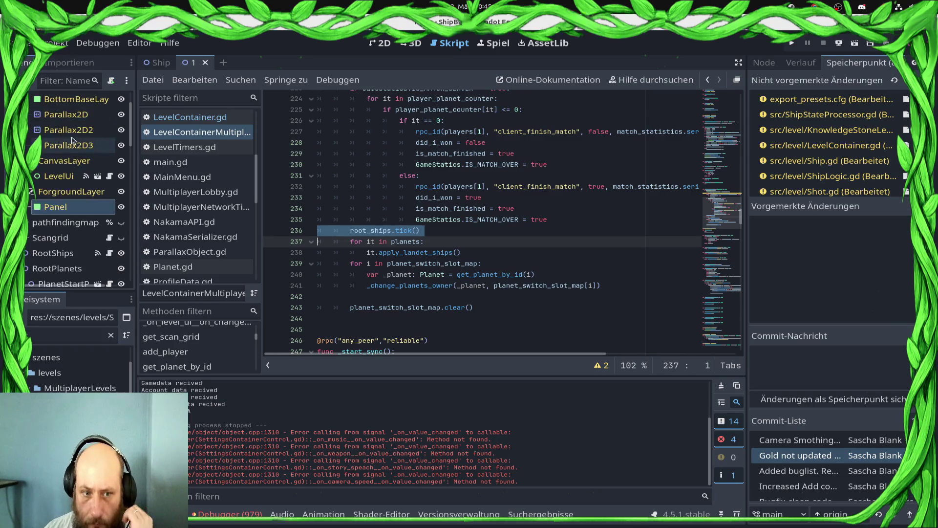
{"action": "scroll", "coordinate": [103, 247], "scroll_direction": "down", "scroll_amount": 2}
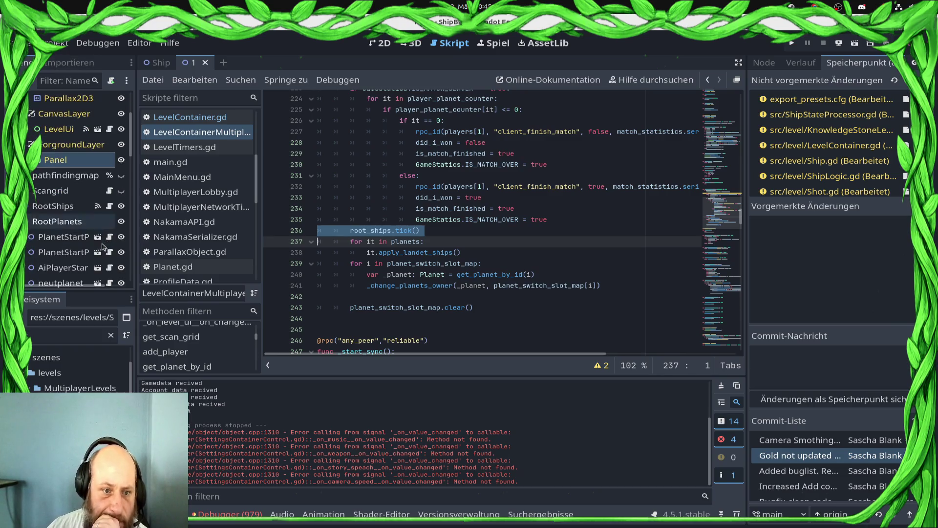
{"action": "left_click", "coordinate": [109, 206]}
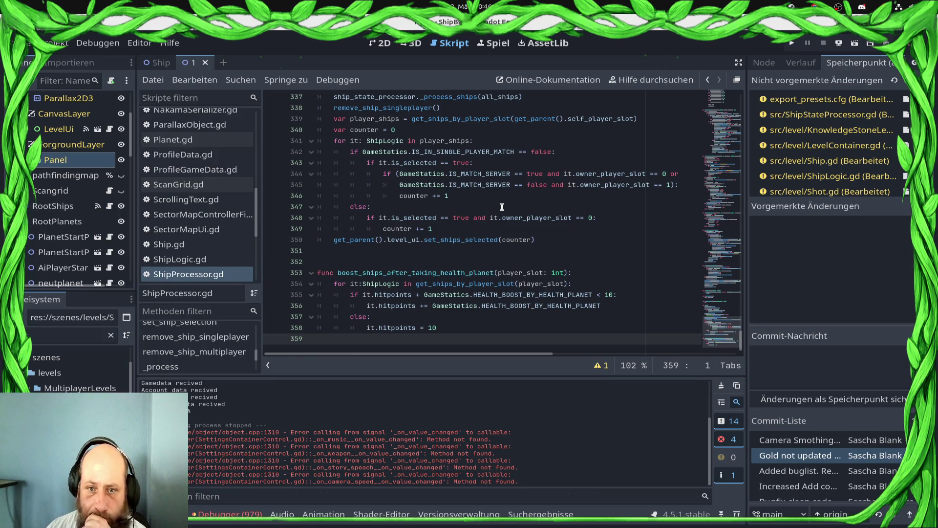
{"action": "scroll", "coordinate": [472, 249], "scroll_direction": "up", "scroll_amount": 7}
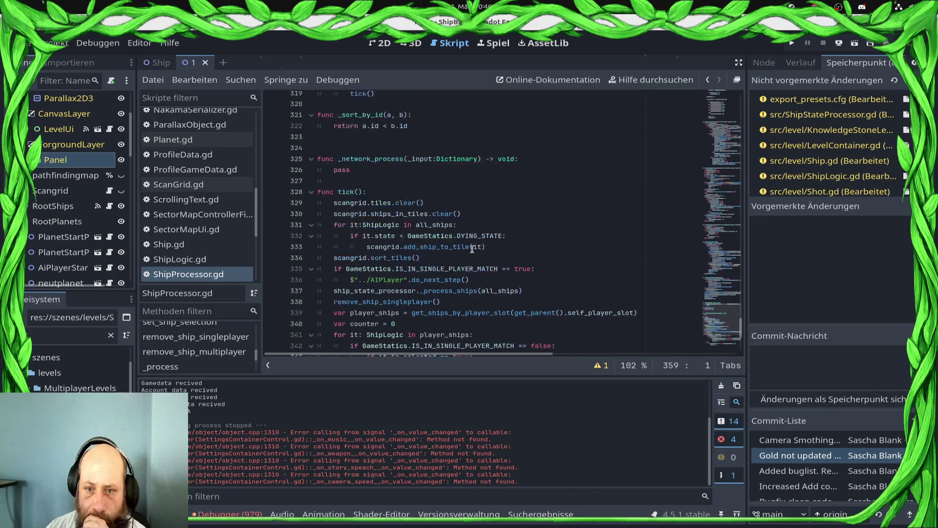
{"action": "scroll", "coordinate": [472, 249], "scroll_direction": "down", "scroll_amount": 7}
{"action": "scroll", "coordinate": [467, 209], "scroll_direction": "up", "scroll_amount": 8}
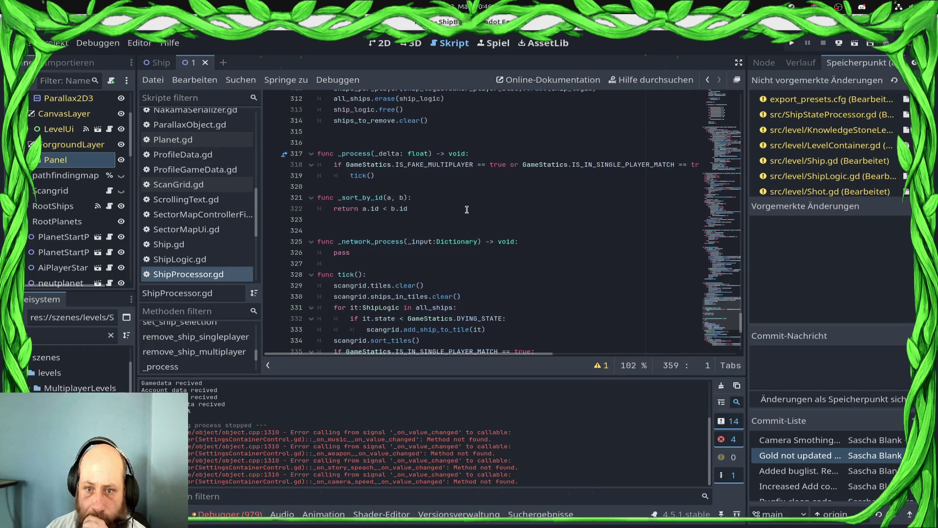
{"action": "left_click", "coordinate": [406, 155]}
{"action": "left_click", "coordinate": [410, 186]}
{"action": "left_click", "coordinate": [414, 176]}
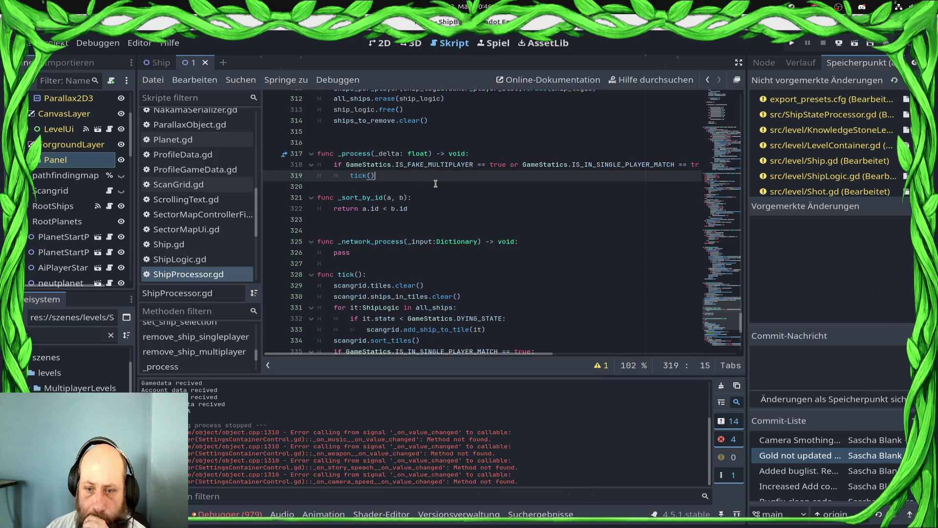
Step: Comment out the _process function, undo stray text, and save ShipProcessor.gd
{"action": "scroll", "coordinate": [423, 191], "scroll_direction": "down", "scroll_amount": 4}
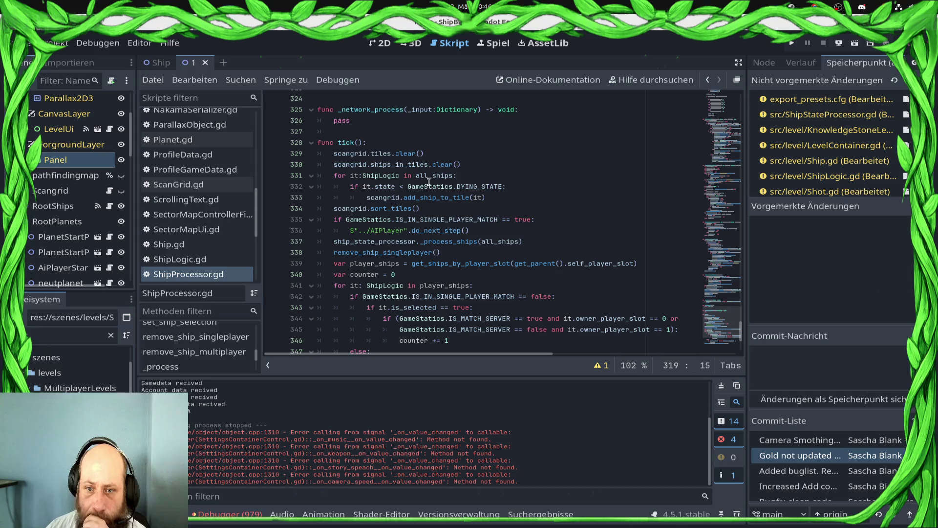
{"action": "scroll", "coordinate": [420, 171], "scroll_direction": "up", "scroll_amount": 3}
{"action": "key", "text": "shift+Up"}
{"action": "key", "text": "shift+Up"}
{"action": "key", "text": "shift+Up"}
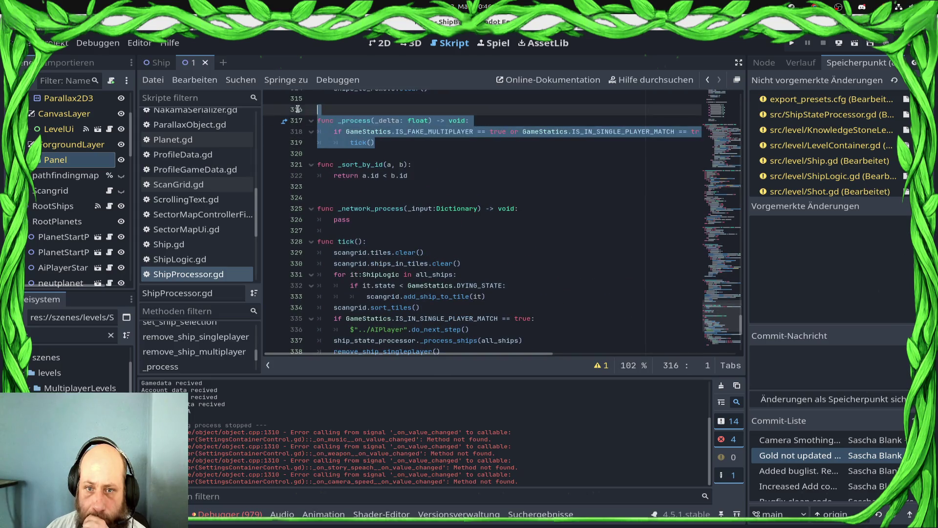
{"action": "type", "text": "#s<"}
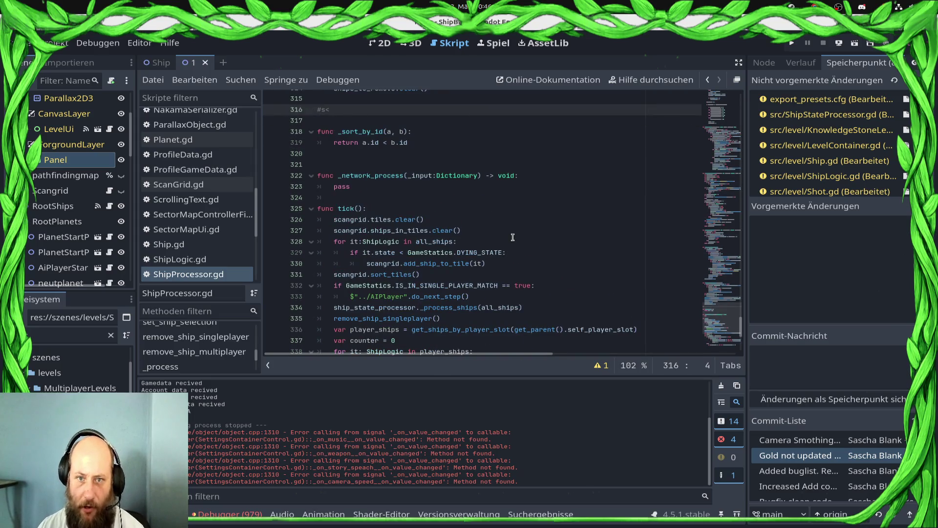
{"action": "key", "text": "ctrl+z"}
{"action": "key", "text": "ctrl+s"}
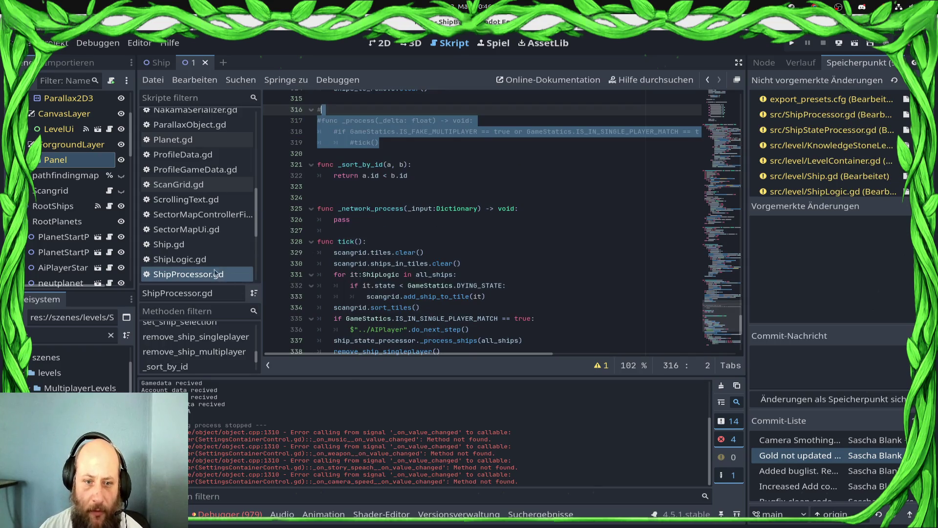
{"action": "scroll", "coordinate": [83, 130], "scroll_direction": "up", "scroll_amount": 3}
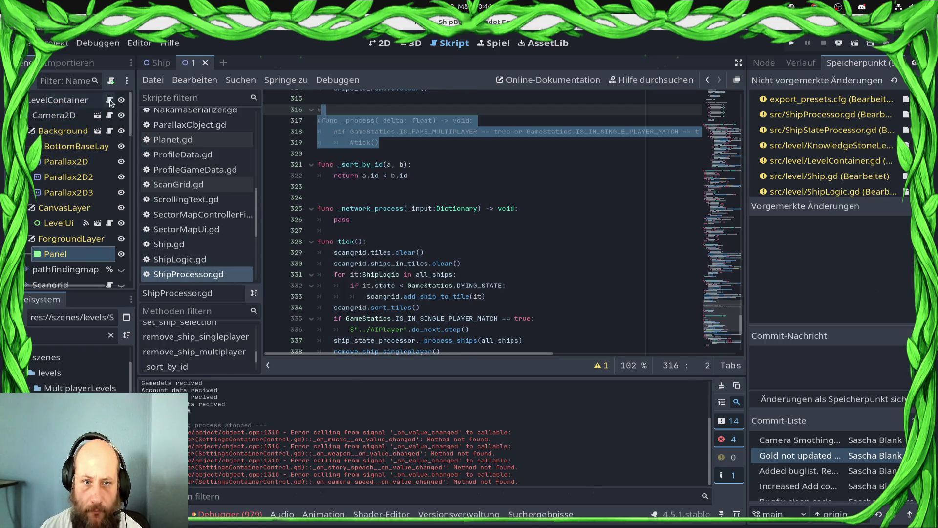
Step: Open LevelContainer.gd and scroll to the planets loop in _process
{"action": "left_click", "coordinate": [110, 101]}
{"action": "scroll", "coordinate": [482, 275], "scroll_direction": "up", "scroll_amount": 3}
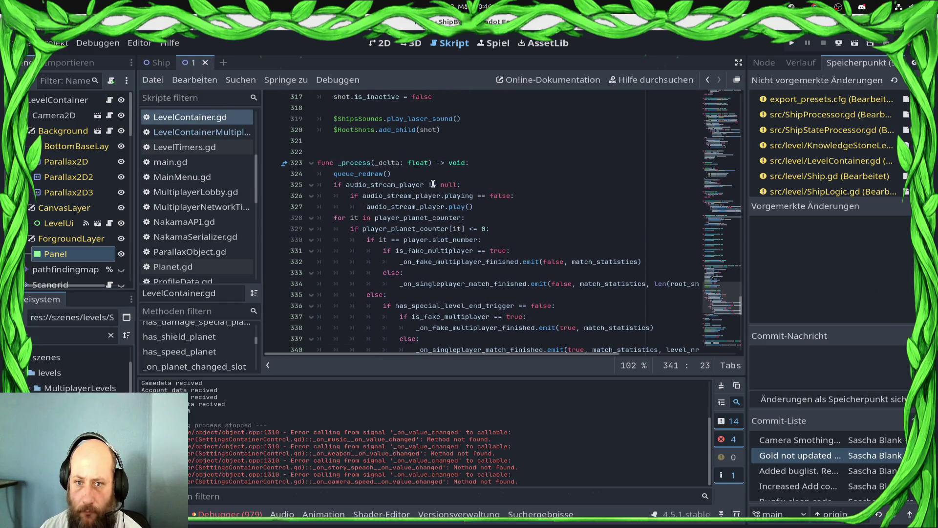
{"action": "left_click", "coordinate": [176, 132]}
{"action": "left_click", "coordinate": [179, 122]}
{"action": "scroll", "coordinate": [423, 225], "scroll_direction": "down", "scroll_amount": 4}
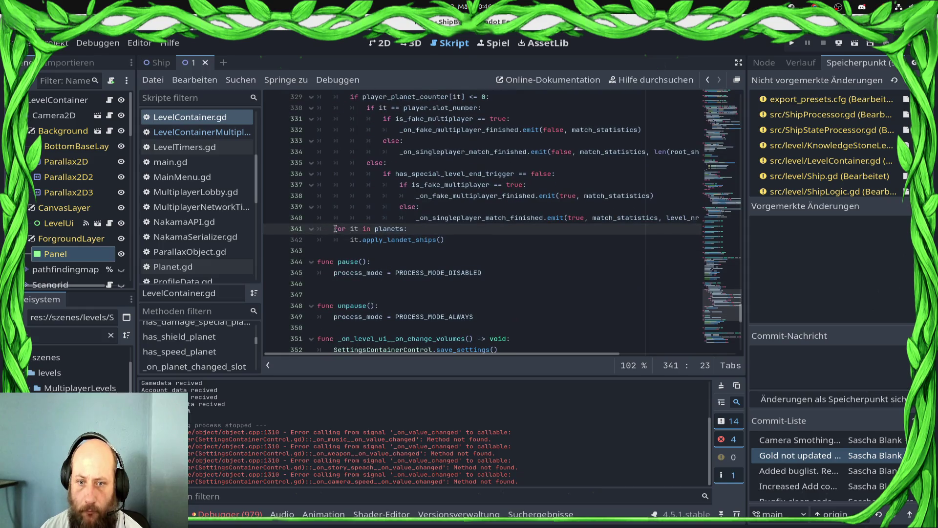
Step: Insert root_ships.tick() above 'for it in planets:' and save
{"action": "key", "text": "Home"}
{"action": "key", "text": "Return"}
{"action": "key", "text": "Up"}
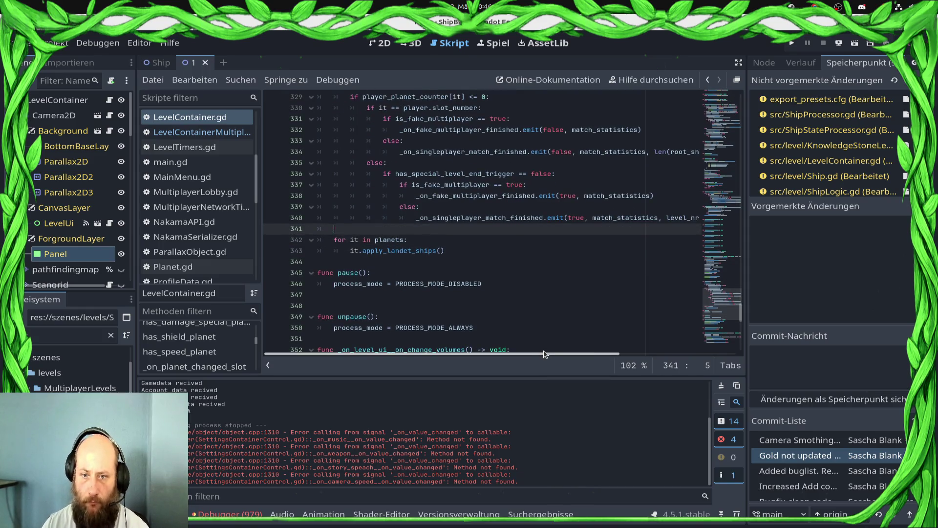
{"action": "type", "text": "roo"}
{"action": "key", "text": "Down"}
{"action": "key", "text": "Down"}
{"action": "key", "text": "Up"}
{"action": "key", "text": "Return"}
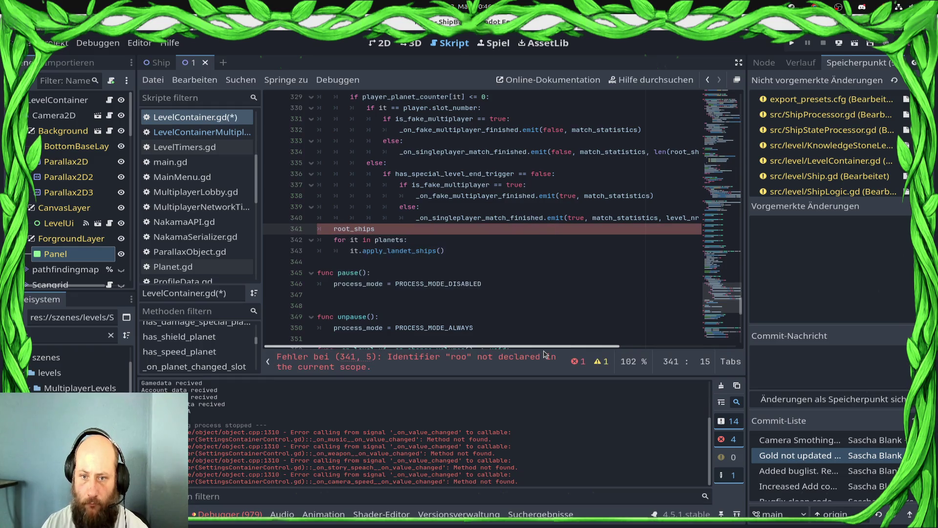
{"action": "type", "text": ".tick"}
{"action": "key", "text": "Return"}
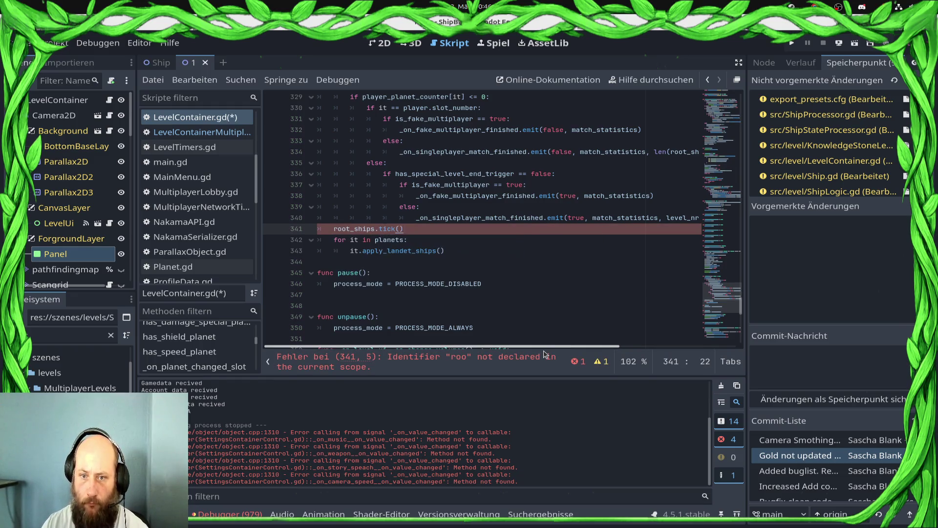
{"action": "key", "text": "ctrl+s"}
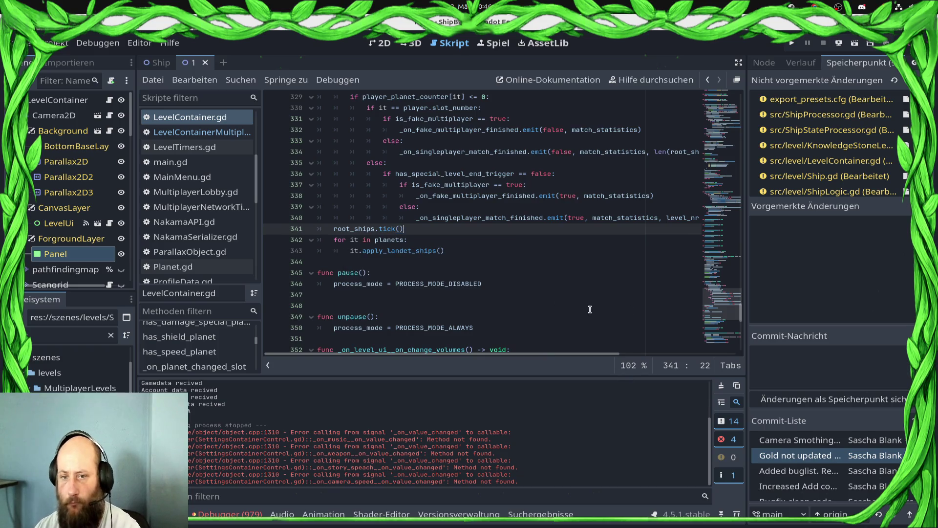
Step: Delete the queue_redraw() line from _process and save the script
{"action": "scroll", "coordinate": [590, 309], "scroll_direction": "up", "scroll_amount": 3}
{"action": "left_click_drag", "start_coordinate": [412, 142], "coordinate": [200, 143]}
{"action": "key", "text": "BackSpace"}
{"action": "key", "text": "BackSpace"}
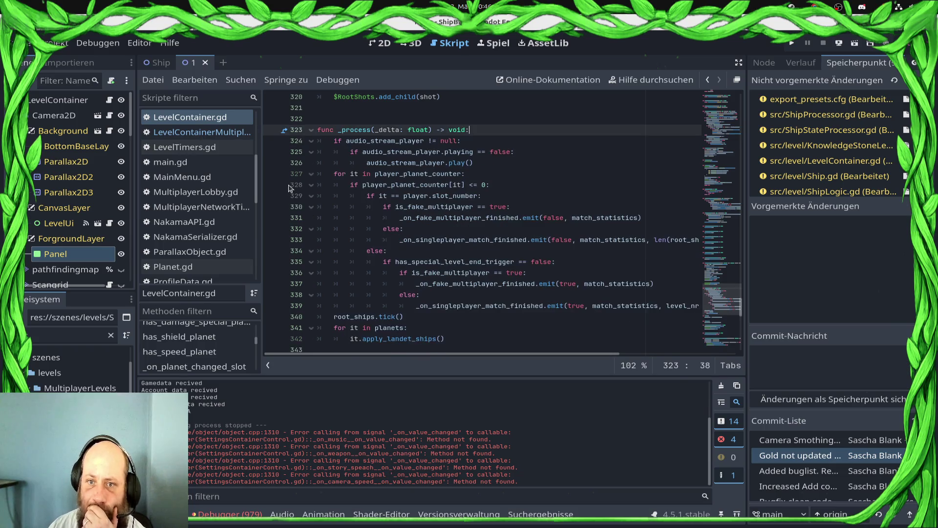
{"action": "key", "text": "ctrl+s"}
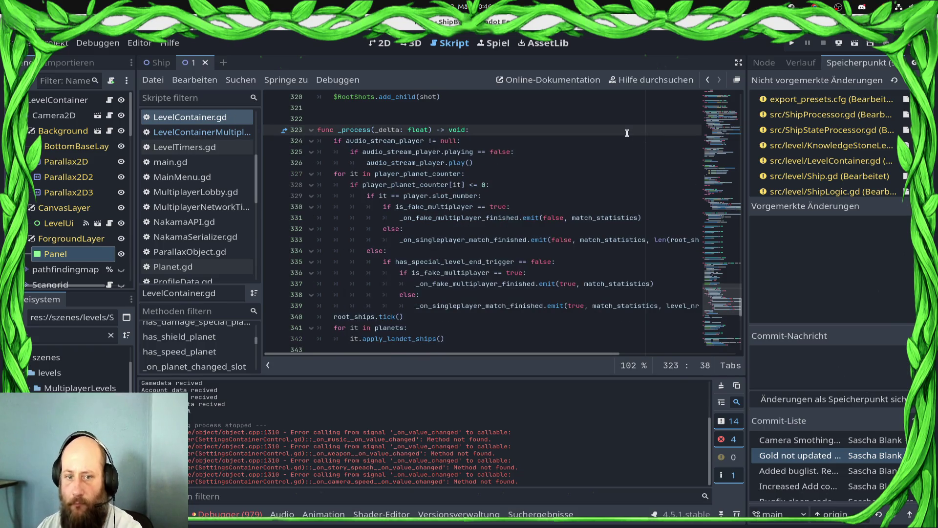
Step: Launch the game and start the Draxal Homesector mission
{"action": "left_click", "coordinate": [792, 43]}
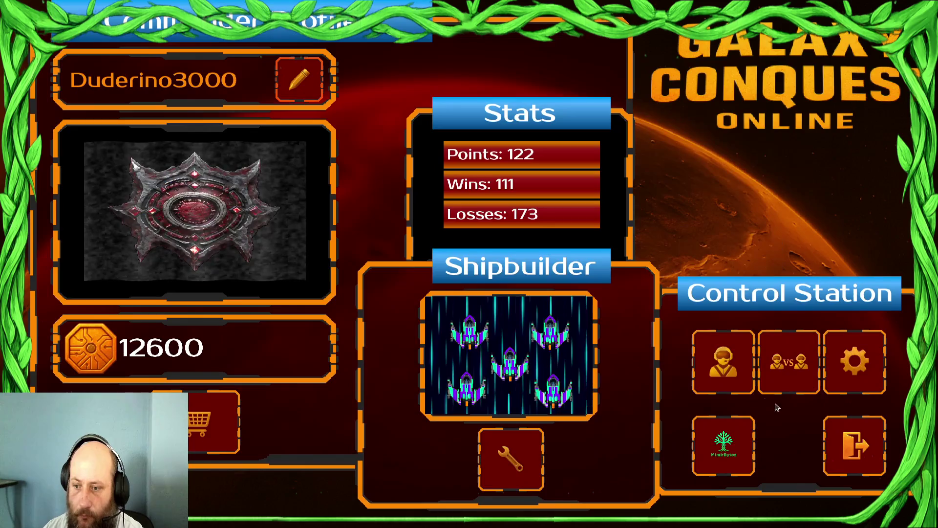
{"action": "left_click", "coordinate": [682, 386]}
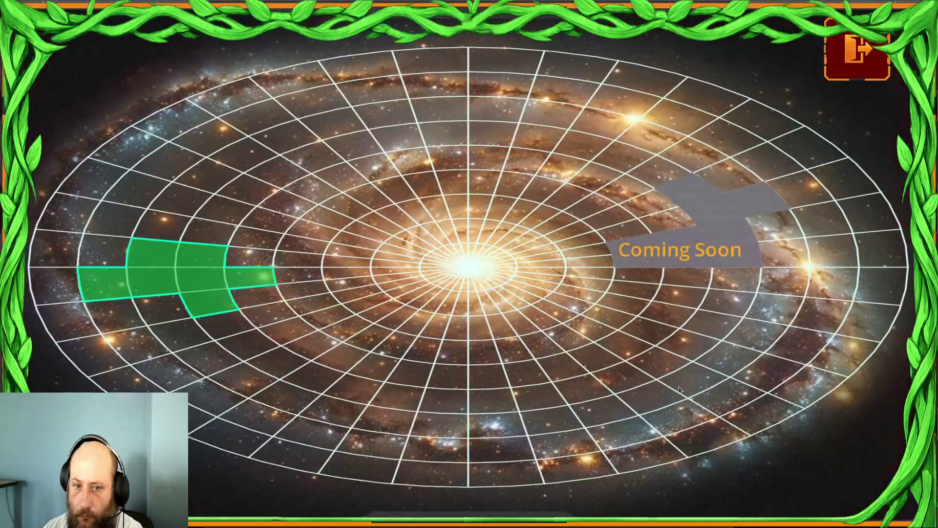
{"action": "left_click", "coordinate": [299, 307]}
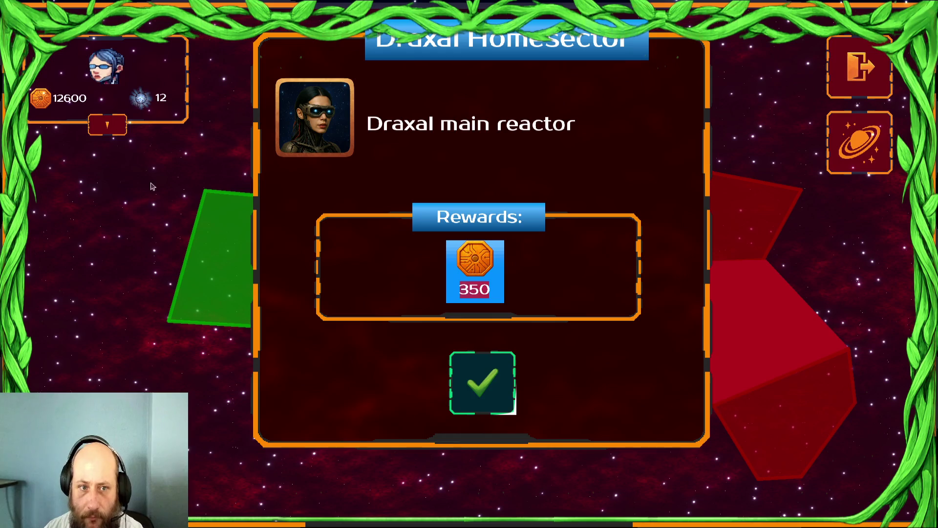
{"action": "left_click", "coordinate": [504, 383]}
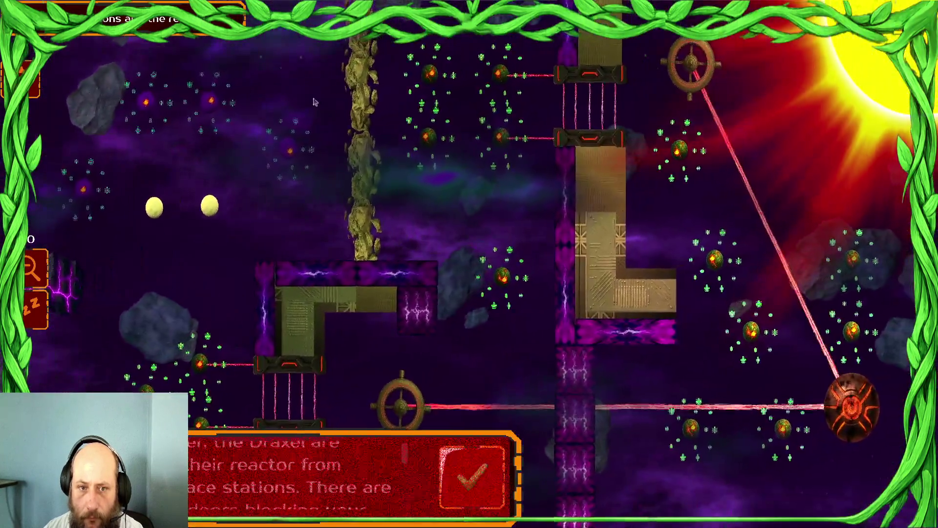
{"action": "left_click", "coordinate": [497, 496]}
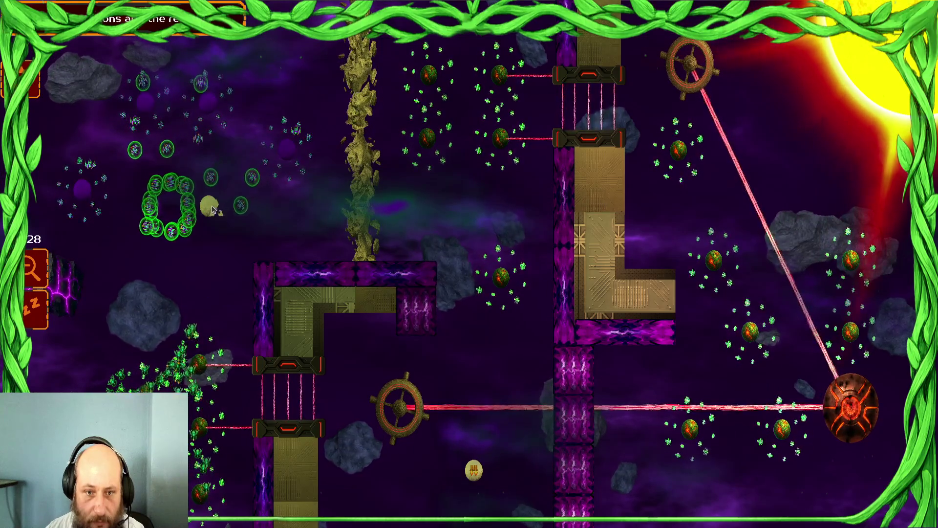
Step: Send the ship groups into the fight, then select the top-centre group with hotkey 2
{"action": "scroll", "coordinate": [355, 143], "scroll_direction": "up", "scroll_amount": 3}
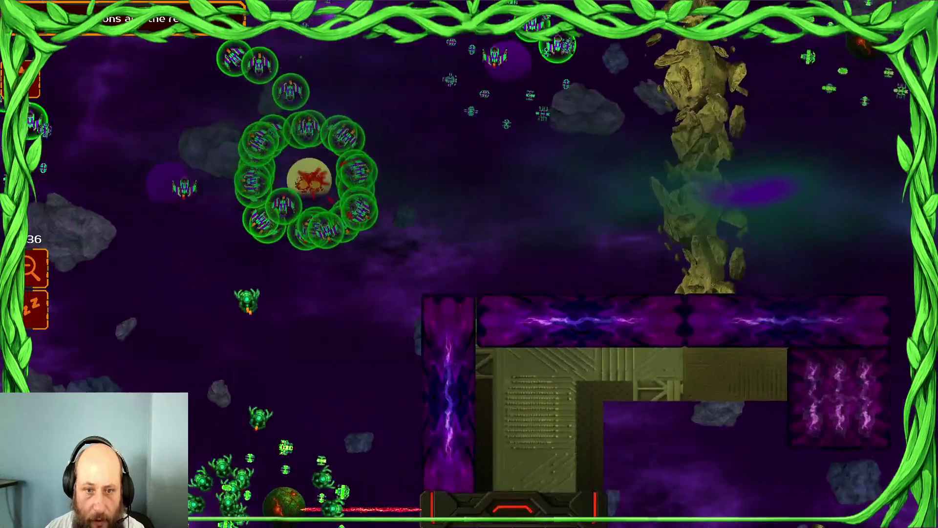
{"action": "scroll", "coordinate": [430, 330], "scroll_direction": "down", "scroll_amount": 2}
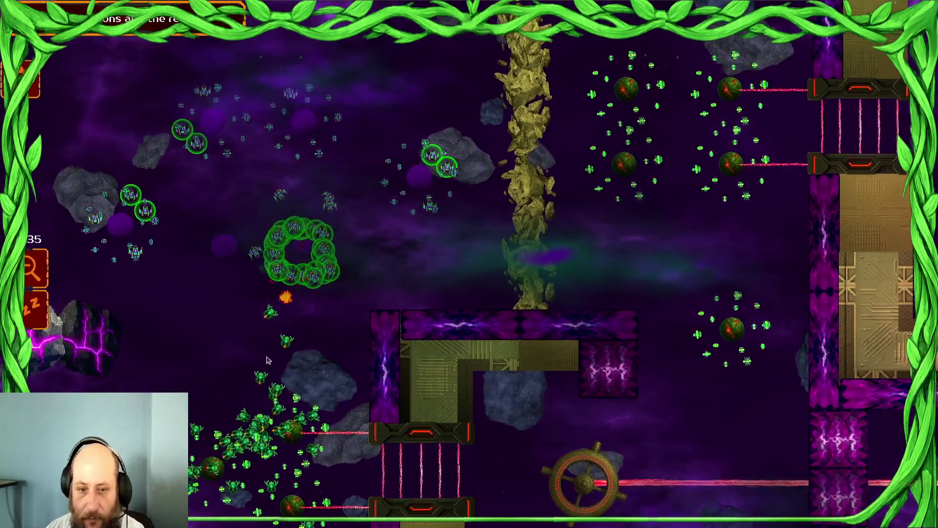
{"action": "right_click", "coordinate": [276, 366]}
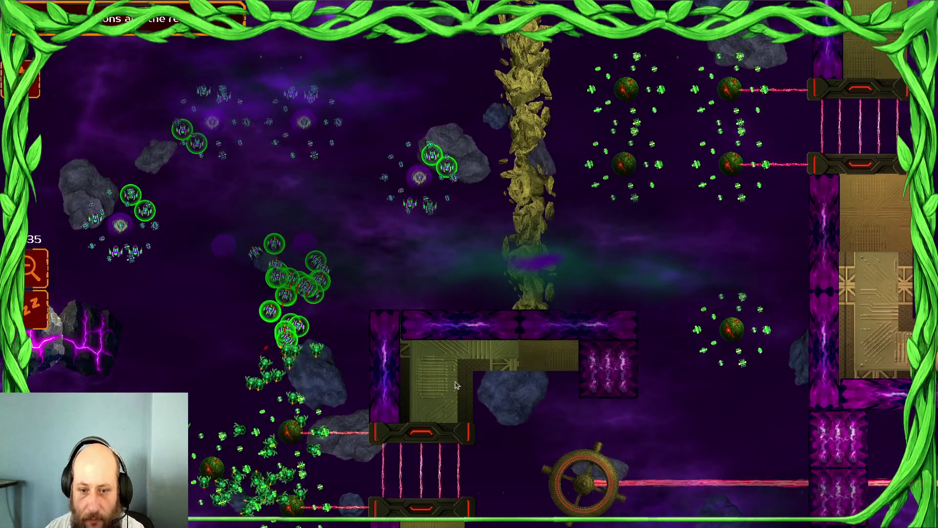
{"action": "left_click_drag", "start_coordinate": [383, 147], "coordinate": [371, 264]}
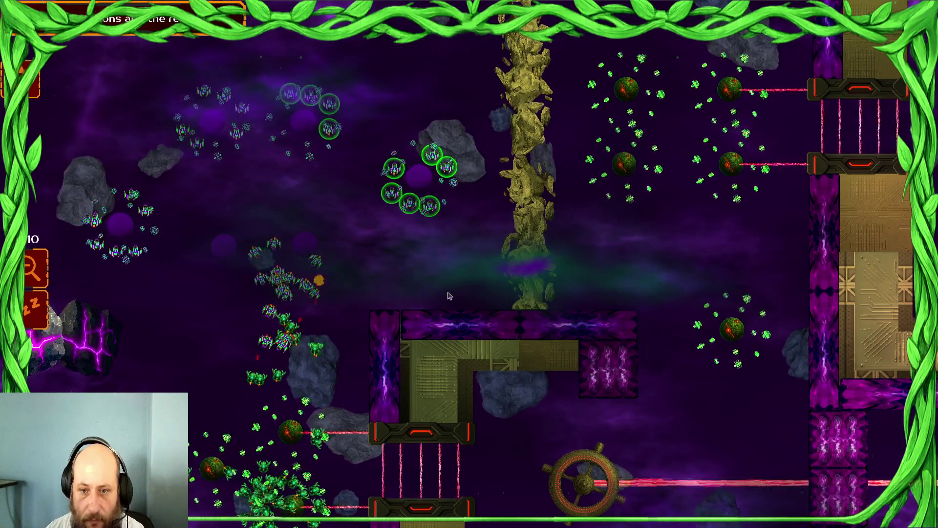
{"action": "left_click_drag", "start_coordinate": [161, 108], "coordinate": [279, 290]}
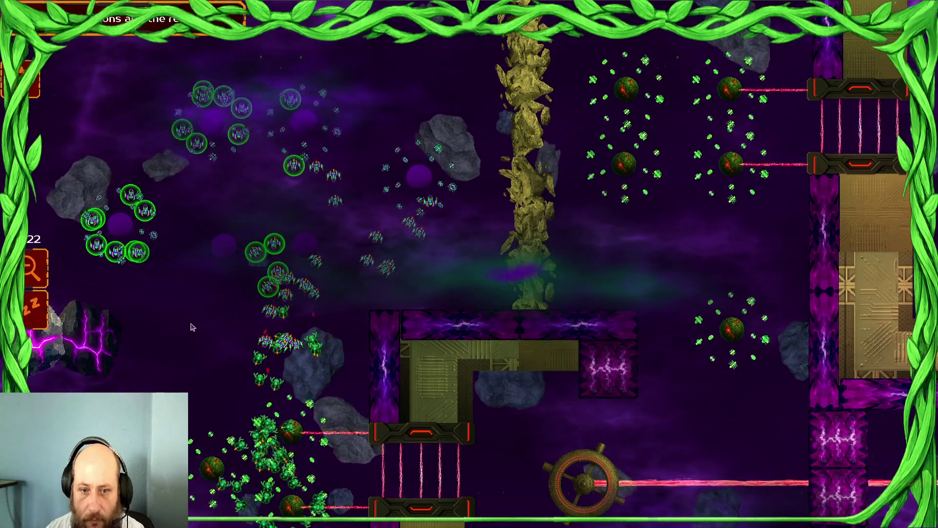
{"action": "scroll", "coordinate": [280, 290], "scroll_direction": "up", "scroll_amount": 3}
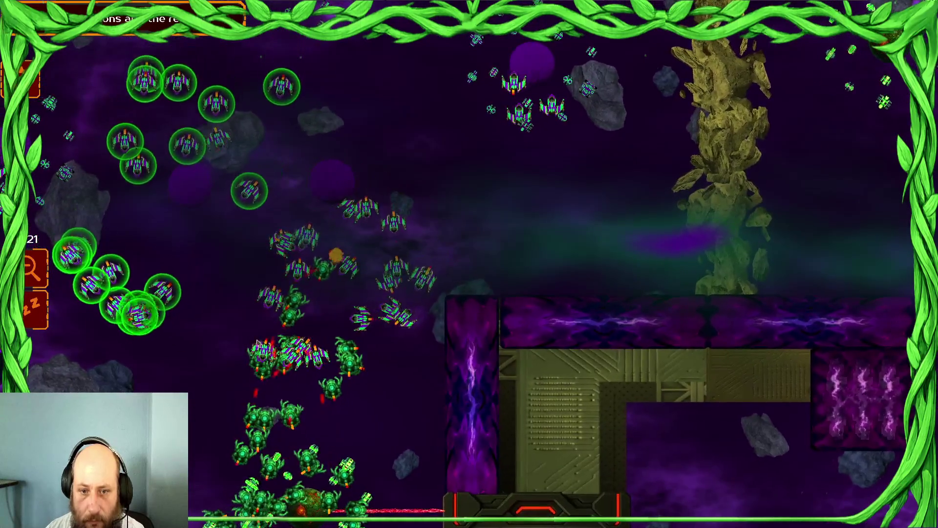
{"action": "right_click", "coordinate": [280, 353]}
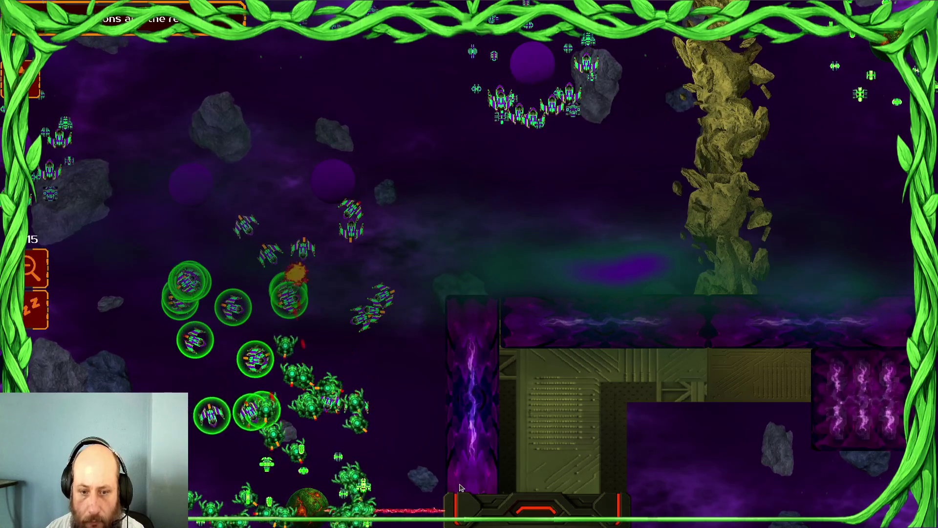
{"action": "key", "text": "2"}
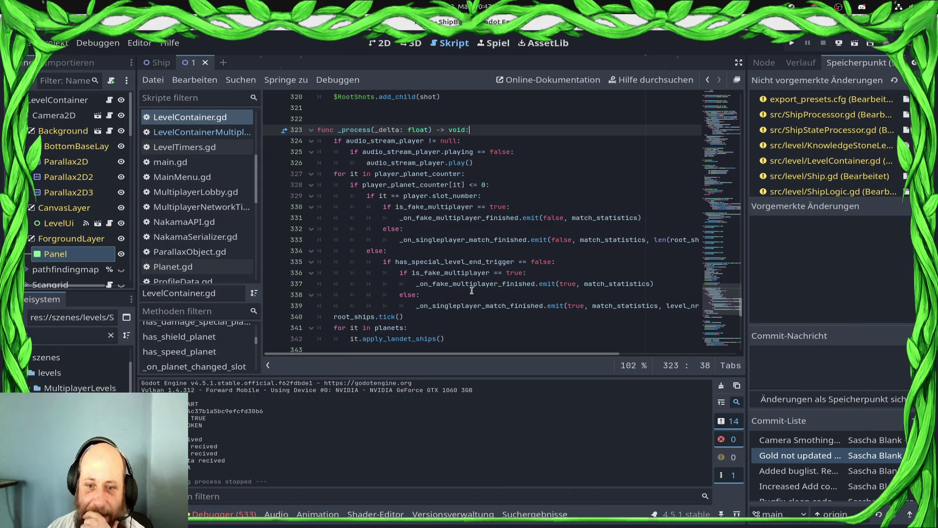
Step: In ShipProcessor.gd's tick(), change '<' to '!=' in the DYING_STATE check on line 332
{"action": "left_click", "coordinate": [384, 316], "text": "ctrl"}
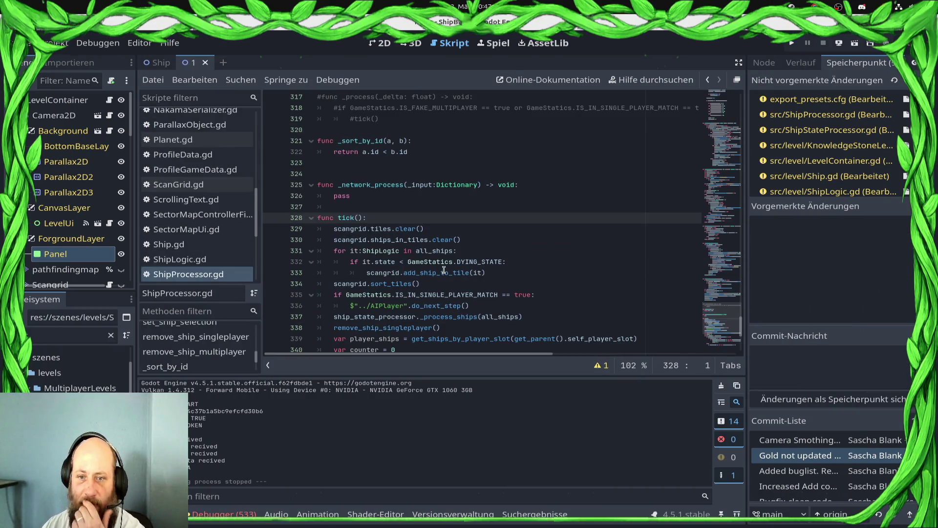
{"action": "left_click", "coordinate": [498, 237]}
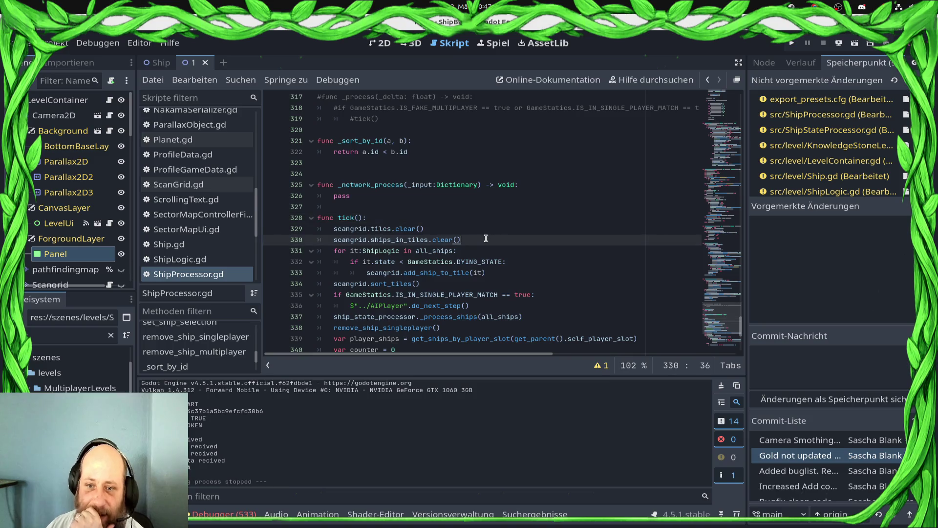
{"action": "scroll", "coordinate": [486, 238], "scroll_direction": "down", "scroll_amount": 2}
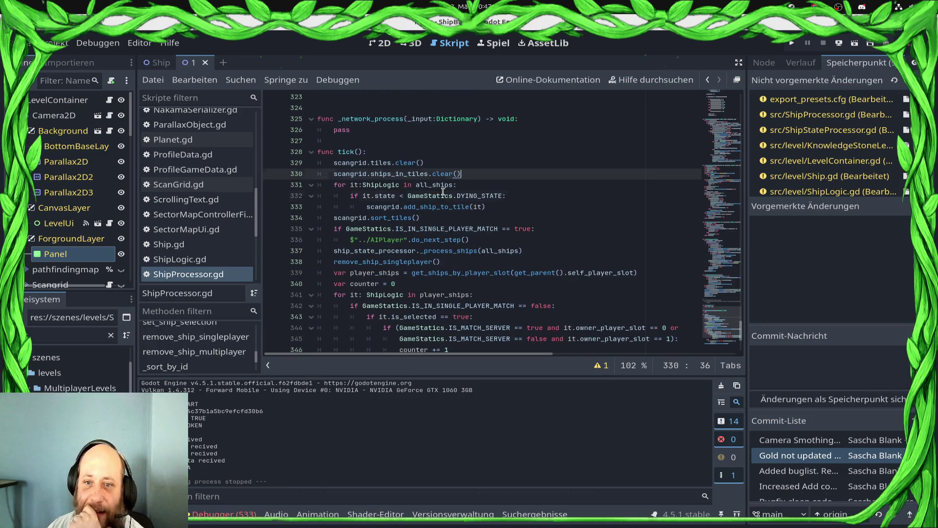
{"action": "double_click", "coordinate": [479, 196]}
{"action": "left_click", "coordinate": [403, 197]}
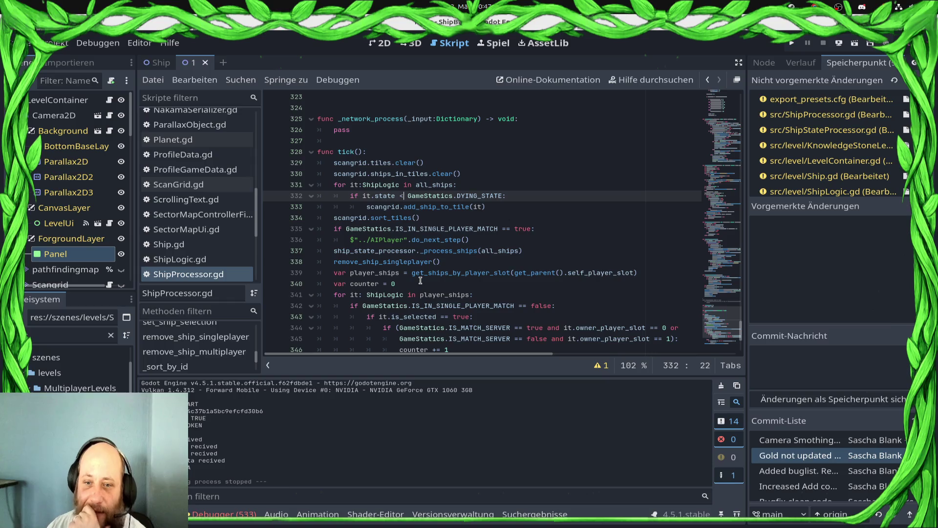
{"action": "key", "text": "BackSpace"}
{"action": "type", "text": "!="}
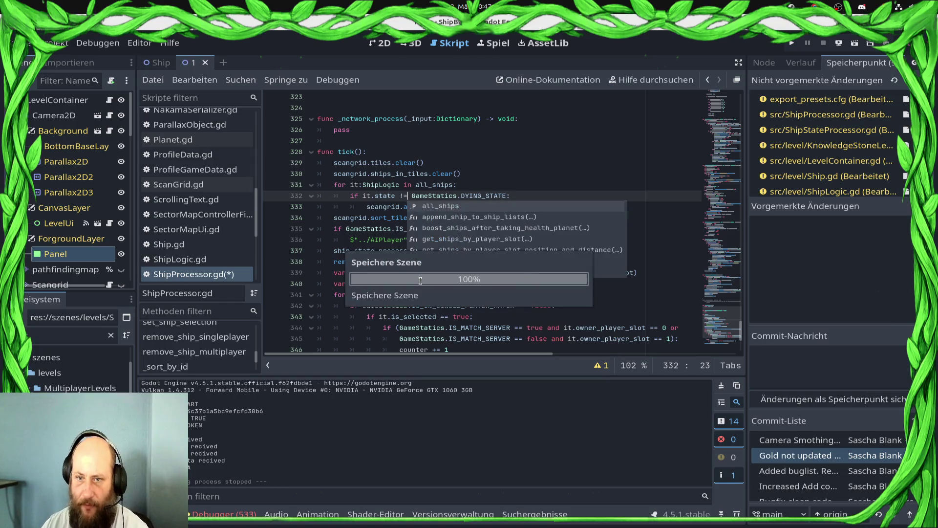
{"action": "left_click", "coordinate": [398, 186]}
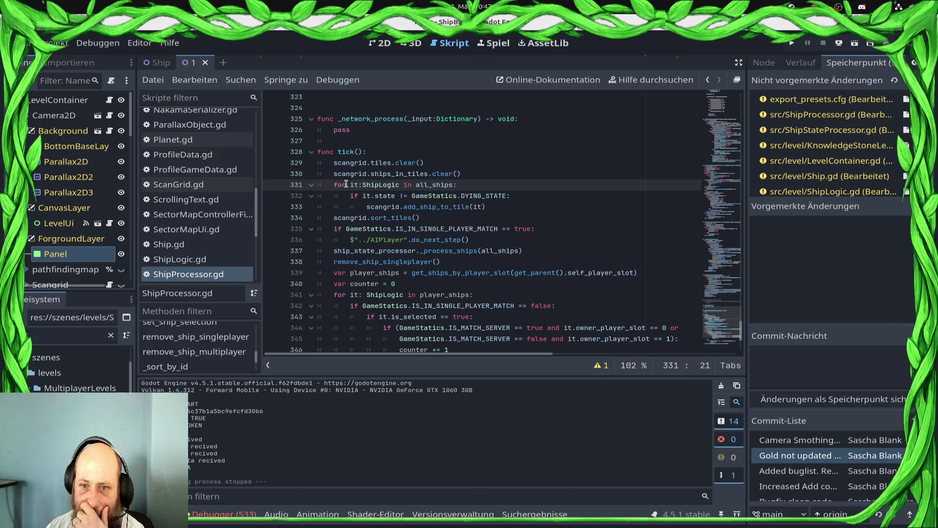
Step: Review the edited line 332, then jump to ScanGrid's sort_tiles definition
{"action": "left_click", "coordinate": [525, 197]}
{"action": "left_click", "coordinate": [316, 207]}
{"action": "left_click_drag", "start_coordinate": [316, 206], "coordinate": [296, 191]}
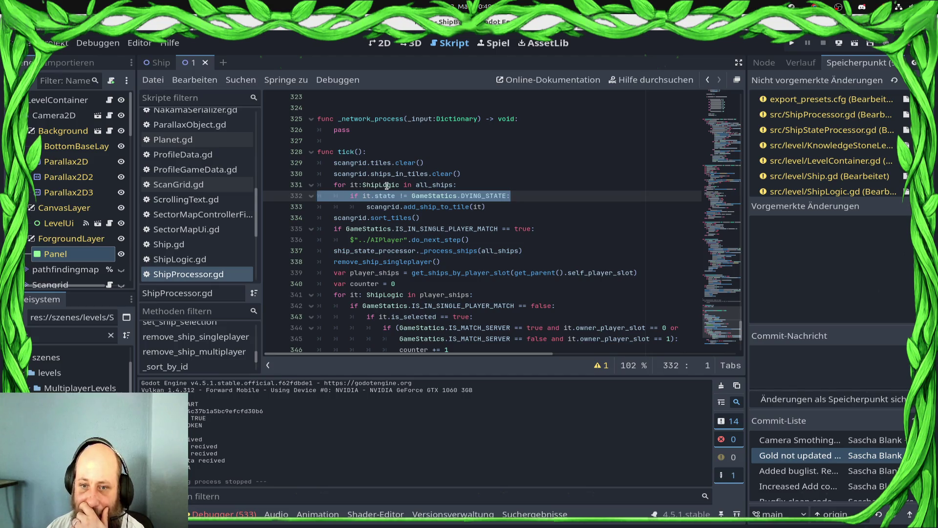
{"action": "left_click", "coordinate": [386, 219]}
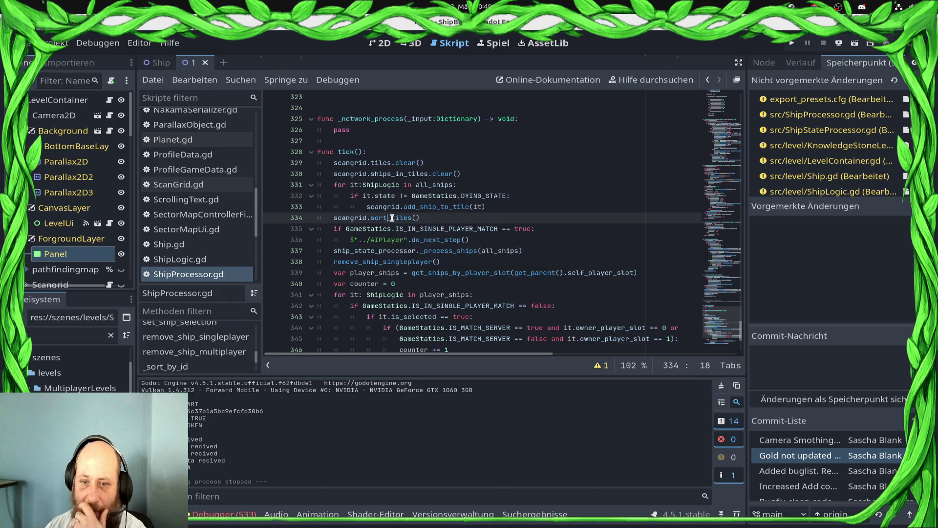
{"action": "left_click", "coordinate": [386, 219], "text": "ctrl"}
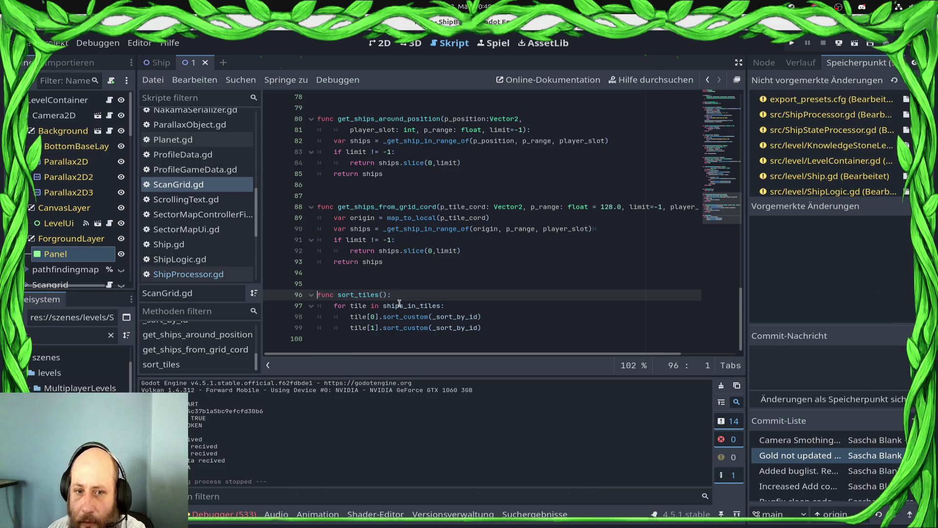
Step: Jump to add_ship_to_tile in ScanGrid.gd and inspect the new-tile block on lines 16–18
{"action": "left_click", "coordinate": [237, 274]}
{"action": "left_click", "coordinate": [473, 213]}
{"action": "left_click", "coordinate": [438, 208], "text": "ctrl"}
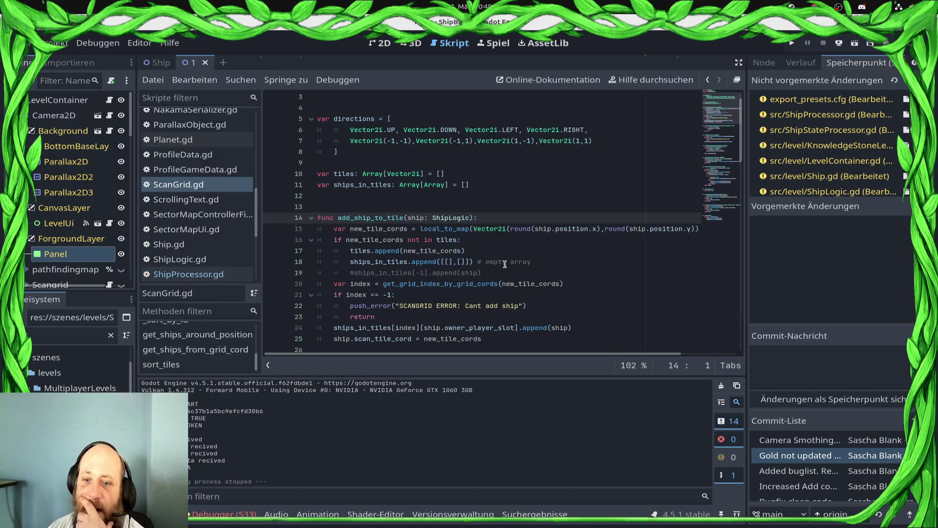
{"action": "mouse_move", "coordinate": [335, 240]}
{"action": "left_mouse_down"}
{"action": "mouse_move", "coordinate": [488, 284]}
{"action": "mouse_move", "coordinate": [532, 262]}
{"action": "mouse_move", "coordinate": [285, 243]}
{"action": "left_mouse_up"}
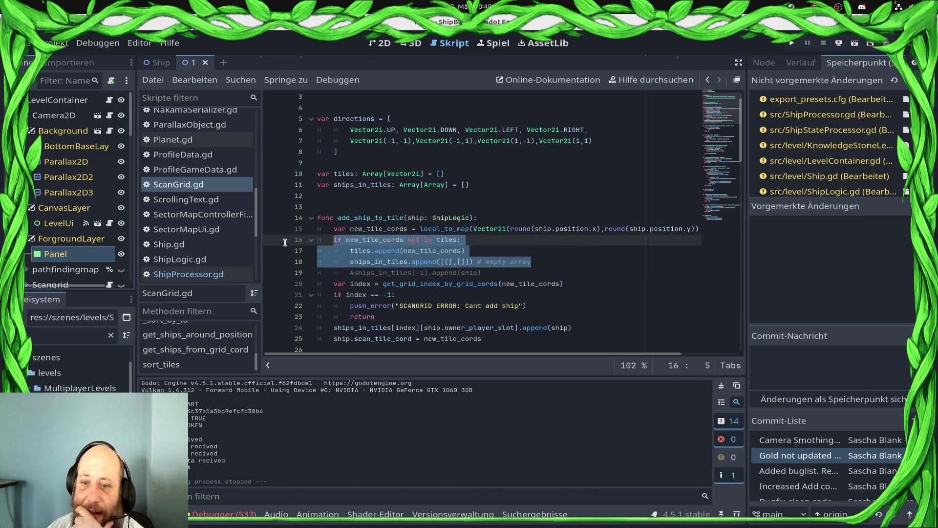
{"action": "double_click", "coordinate": [404, 285]}
{"action": "scroll", "coordinate": [557, 303], "scroll_direction": "down", "scroll_amount": 2}
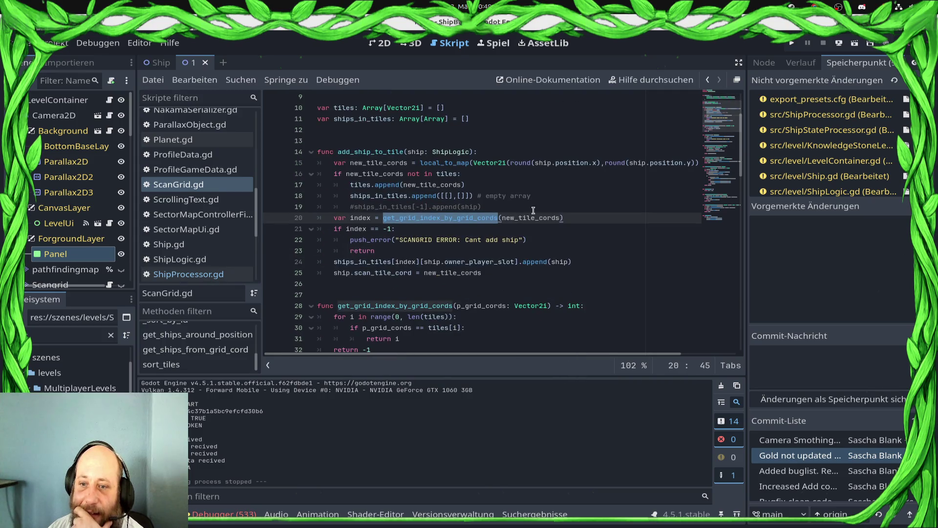
Step: Check the push_error and new_tile_cords lines, then show the debugger's error list
{"action": "left_click", "coordinate": [531, 228]}
{"action": "left_click", "coordinate": [537, 241]}
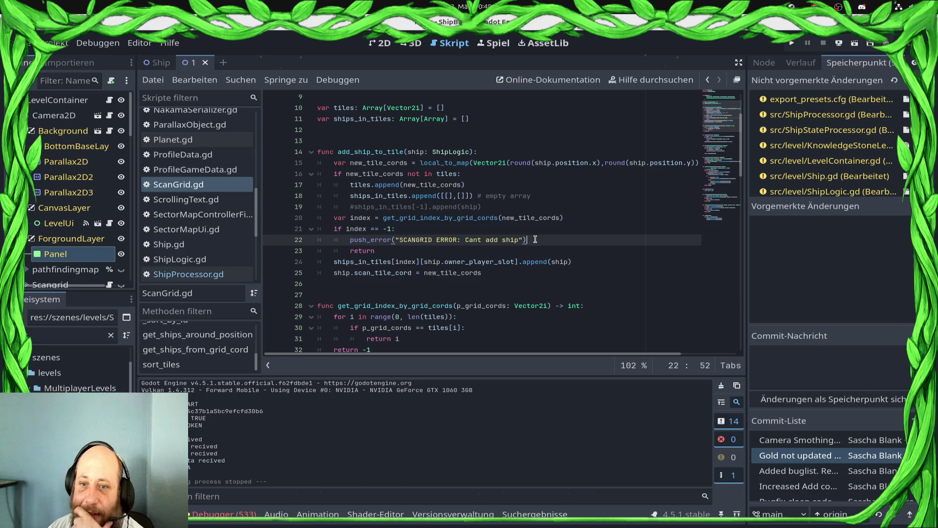
{"action": "double_click", "coordinate": [532, 218]}
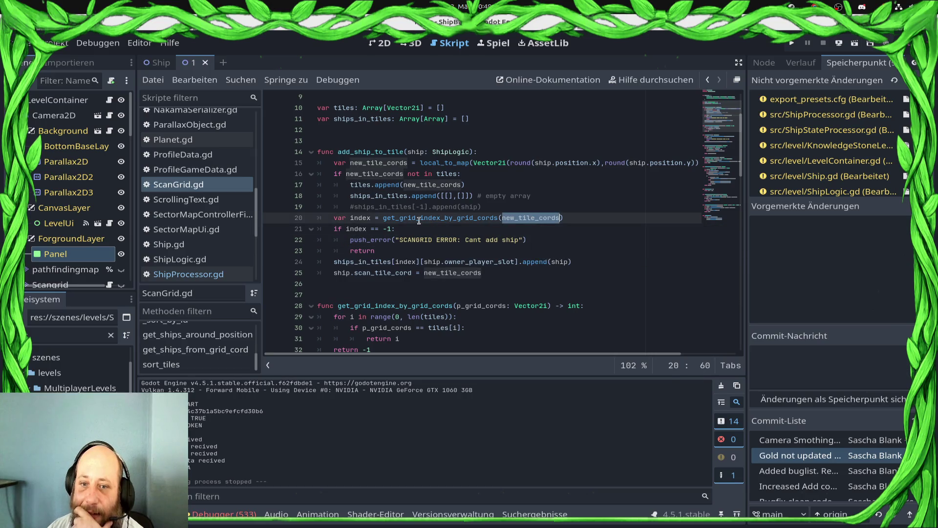
{"action": "left_click", "coordinate": [224, 515]}
{"action": "left_click", "coordinate": [223, 385]}
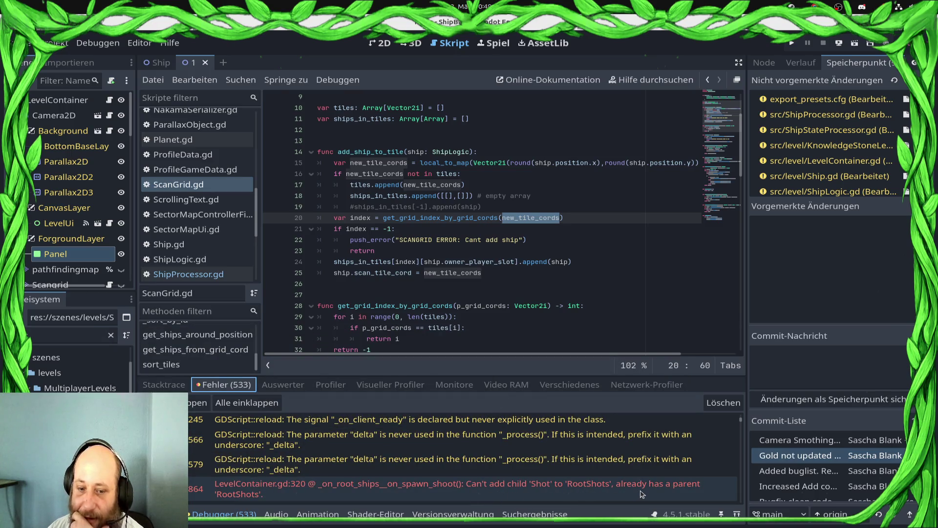
Step: Jump from the LevelContainer.gd:320 error to the shot-spawning code
{"action": "double_click", "coordinate": [615, 493]}
{"action": "scroll", "coordinate": [538, 235], "scroll_direction": "up", "scroll_amount": 3}
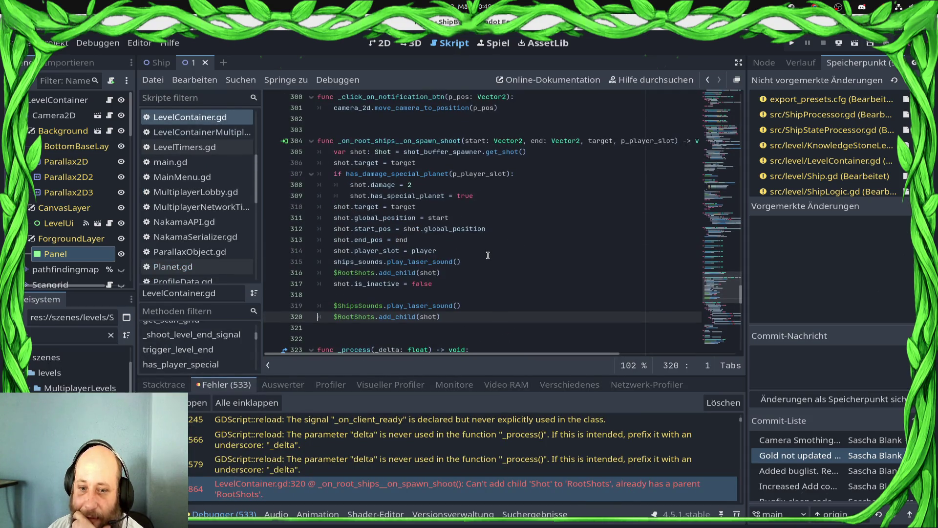
{"action": "type", "text": "#"}
{"action": "key", "text": "ctrl+s"}
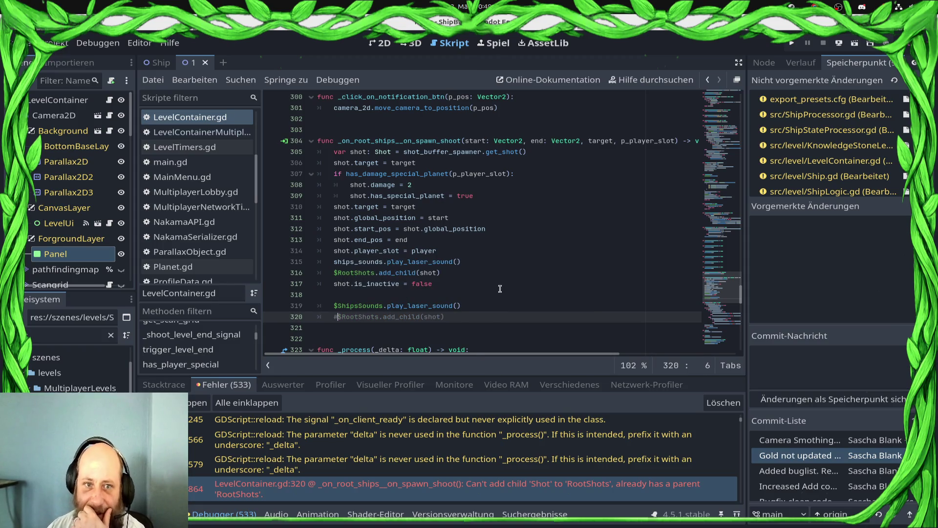
{"action": "scroll", "coordinate": [500, 288], "scroll_direction": "down", "scroll_amount": 3}
Step: Cut the $RootShots.add_child(shot) line on lines 316–317 and save
{"action": "left_click", "coordinate": [455, 176]}
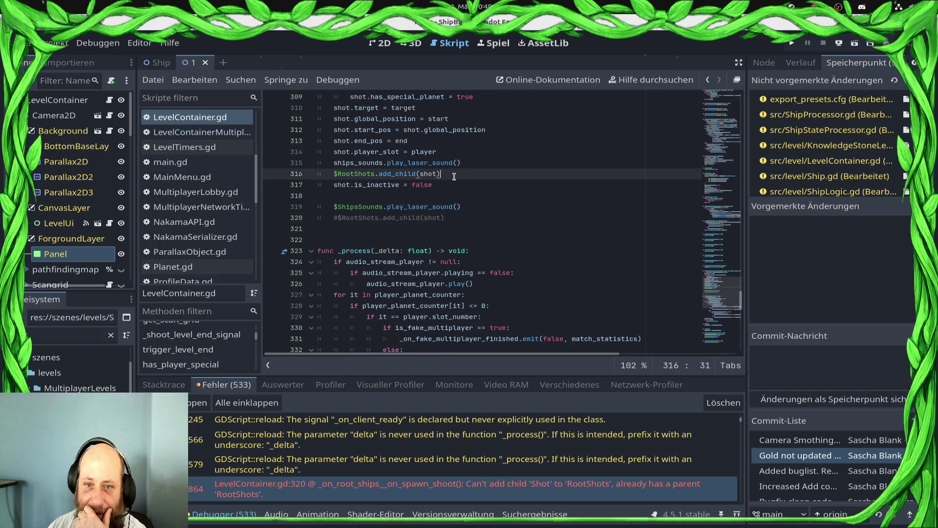
{"action": "left_click_drag", "start_coordinate": [318, 171], "coordinate": [539, 187]}
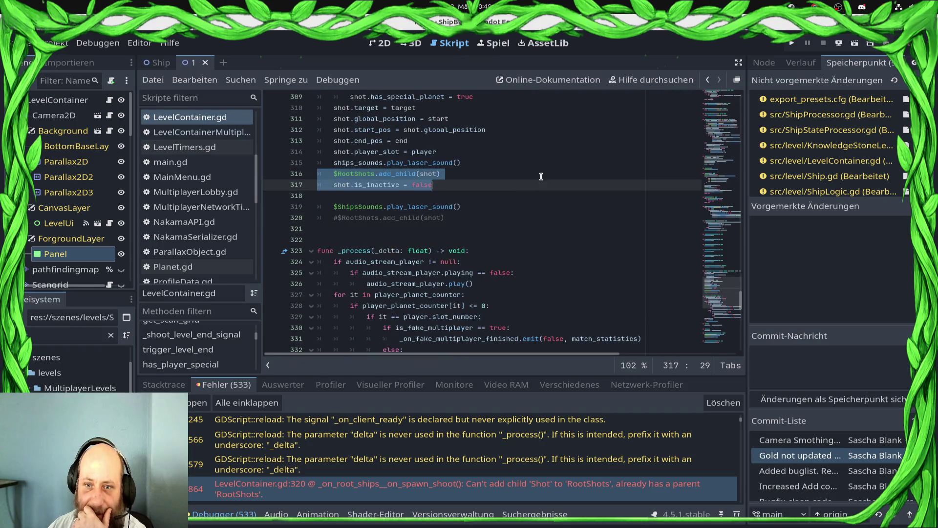
{"action": "key", "text": "ctrl+x"}
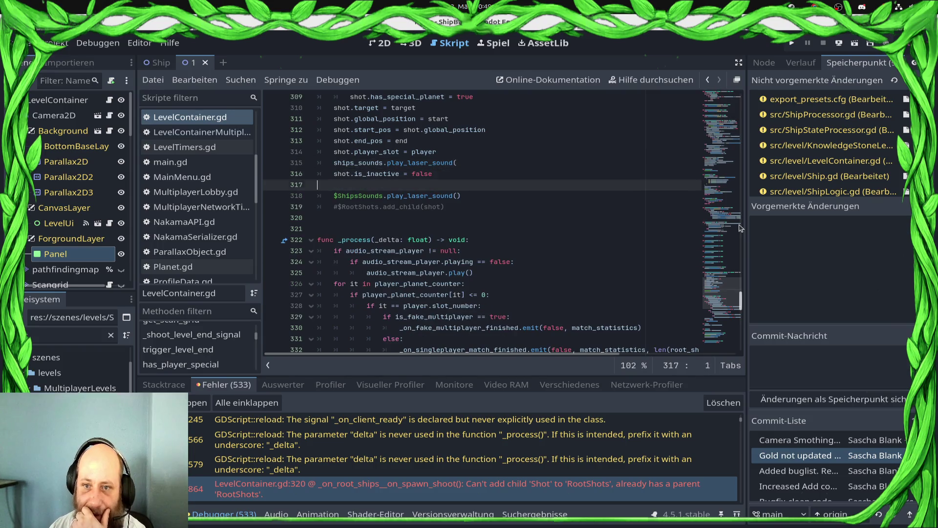
{"action": "key", "text": "Up"}
{"action": "key", "text": "Up"}
{"action": "key", "text": "End"}
{"action": "key", "text": "ctrl+s"}
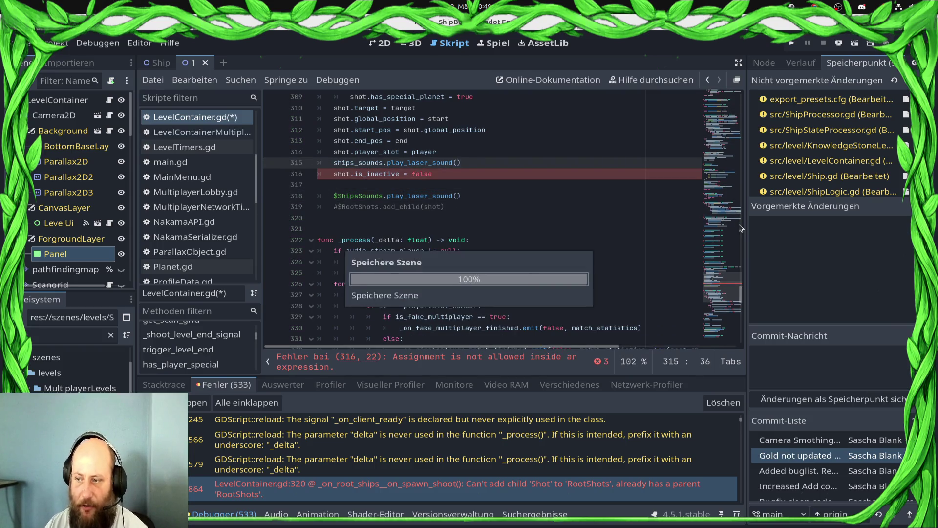
{"action": "key", "text": "Down"}
{"action": "key", "text": "Down"}
{"action": "key", "text": "Down"}
Step: Delete the remaining commented add_child line and the blank line, then save
{"action": "key", "text": "shift+Home"}
{"action": "key", "text": "BackSpace"}
{"action": "key", "text": "Up"}
{"action": "key", "text": "End"}
{"action": "key", "text": "Delete"}
{"action": "key", "text": "Up"}
{"action": "key", "text": "BackSpace"}
{"action": "key", "text": "ctrl+s"}
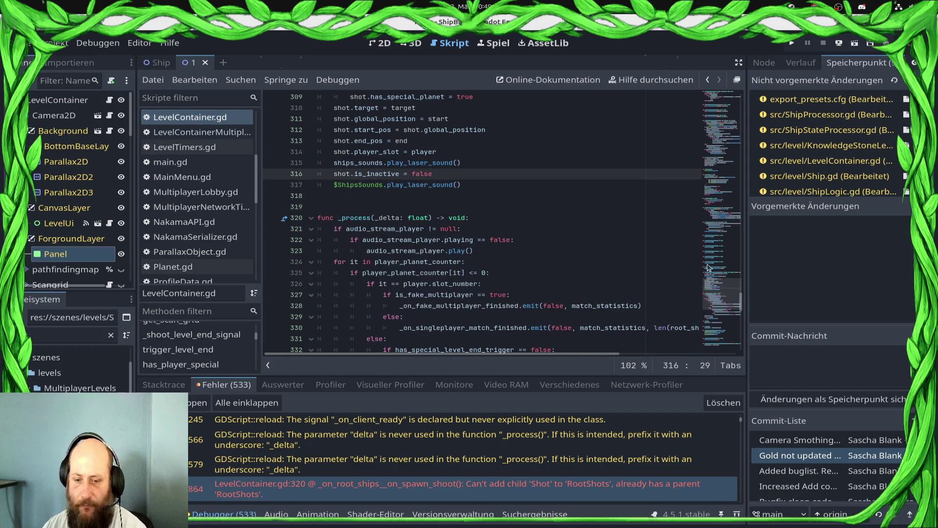
Step: Relaunch the game to test the fix
{"action": "scroll", "coordinate": [614, 451], "scroll_direction": "down", "scroll_amount": 5}
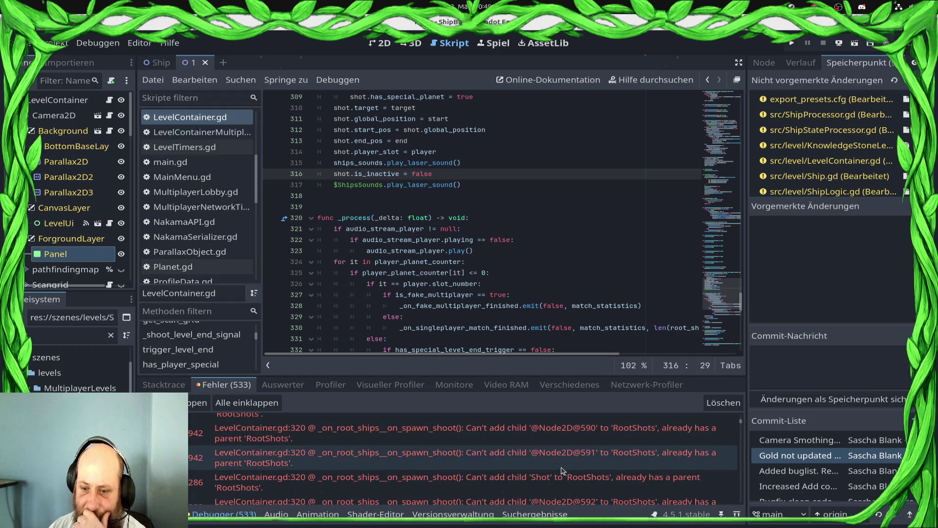
{"action": "scroll", "coordinate": [567, 484], "scroll_direction": "down", "scroll_amount": 3}
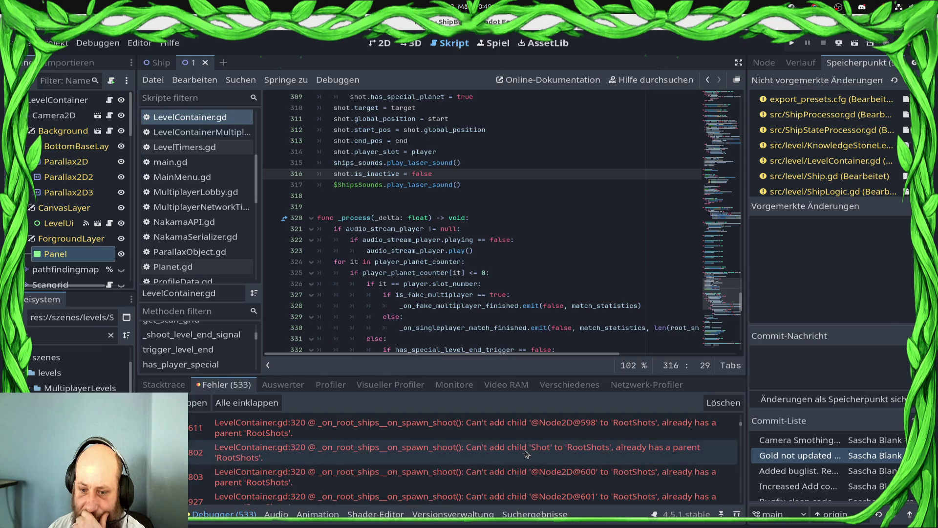
{"action": "scroll", "coordinate": [410, 466], "scroll_direction": "down", "scroll_amount": 3}
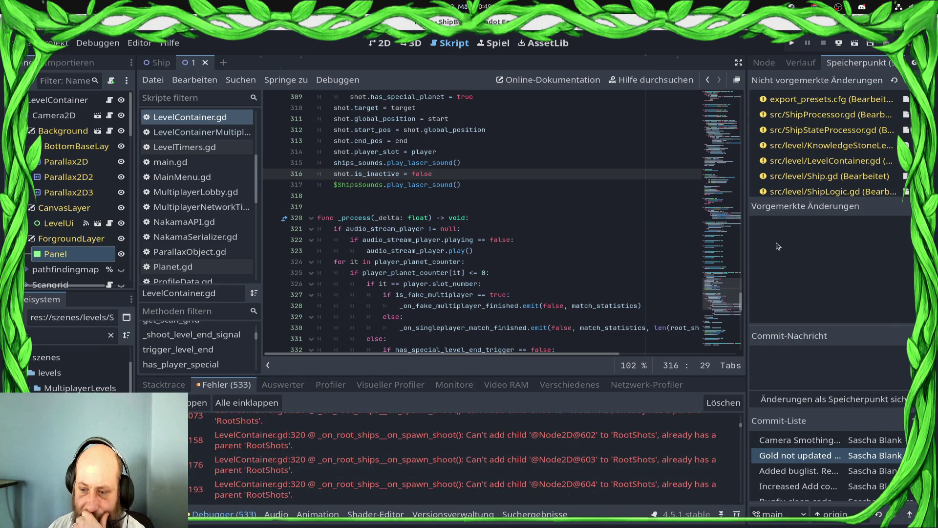
{"action": "left_click", "coordinate": [792, 43]}
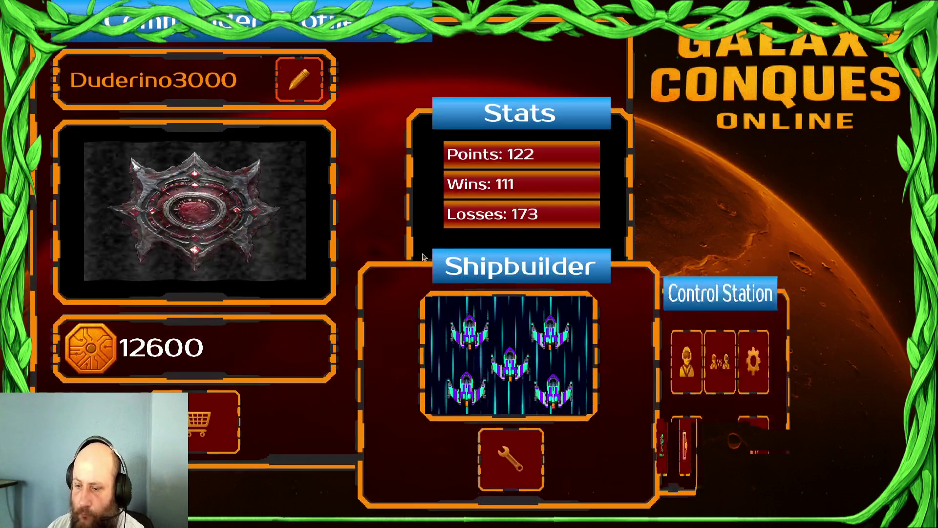
Step: Start the Draxal Homesector mission from the galaxy map
{"action": "left_click", "coordinate": [723, 361]}
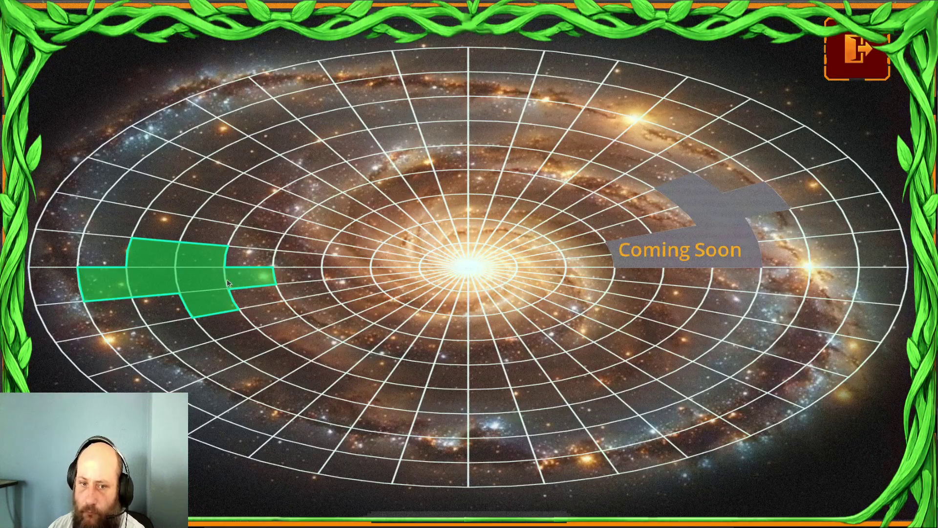
{"action": "left_click", "coordinate": [228, 284]}
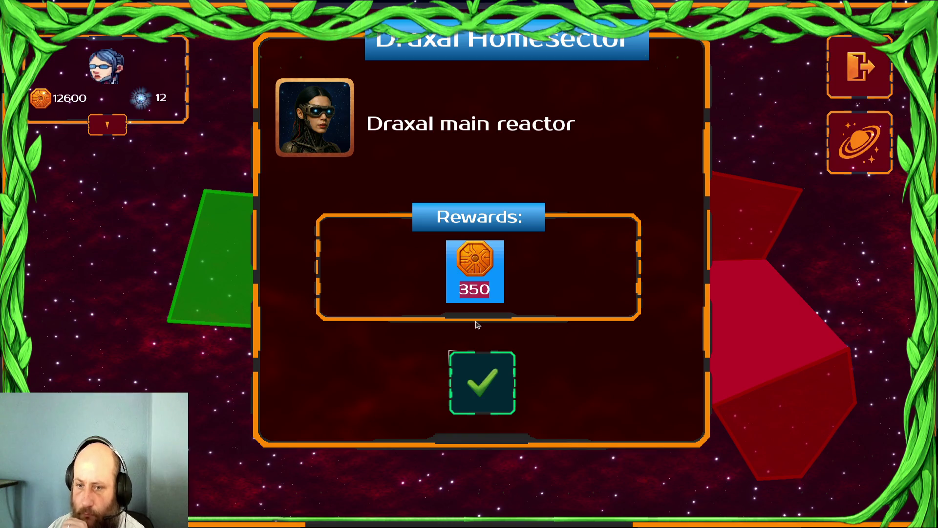
{"action": "left_click", "coordinate": [482, 383]}
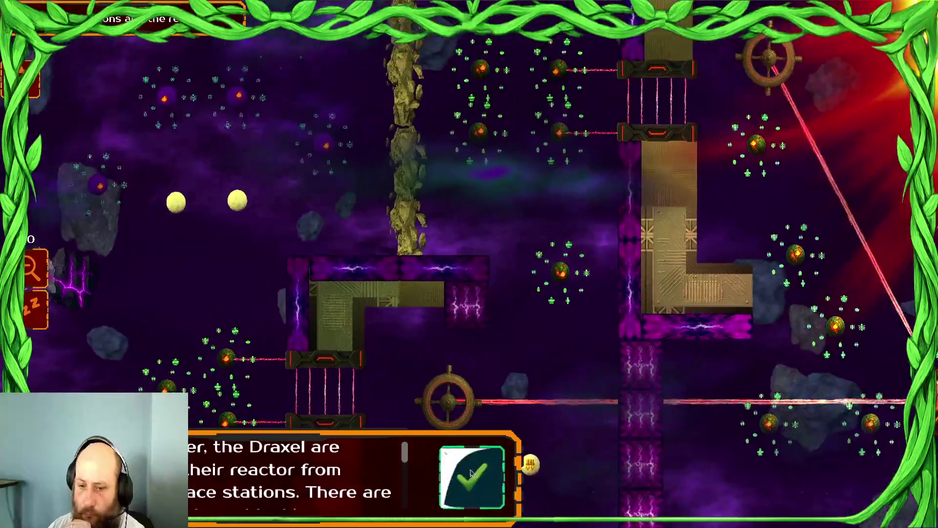
{"action": "left_click", "coordinate": [472, 472]}
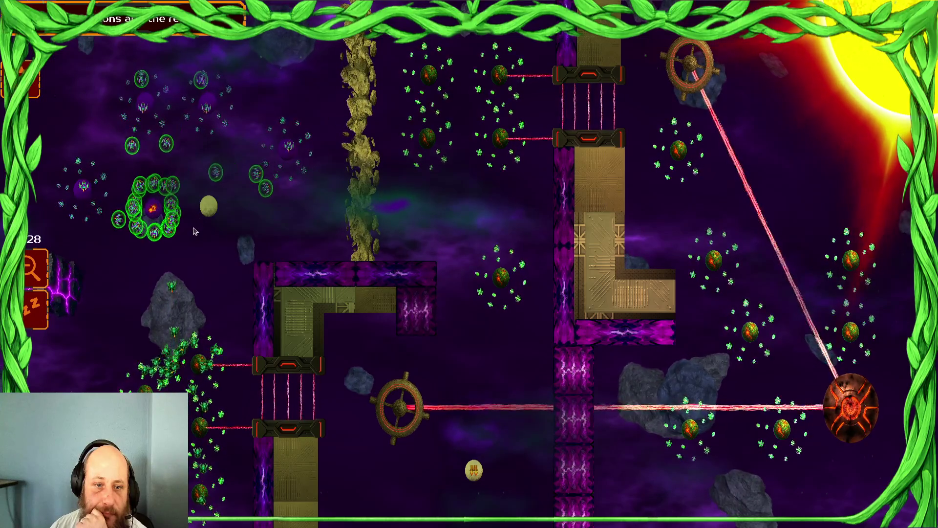
Step: Watch the battle briefly, then stop the running game with F8
{"action": "scroll", "coordinate": [195, 232], "scroll_direction": "up", "scroll_amount": 3}
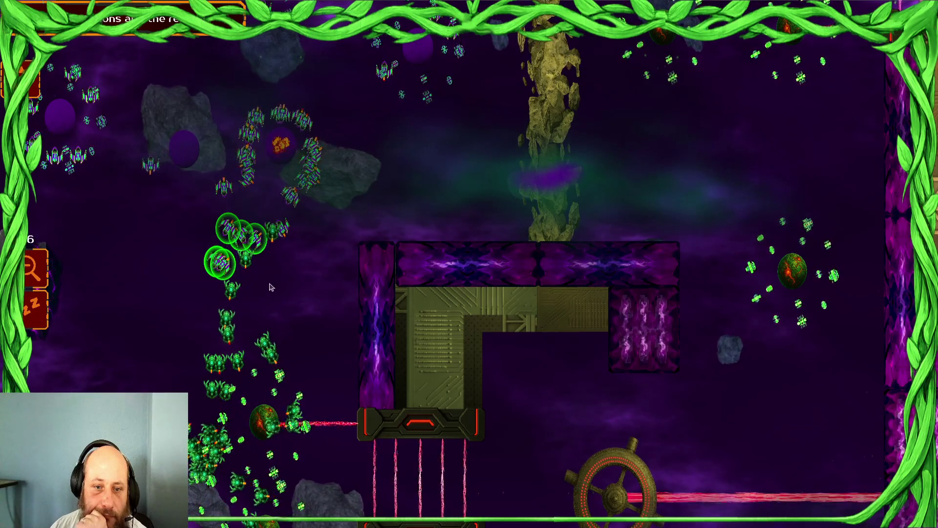
{"action": "scroll", "coordinate": [254, 271], "scroll_direction": "up", "scroll_amount": 2}
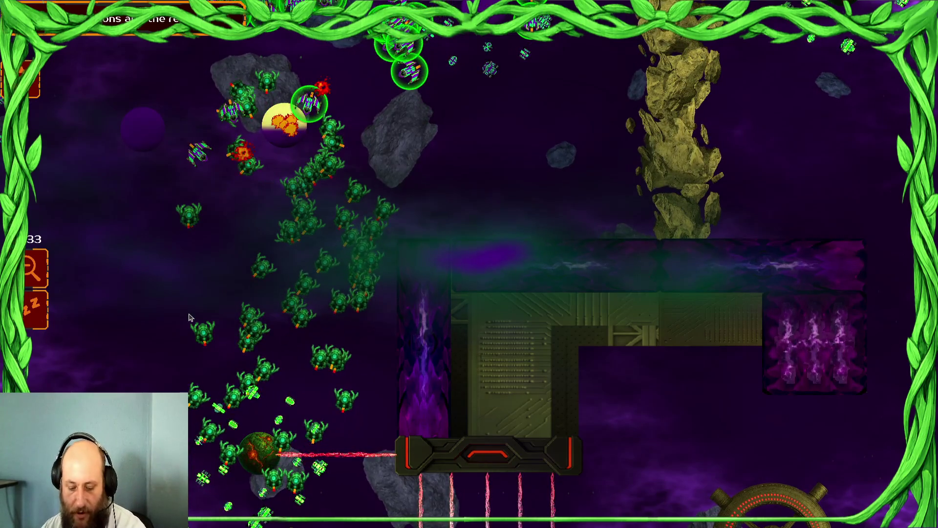
{"action": "key", "text": "F8"}
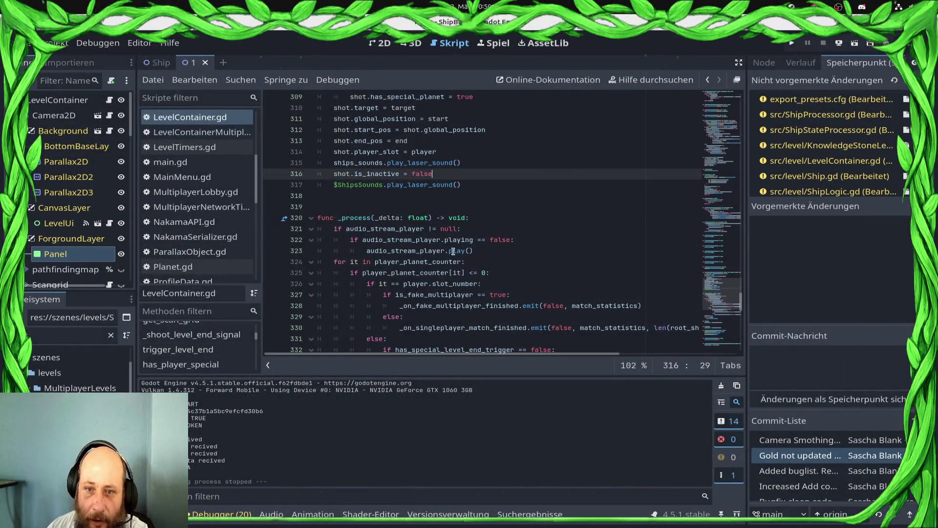
Step: Add 'shot.visible = true' below 'shot.is_inactive = false' in LevelContainer.gd via autocomplete, then save
{"action": "scroll", "coordinate": [453, 251], "scroll_direction": "up", "scroll_amount": 3}
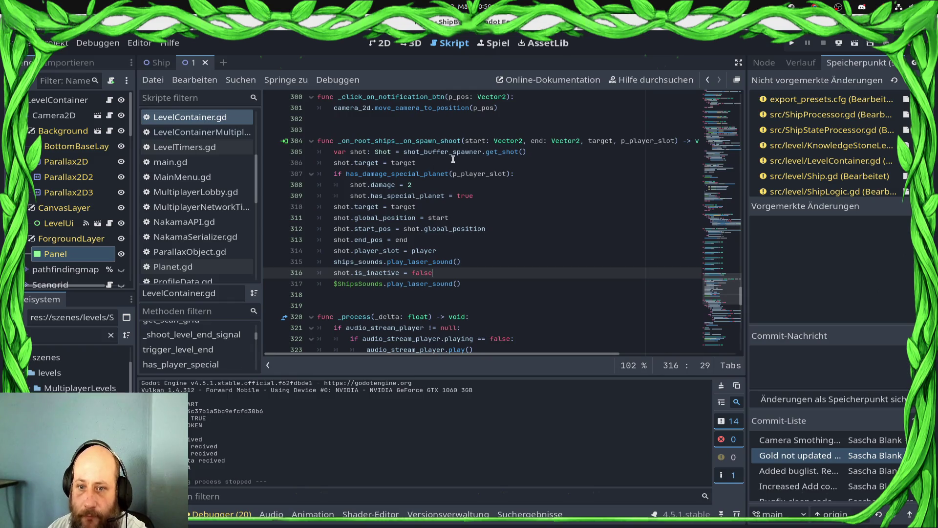
{"action": "left_click", "coordinate": [479, 206]}
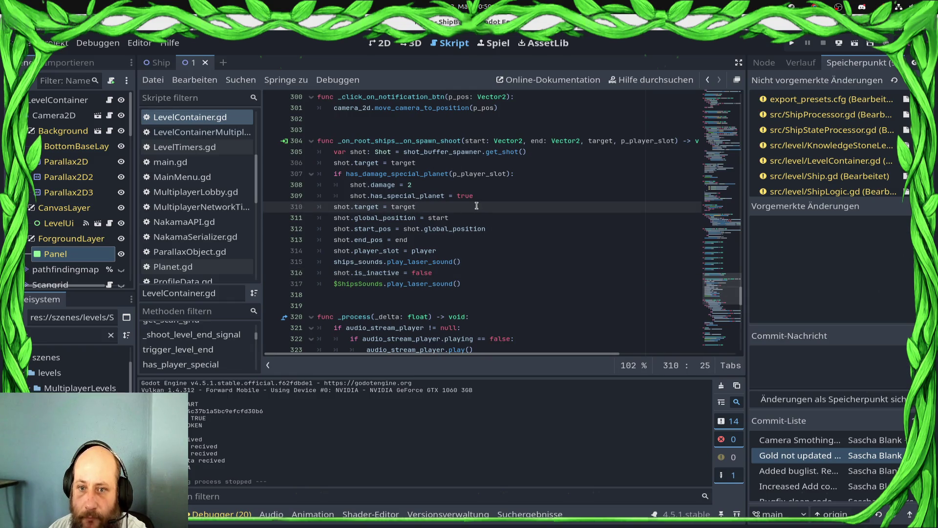
{"action": "key", "text": "Return"}
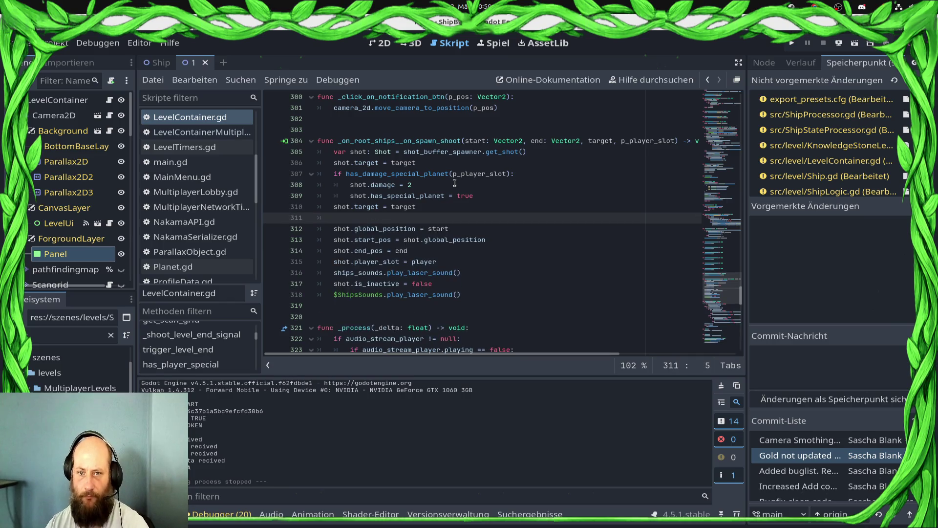
{"action": "key", "text": "BackSpace"}
{"action": "key", "text": "BackSpace"}
{"action": "key", "text": "Down"}
{"action": "key", "text": "Down"}
{"action": "key", "text": "Down"}
{"action": "key", "text": "End"}
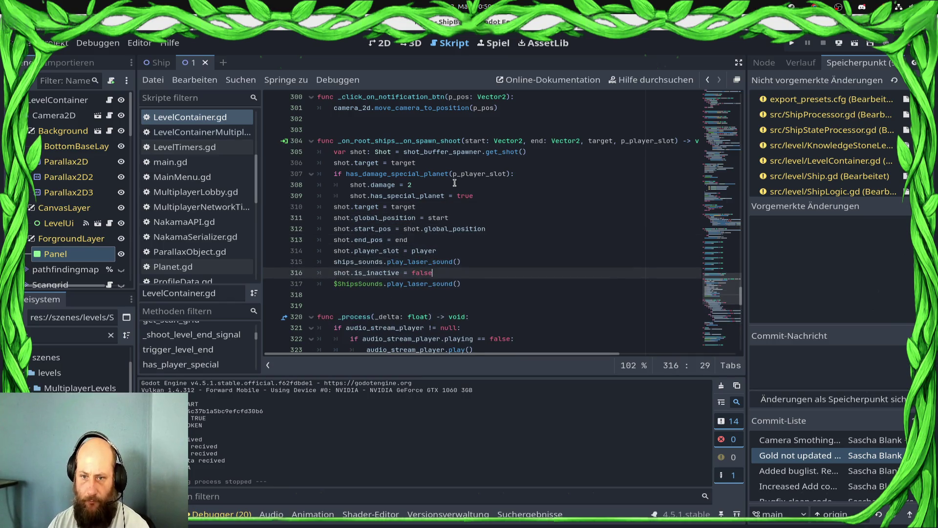
{"action": "key", "text": "Return"}
{"action": "type", "text": "sh"}
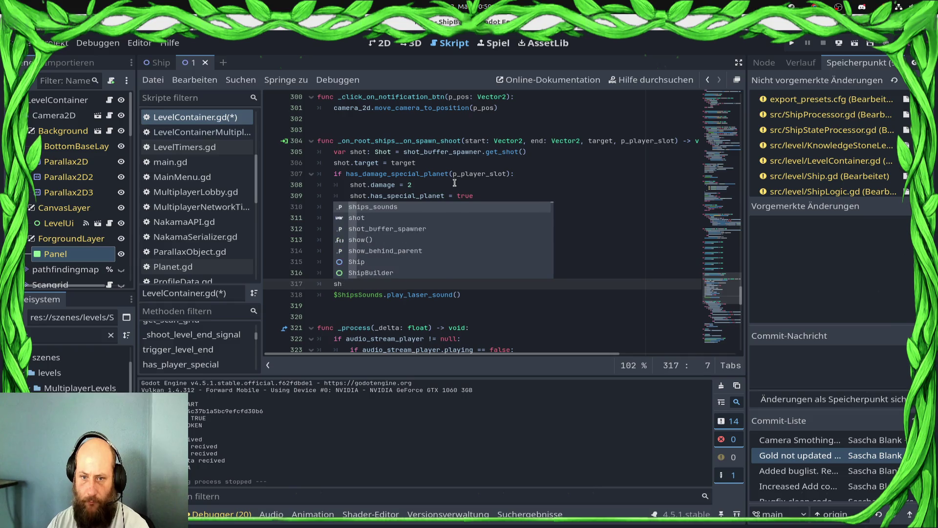
{"action": "type", "text": "ot.vi"}
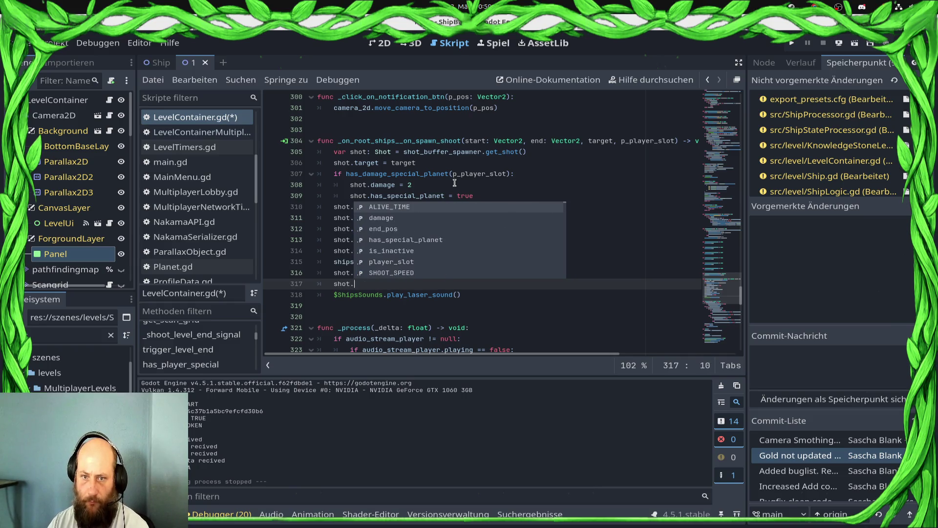
{"action": "key", "text": "Down"}
{"action": "key", "text": "Down"}
{"action": "key", "text": "Return"}
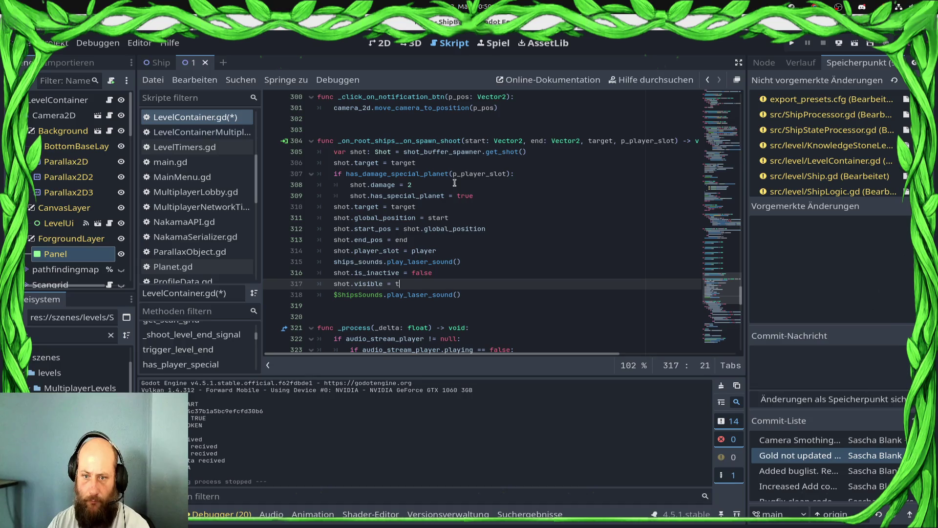
{"action": "type", "text": "rue"}
{"action": "key", "text": "ctrl+s"}
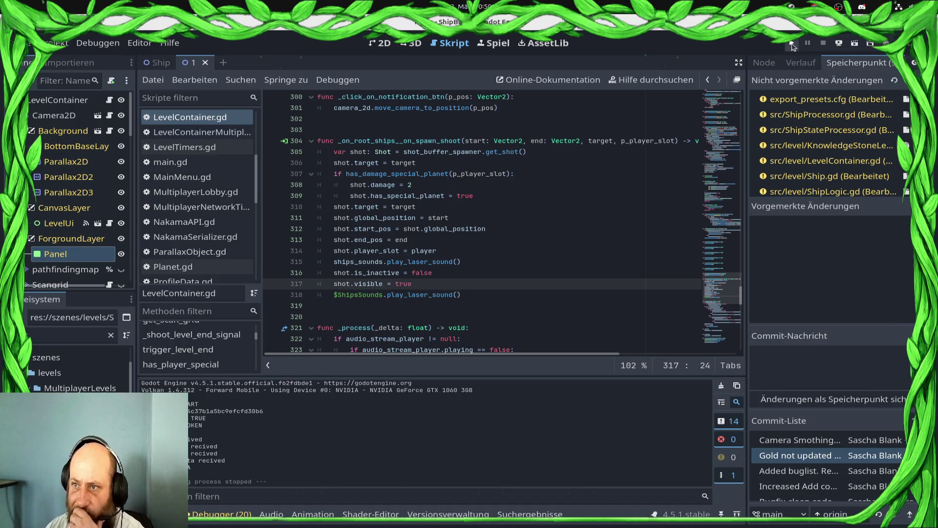
{"action": "left_click", "coordinate": [793, 44]}
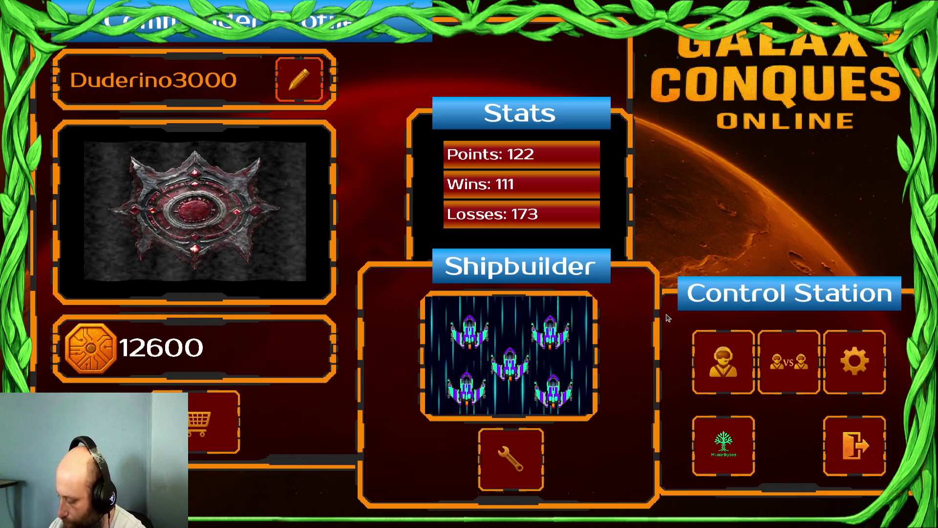
{"action": "left_click", "coordinate": [797, 387]}
{"action": "left_click", "coordinate": [200, 301]}
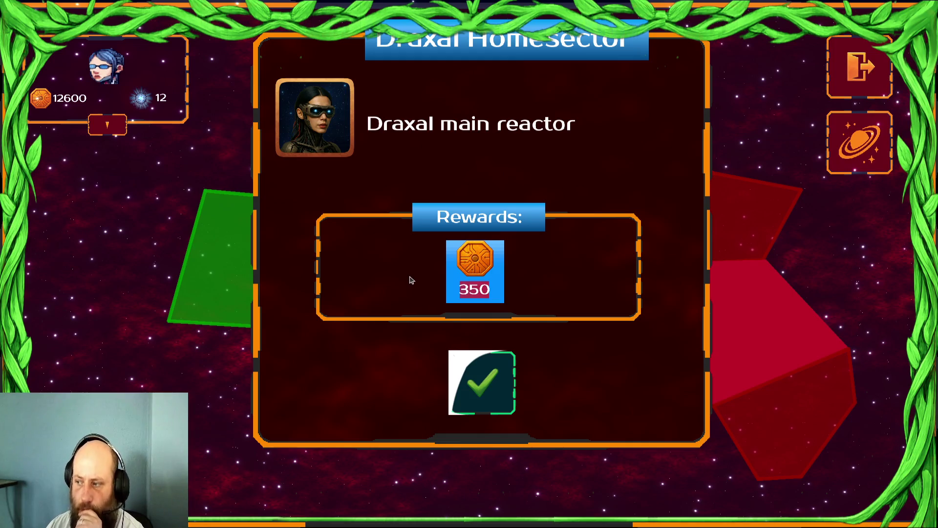
{"action": "left_click", "coordinate": [481, 382]}
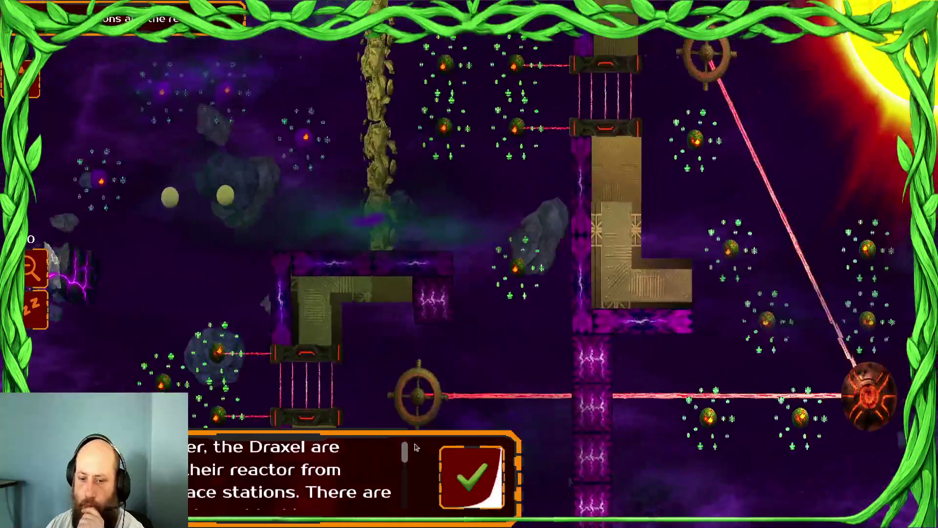
{"action": "left_click", "coordinate": [471, 476]}
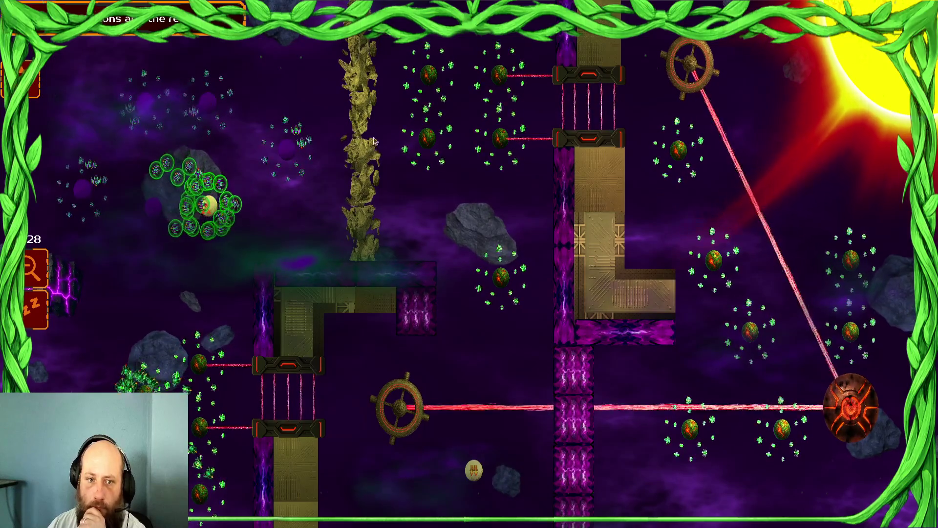
{"action": "scroll", "coordinate": [202, 232], "scroll_direction": "up", "scroll_amount": 3}
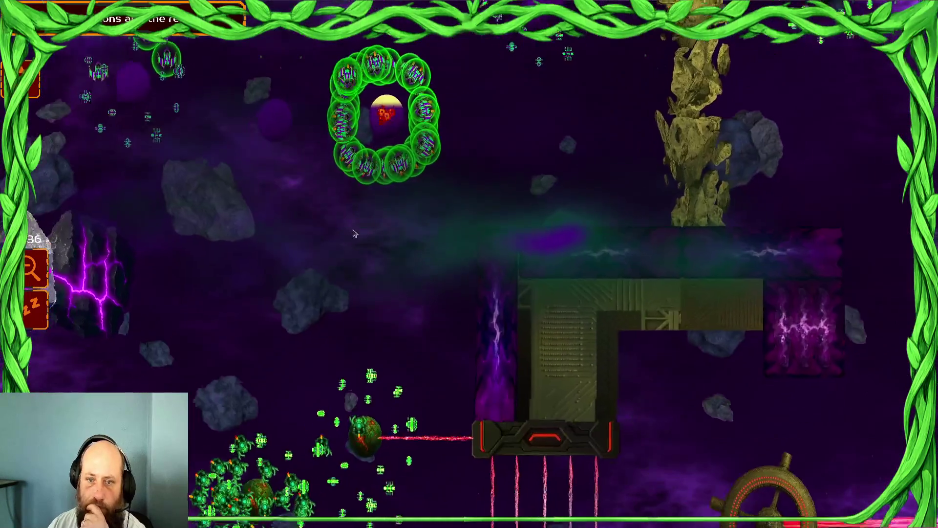
{"action": "scroll", "coordinate": [358, 274], "scroll_direction": "down", "scroll_amount": 2}
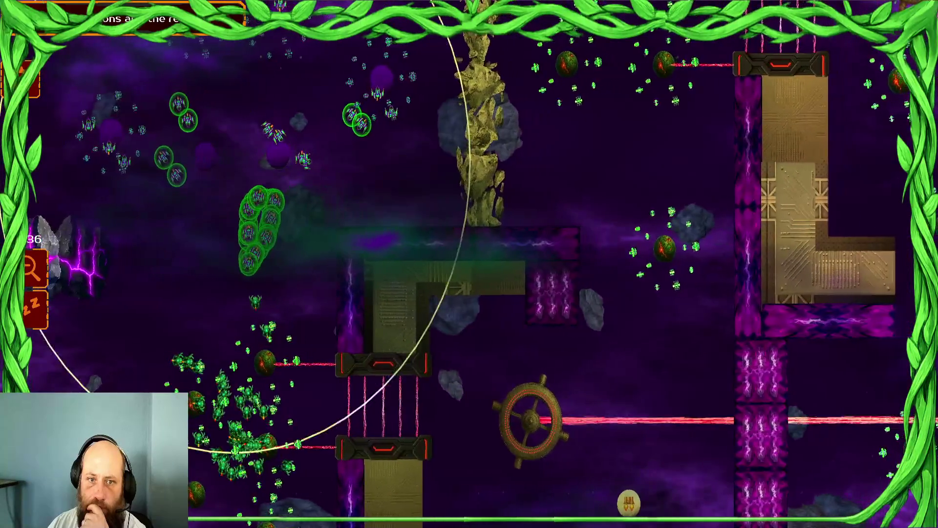
{"action": "scroll", "coordinate": [250, 270], "scroll_direction": "up", "scroll_amount": 3}
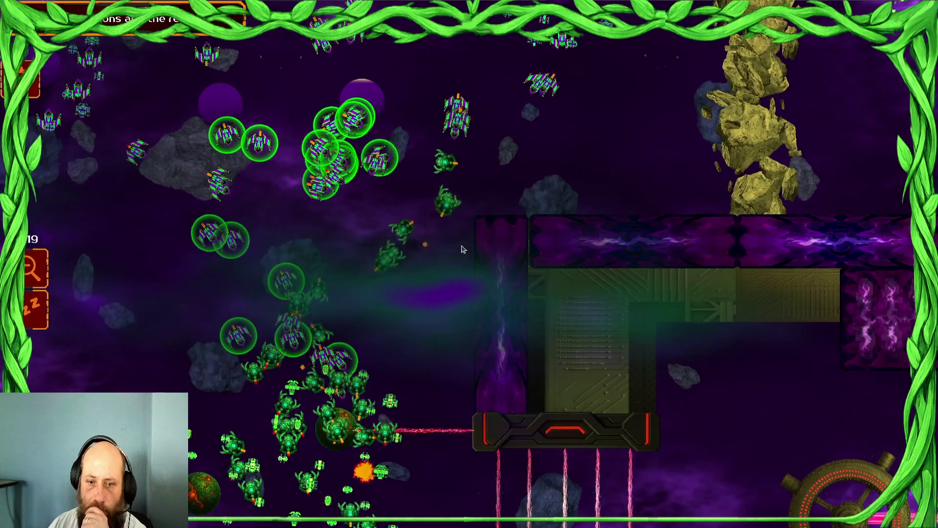
{"action": "key", "text": "a"}
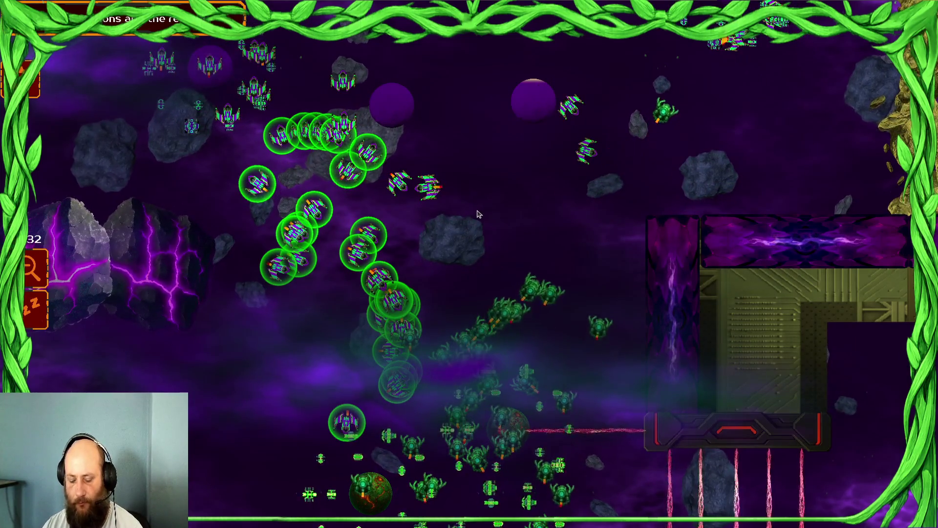
{"action": "key", "text": "F8"}
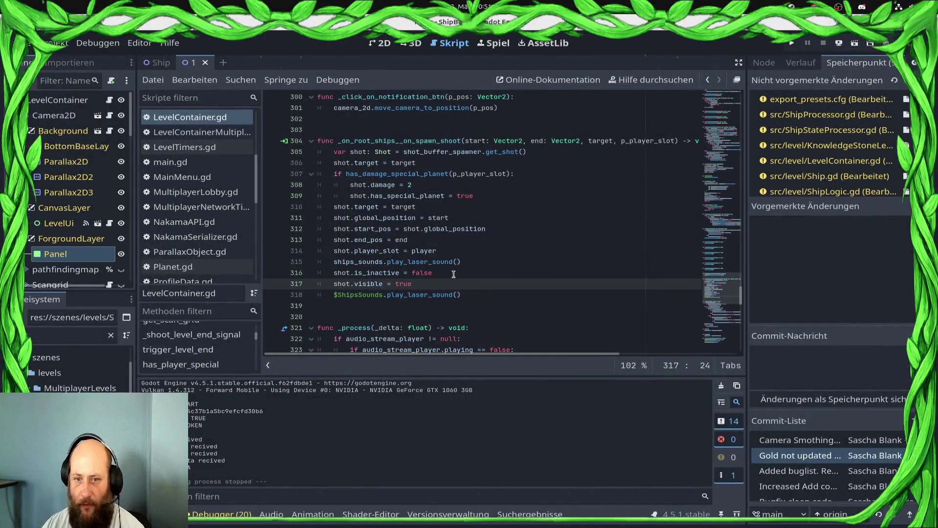
Step: Review the shot.is_inactive = false and new shot.visible = true lines in LevelContainer.gd
{"action": "left_click", "coordinate": [469, 277]}
{"action": "left_click", "coordinate": [487, 283]}
{"action": "left_click", "coordinate": [487, 272]}
{"action": "left_click", "coordinate": [485, 282]}
{"action": "left_click", "coordinate": [486, 274]}
{"action": "left_click", "coordinate": [483, 282]}
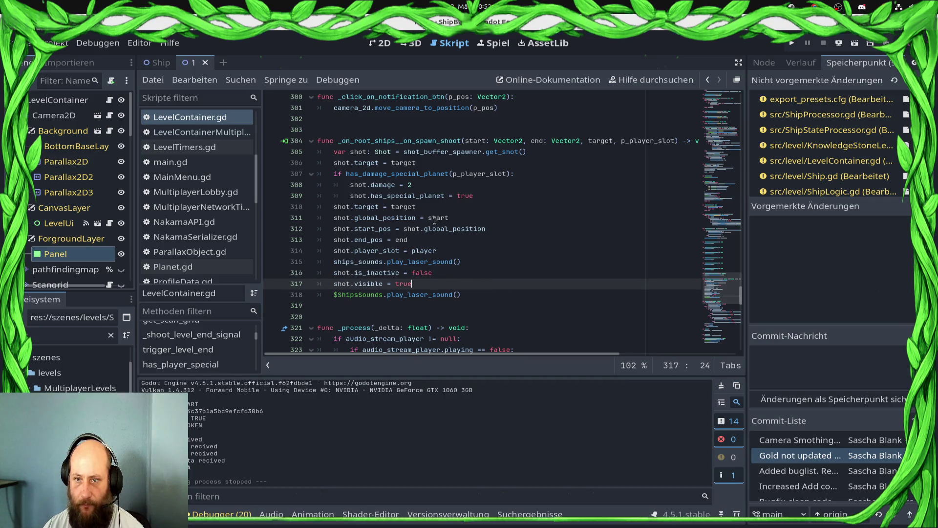
Step: Jump to get_shot in ShotBufferSpawner.gd and inspect how new Shots are instantiated with is_inactive false
{"action": "left_click", "coordinate": [508, 152], "text": "ctrl"}
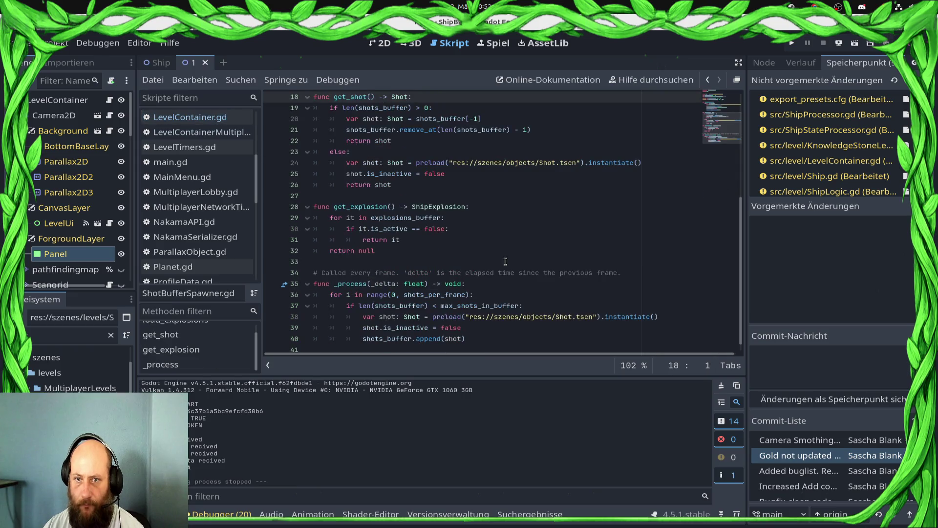
{"action": "scroll", "coordinate": [505, 261], "scroll_direction": "up", "scroll_amount": 2}
{"action": "left_click", "coordinate": [382, 240]}
{"action": "left_click", "coordinate": [545, 229]}
{"action": "left_click", "coordinate": [519, 241]}
{"action": "left_click", "coordinate": [426, 259]}
{"action": "left_click_drag", "start_coordinate": [438, 255], "coordinate": [523, 229]}
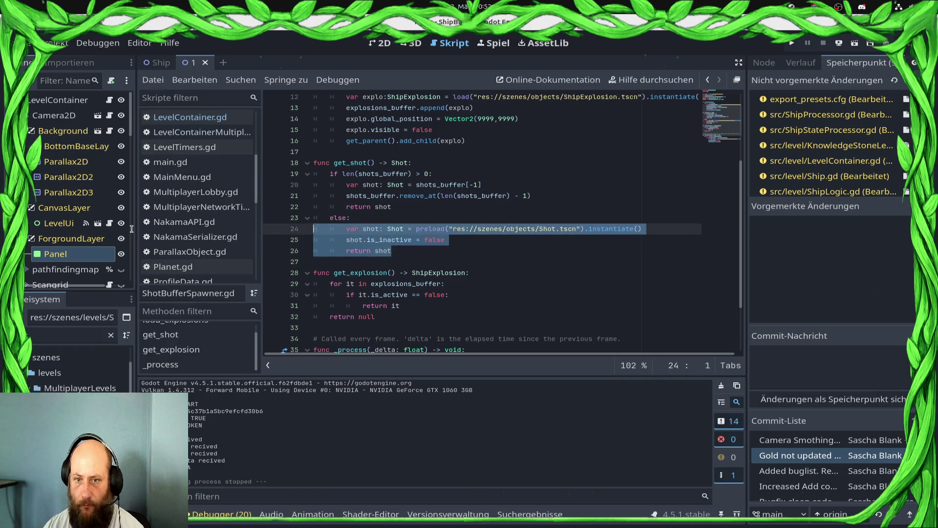
{"action": "left_click", "coordinate": [392, 250]}
{"action": "double_click", "coordinate": [428, 240]}
{"action": "left_click", "coordinate": [409, 252]}
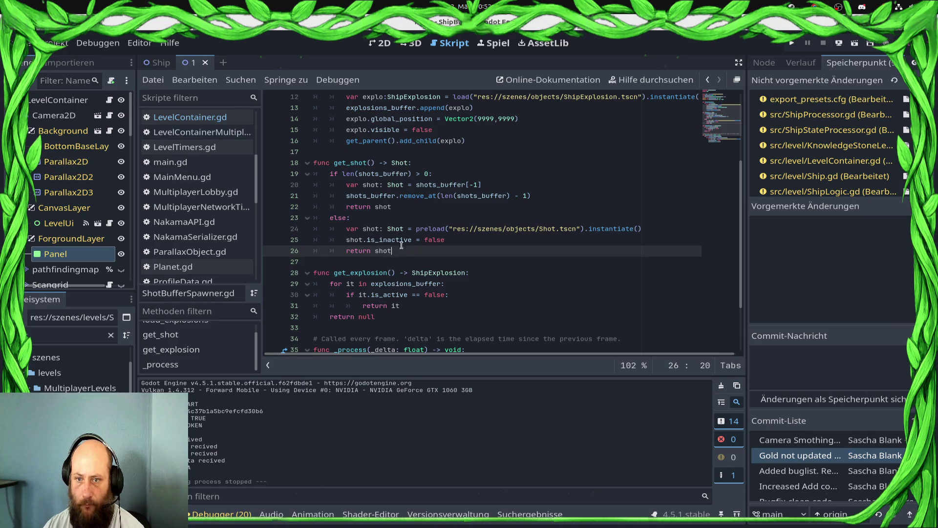
Step: Open the Shot scene from its preload path and go to Shot.gd's is_inactive check in _process
{"action": "left_click", "coordinate": [513, 229], "text": "ctrl"}
{"action": "left_click", "coordinate": [114, 100]}
{"action": "scroll", "coordinate": [440, 220], "scroll_direction": "down", "scroll_amount": 3}
{"action": "left_click", "coordinate": [409, 207]}
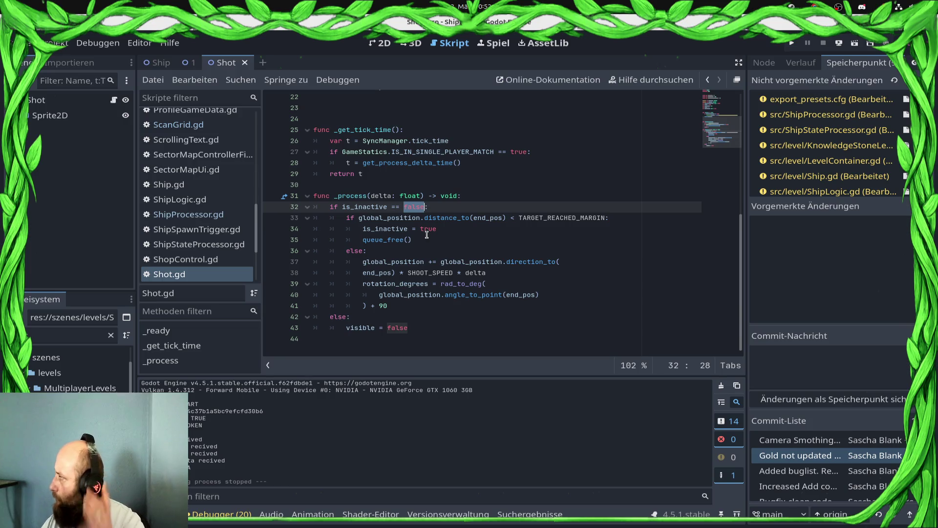
Step: Inspect Shot.gd's _process: where a shot becomes inactive, the queue_free call, and the target-reached check
{"action": "mouse_move", "coordinate": [383, 227]}
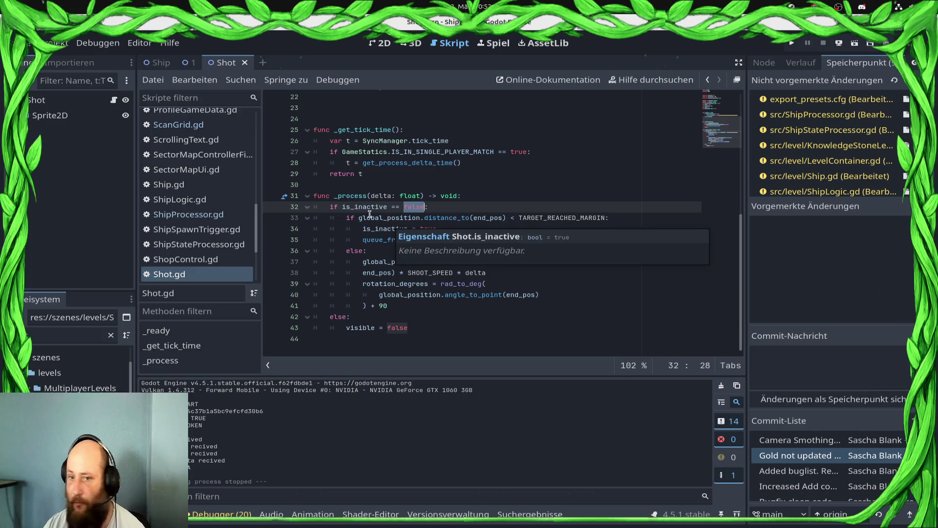
{"action": "left_click", "coordinate": [466, 228]}
{"action": "left_click", "coordinate": [466, 241]}
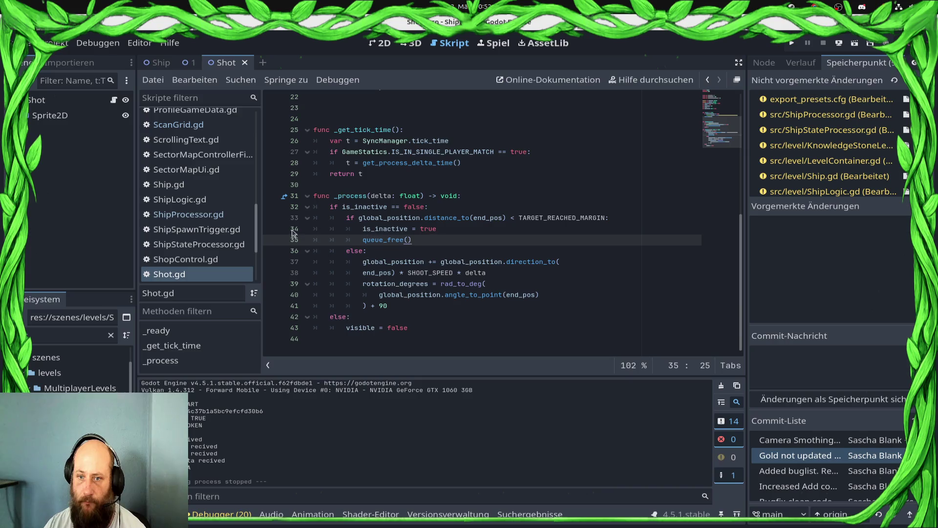
{"action": "left_click_drag", "start_coordinate": [341, 218], "coordinate": [528, 225]}
{"action": "left_click", "coordinate": [520, 250]}
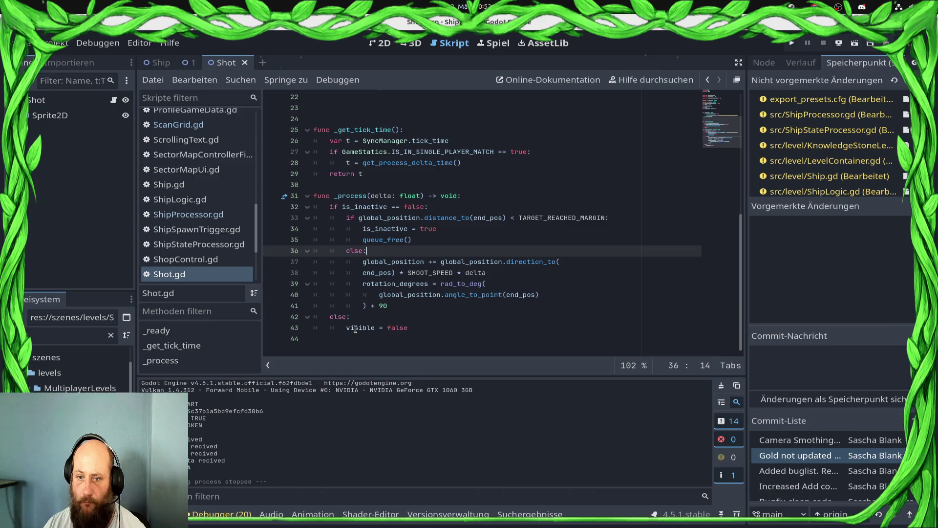
{"action": "mouse_move", "coordinate": [355, 329]}
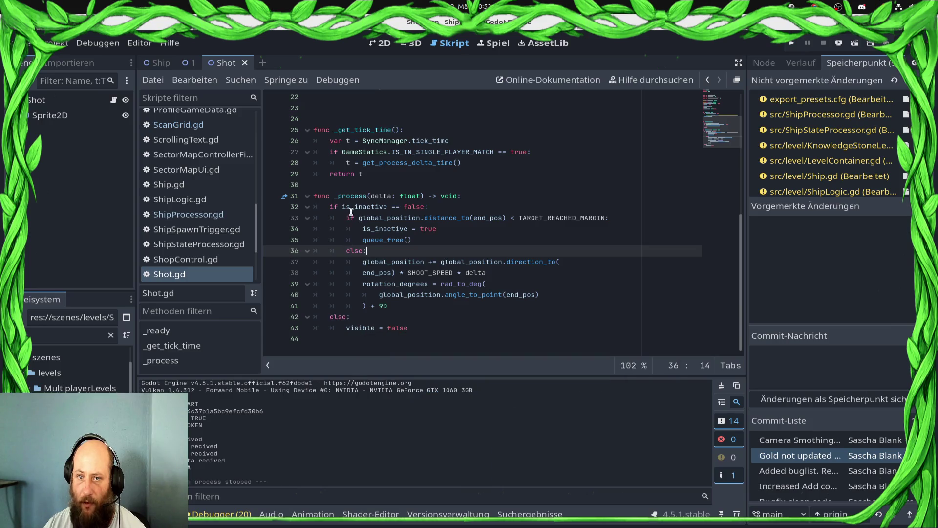
{"action": "left_click", "coordinate": [357, 198]}
{"action": "left_click", "coordinate": [357, 215]}
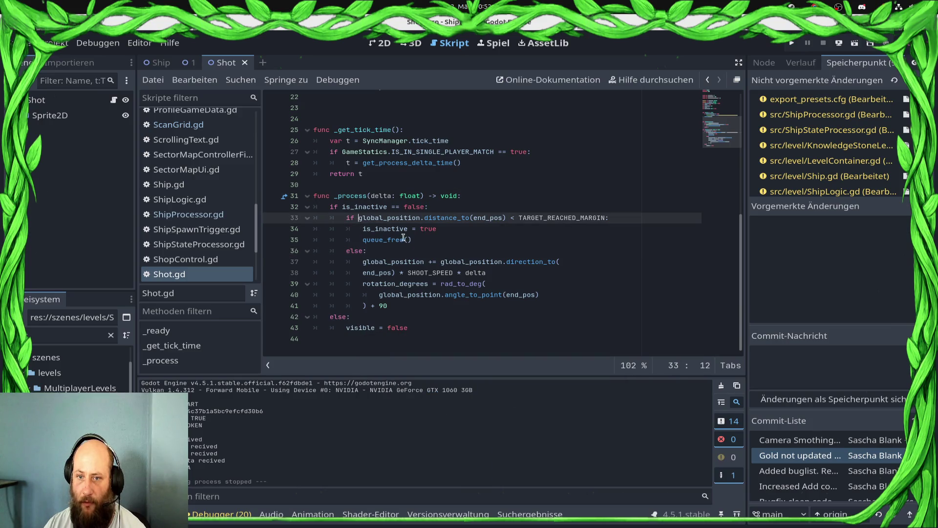
Step: Add 'visible = true' under 'if is_inactive == false:' in _process, save, and switch to ShipProcessor.gd
{"action": "left_click", "coordinate": [446, 206]}
{"action": "key", "text": "Return"}
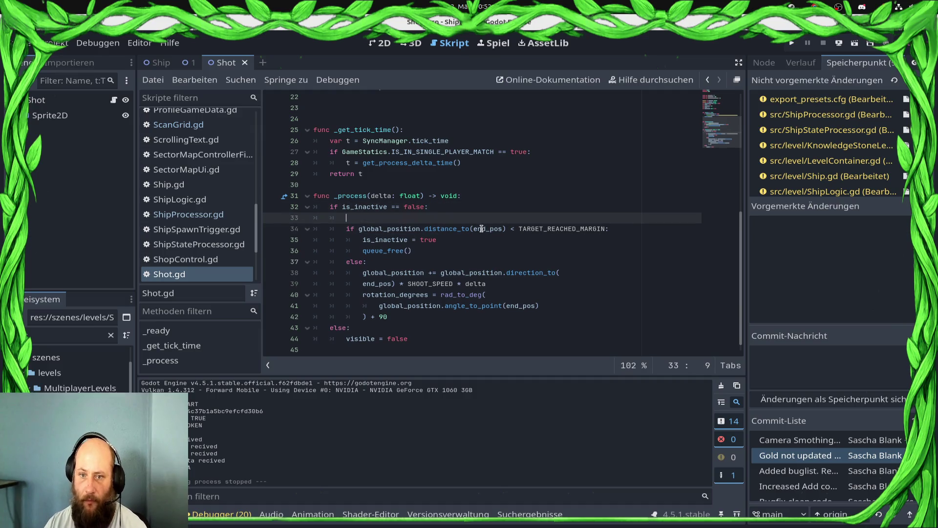
{"action": "type", "text": "visibl"}
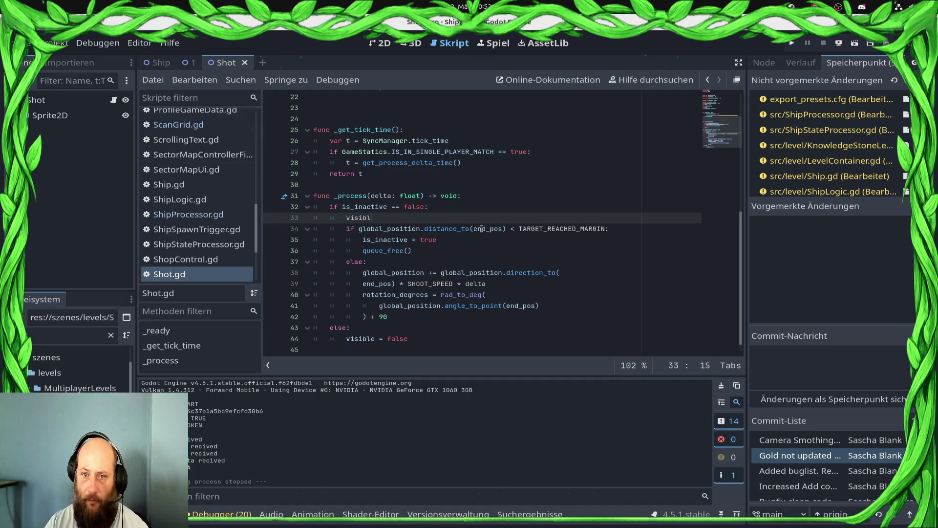
{"action": "type", "text": "e = true"}
{"action": "key", "text": "ctrl+s"}
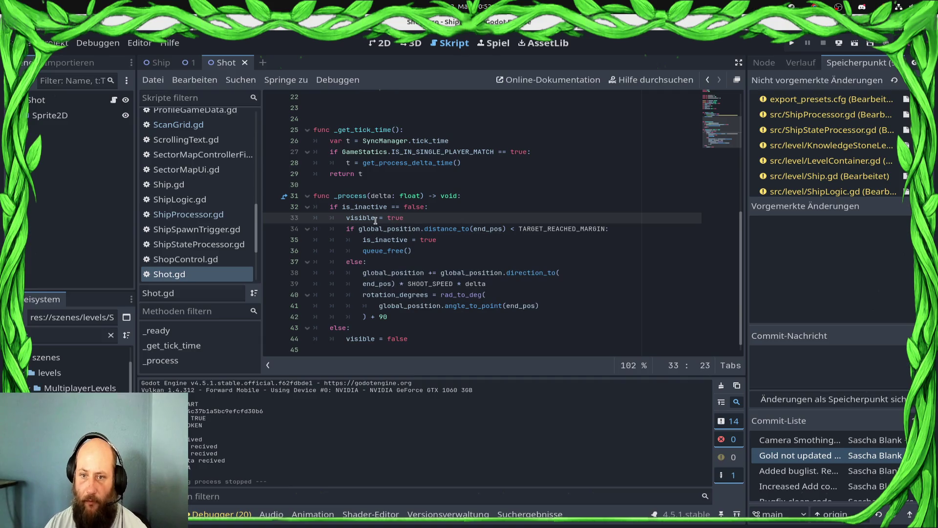
{"action": "left_click", "coordinate": [217, 214]}
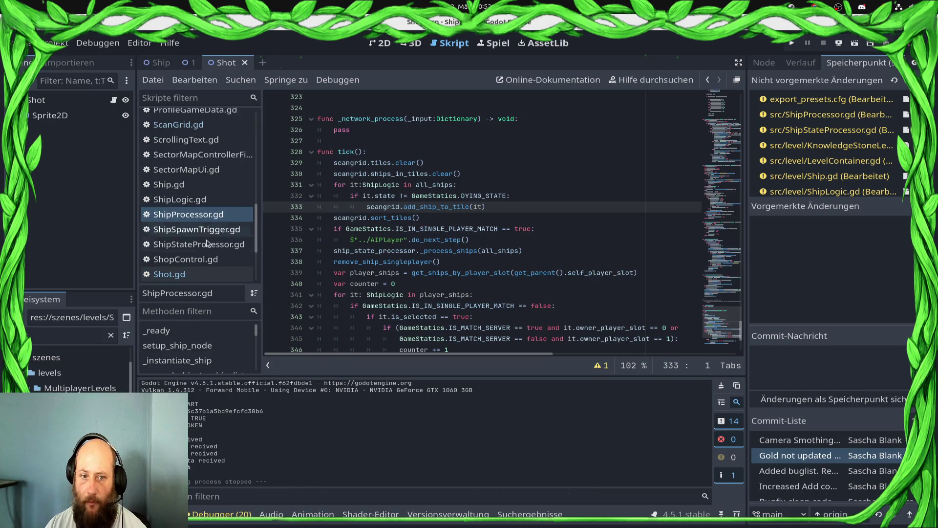
Step: Delete the 'shot.visible = true' line 317 from LevelContainer.gd and save
{"action": "scroll", "coordinate": [195, 147], "scroll_direction": "up", "scroll_amount": 5}
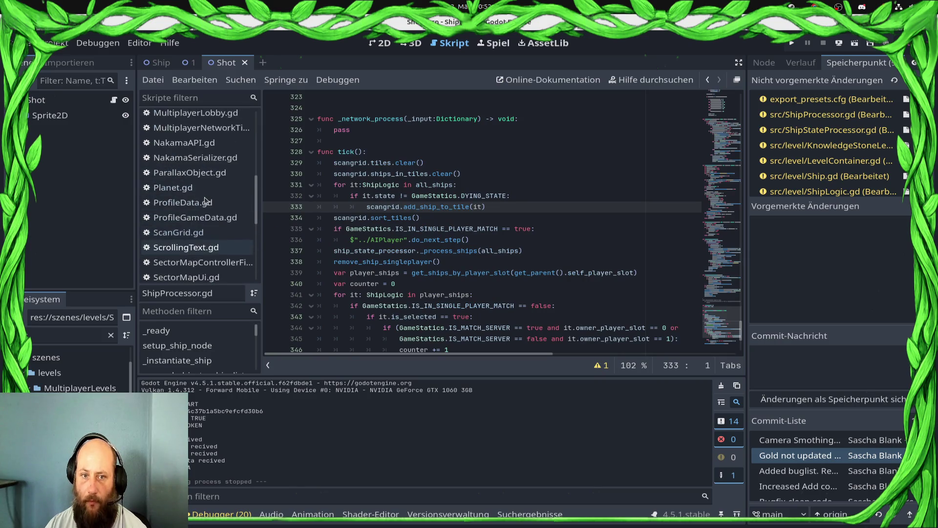
{"action": "scroll", "coordinate": [206, 200], "scroll_direction": "down", "scroll_amount": 5}
{"action": "left_click", "coordinate": [191, 62]}
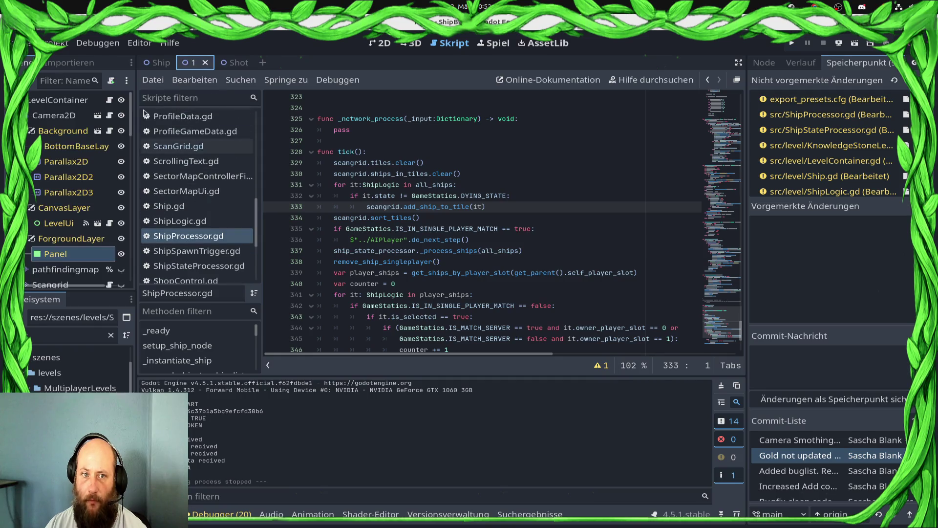
{"action": "left_click", "coordinate": [111, 101]}
{"action": "left_click", "coordinate": [111, 101]}
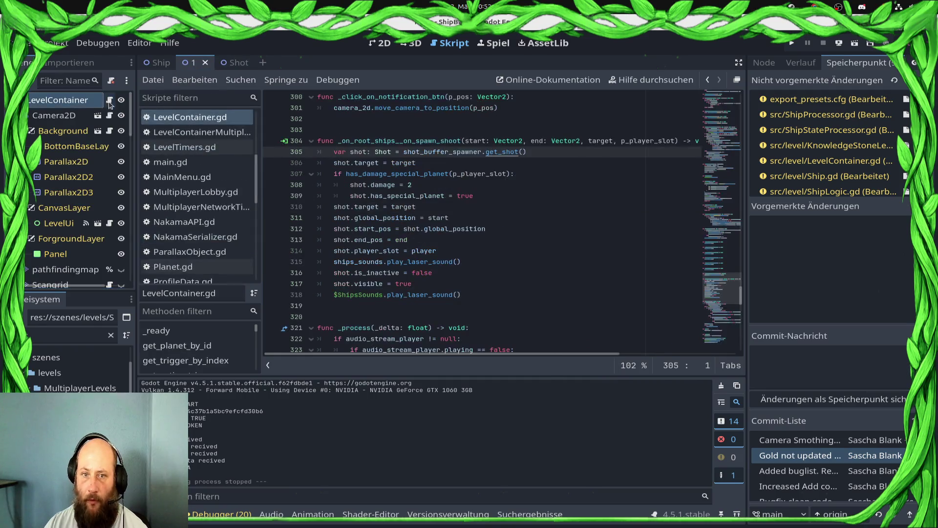
{"action": "double_click", "coordinate": [374, 273]}
{"action": "left_click", "coordinate": [430, 270]}
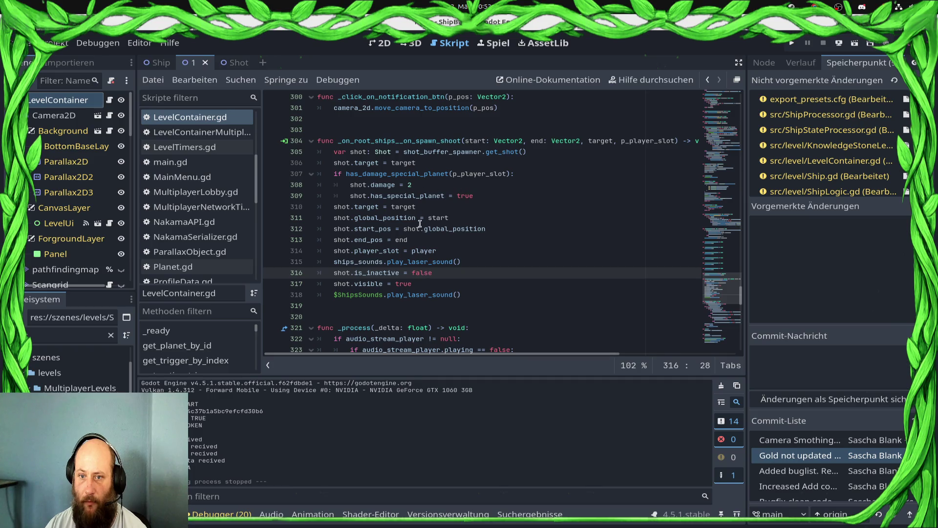
{"action": "left_click", "coordinate": [430, 286]}
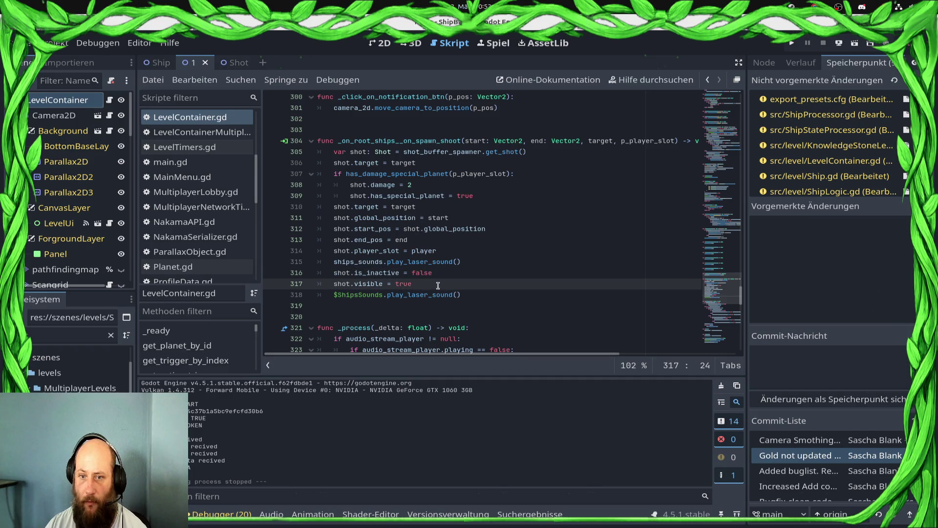
{"action": "left_click_drag", "start_coordinate": [438, 285], "coordinate": [315, 289]}
{"action": "key", "text": "BackSpace"}
{"action": "key", "text": "BackSpace"}
{"action": "key", "text": "ctrl+s"}
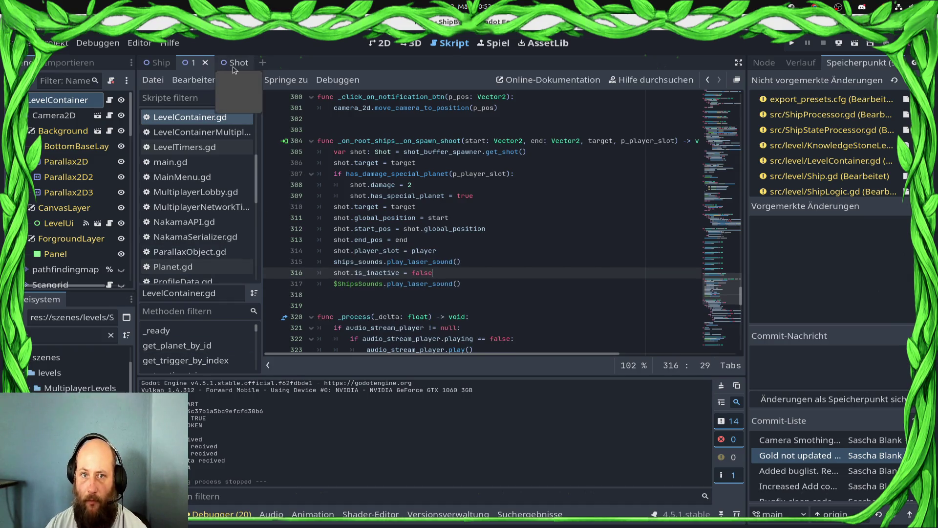
Step: Inspect get_shot in ShotBufferSpawner.gd, then check Shot.gd and ShipProcessor.gd
{"action": "left_click", "coordinate": [504, 152], "text": "ctrl"}
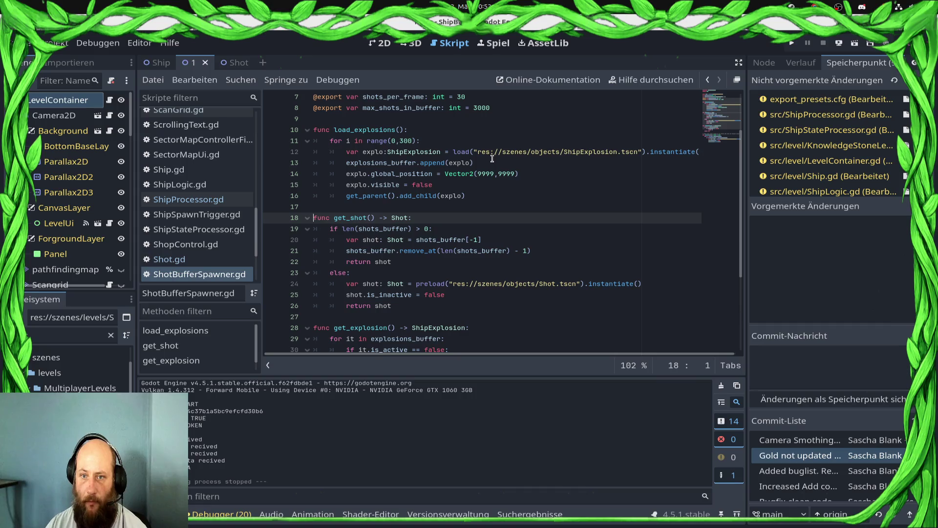
{"action": "scroll", "coordinate": [492, 157], "scroll_direction": "down", "scroll_amount": 3}
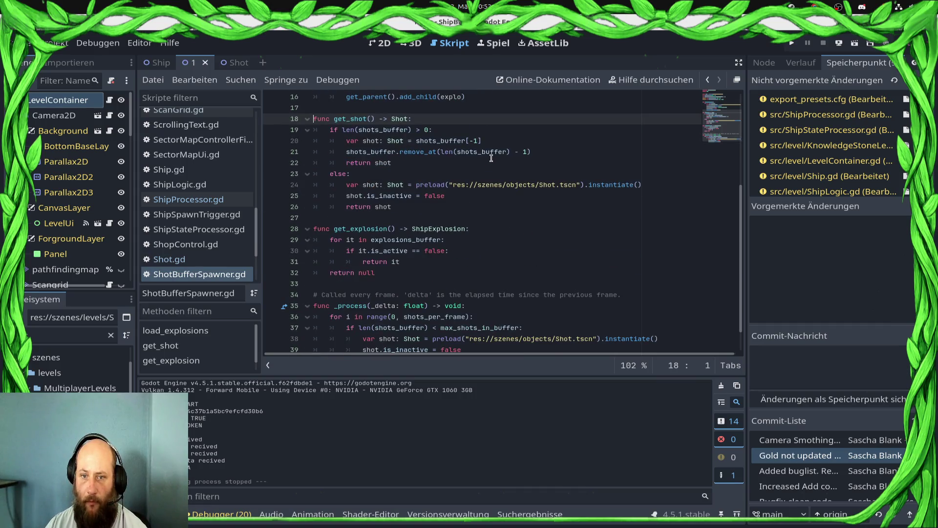
{"action": "scroll", "coordinate": [491, 158], "scroll_direction": "down", "scroll_amount": 1}
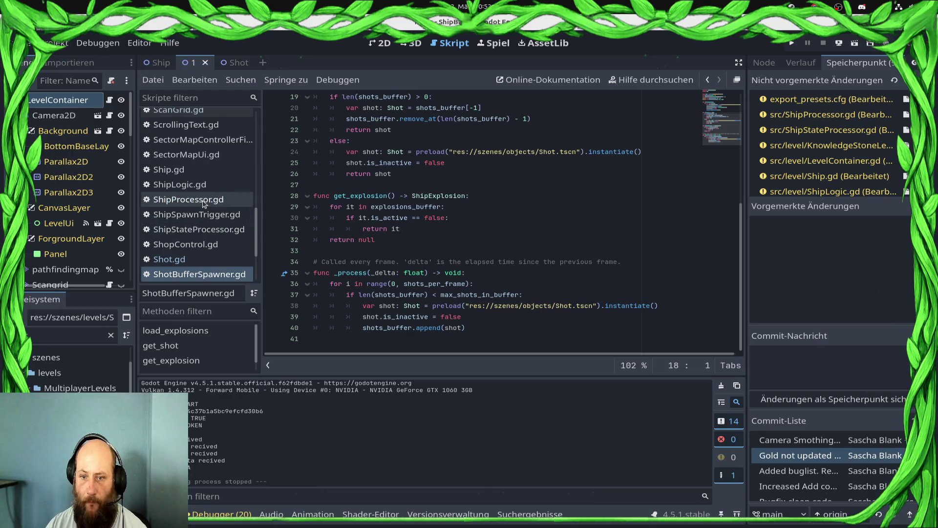
{"action": "left_click", "coordinate": [186, 260]}
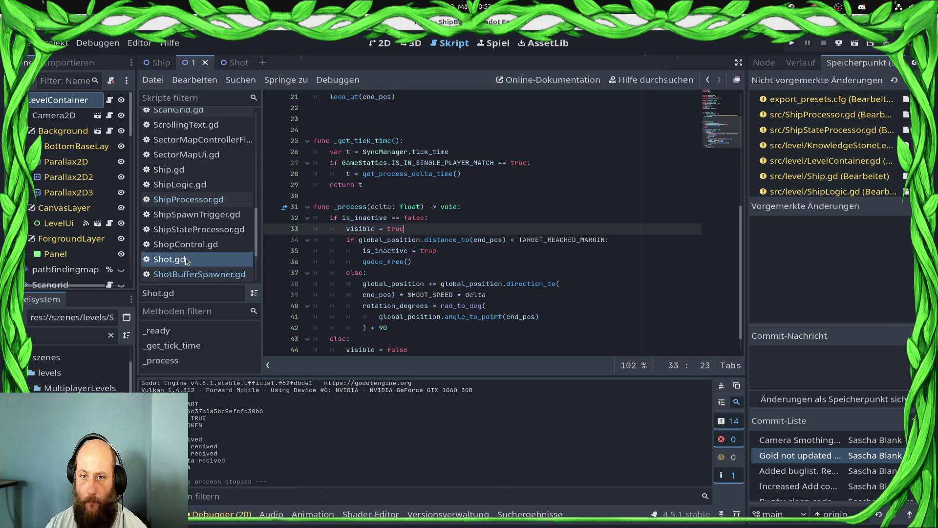
{"action": "left_click", "coordinate": [209, 201]}
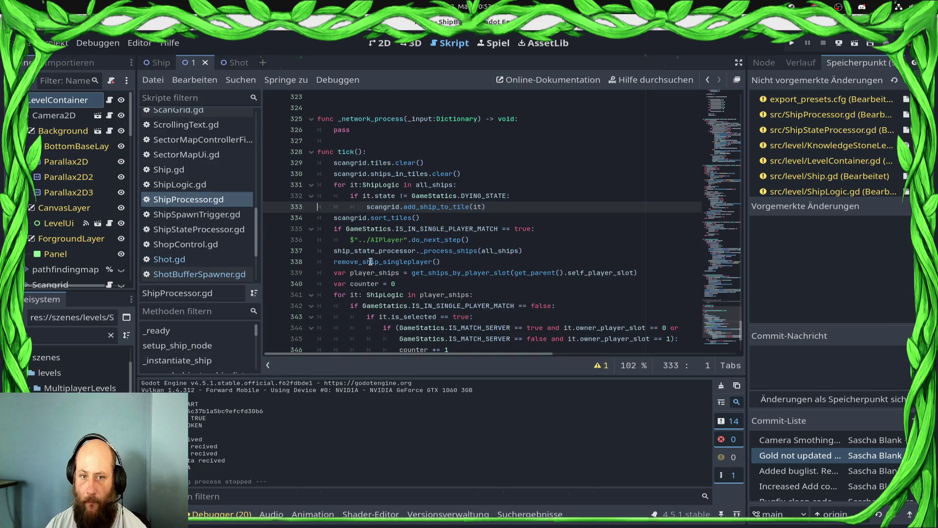
Step: In ShotBufferSpawner.gd, change line 39's is_inactive value from false to true and save
{"action": "left_click", "coordinate": [234, 275]}
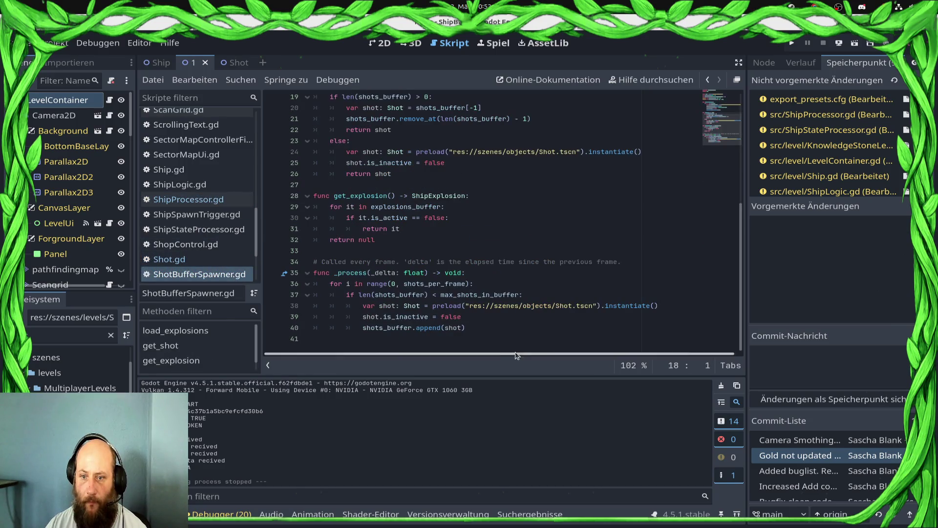
{"action": "double_click", "coordinate": [451, 316]}
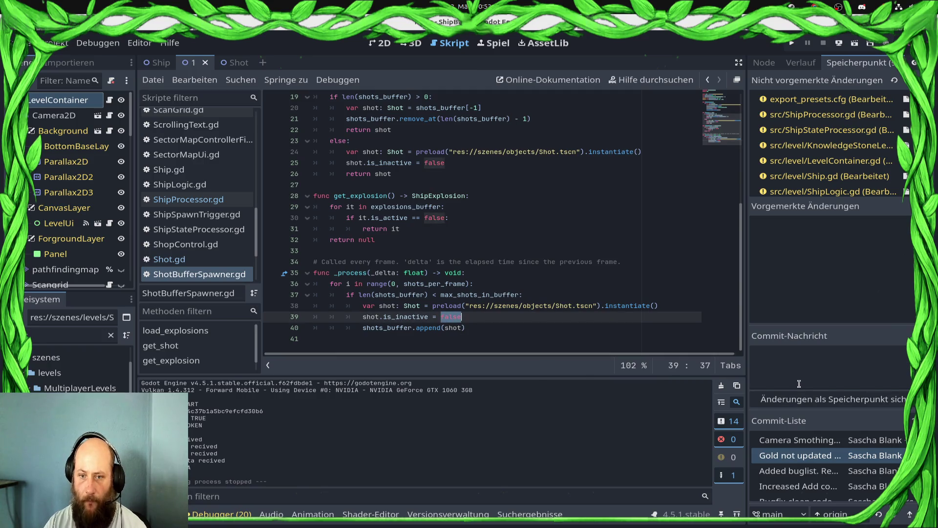
{"action": "type", "text": "true"}
{"action": "key", "text": "ctrl+s"}
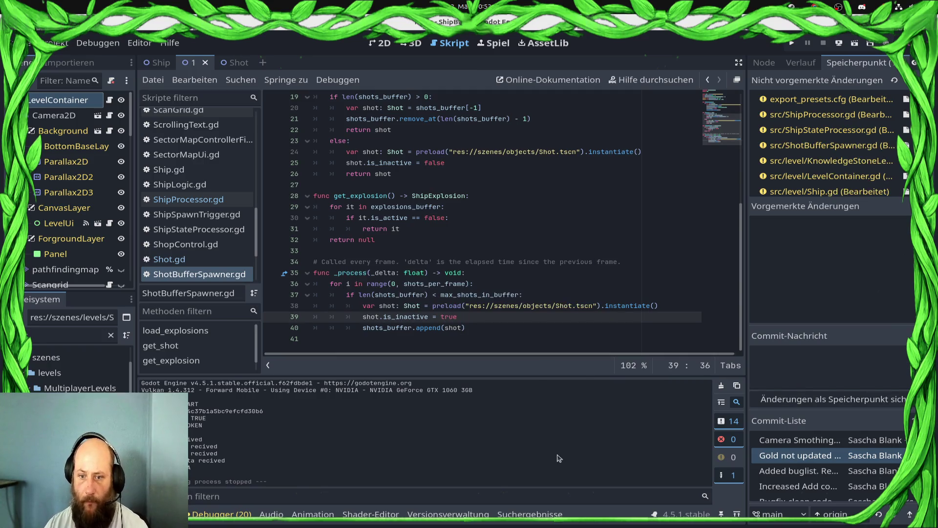
{"action": "scroll", "coordinate": [460, 313], "scroll_direction": "up", "scroll_amount": 5}
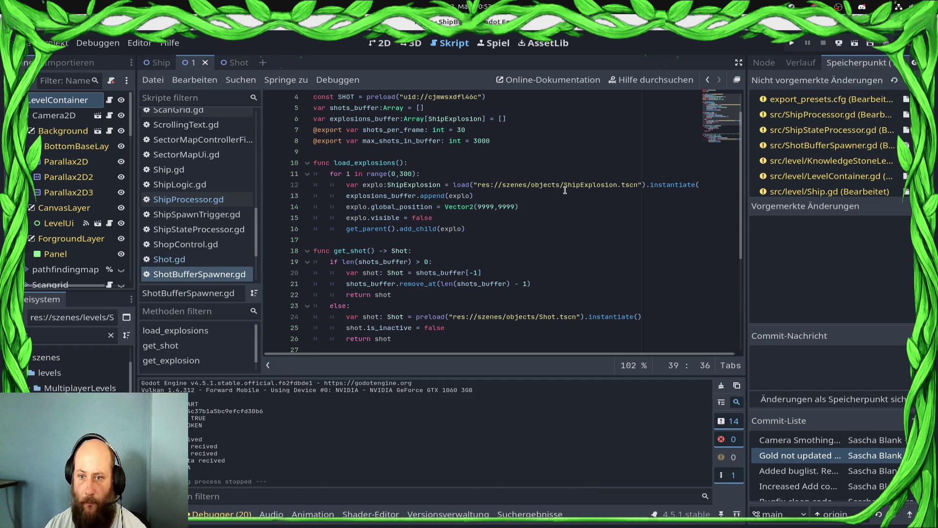
{"action": "scroll", "coordinate": [533, 214], "scroll_direction": "down", "scroll_amount": 5}
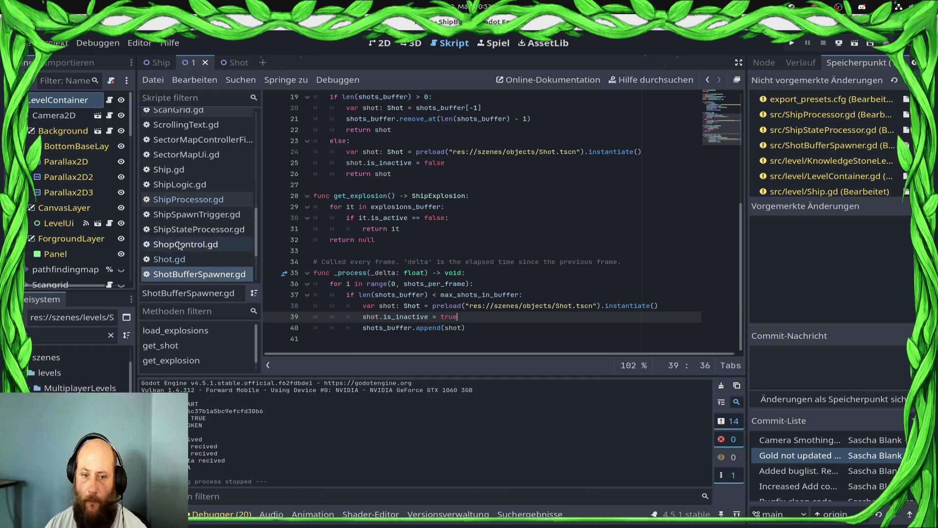
Step: Type '$RootShots.add_child(shot)' after the laser sound call in LevelContainer.gd and save
{"action": "left_click", "coordinate": [109, 101]}
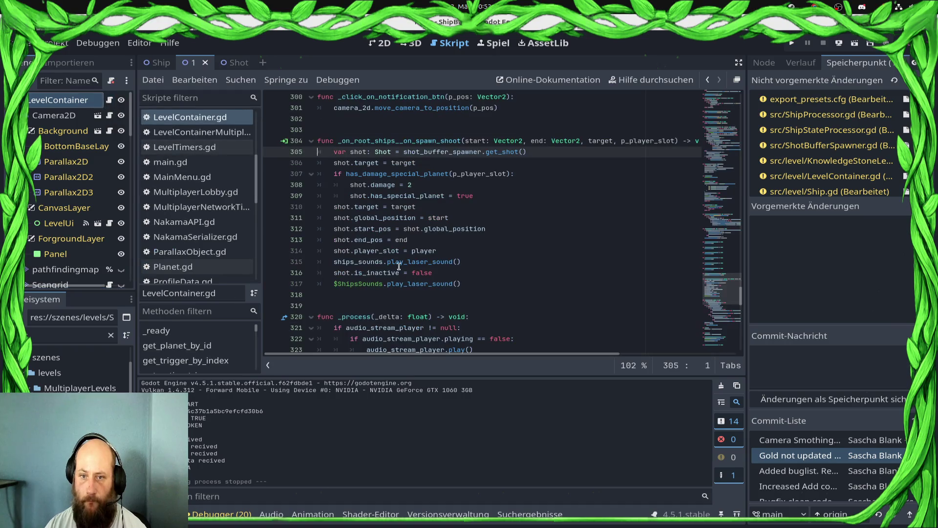
{"action": "left_click", "coordinate": [487, 283]}
{"action": "key", "text": "Return"}
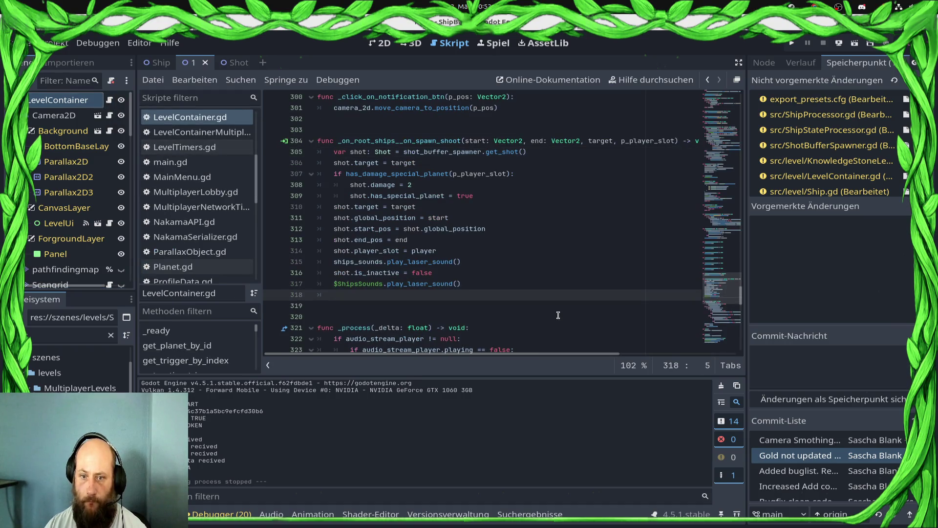
{"action": "type", "text": "ro"}
{"action": "key", "text": "BackSpace"}
{"action": "key", "text": "BackSpace"}
{"action": "key", "text": "BackSpace"}
{"action": "type", "text": "$roo"}
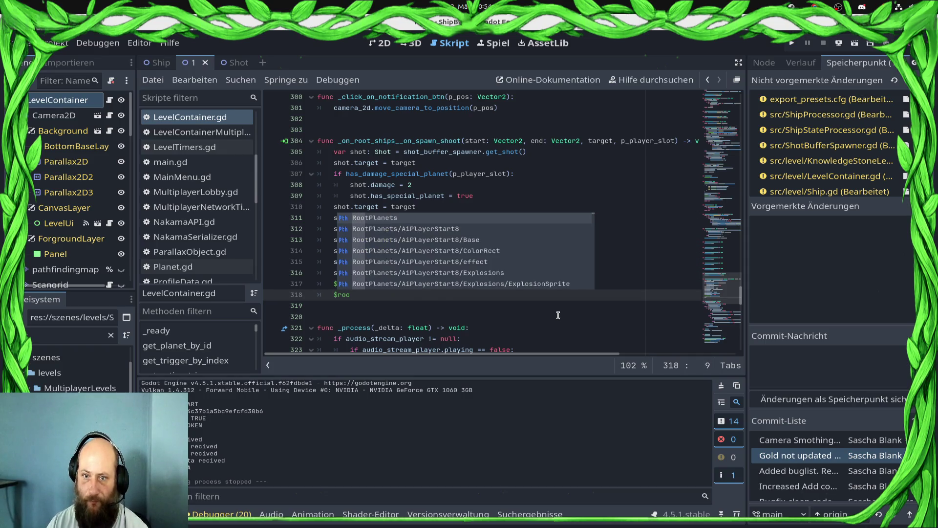
{"action": "type", "text": "tSh"}
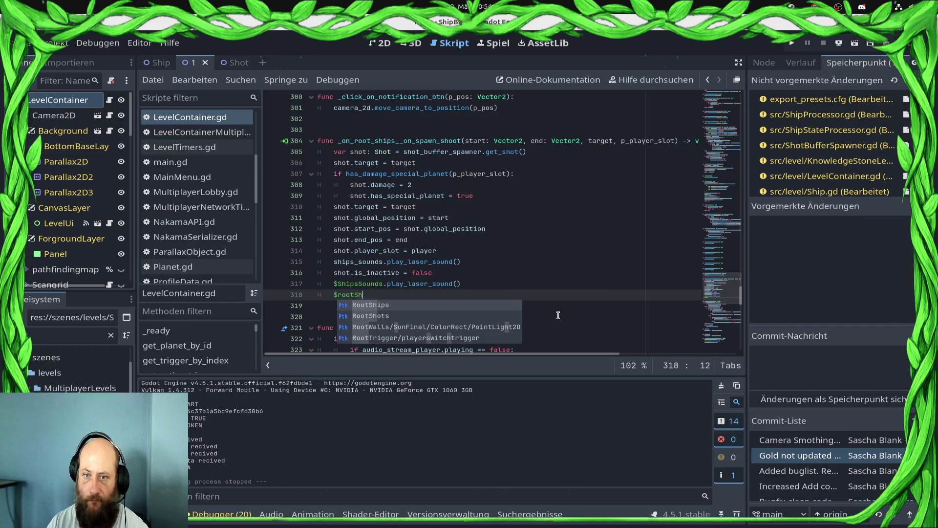
{"action": "key", "text": "Down"}
{"action": "key", "text": "Return"}
{"action": "type", "text": ".appe"}
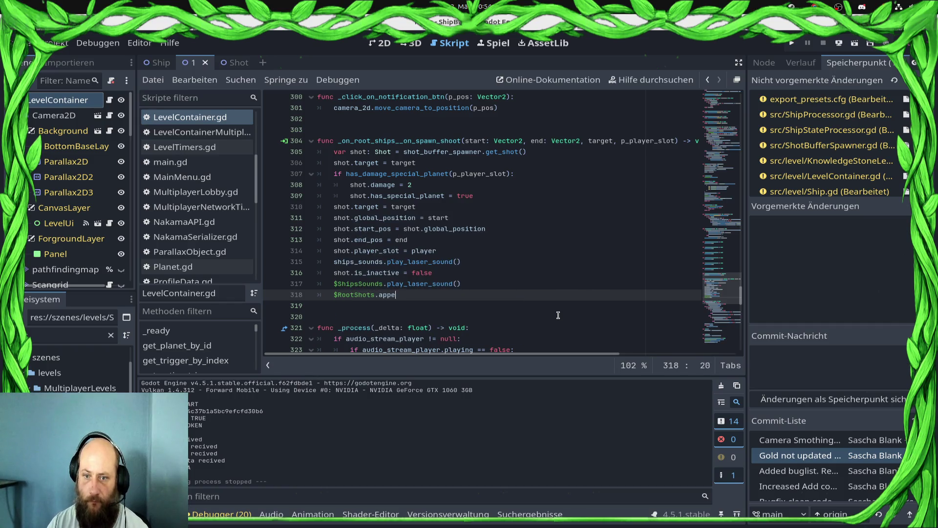
{"action": "key", "text": "BackSpace"}
{"action": "key", "text": "BackSpace"}
{"action": "key", "text": "BackSpace"}
{"action": "type", "text": "d"}
{"action": "key", "text": "Down"}
{"action": "key", "text": "Return"}
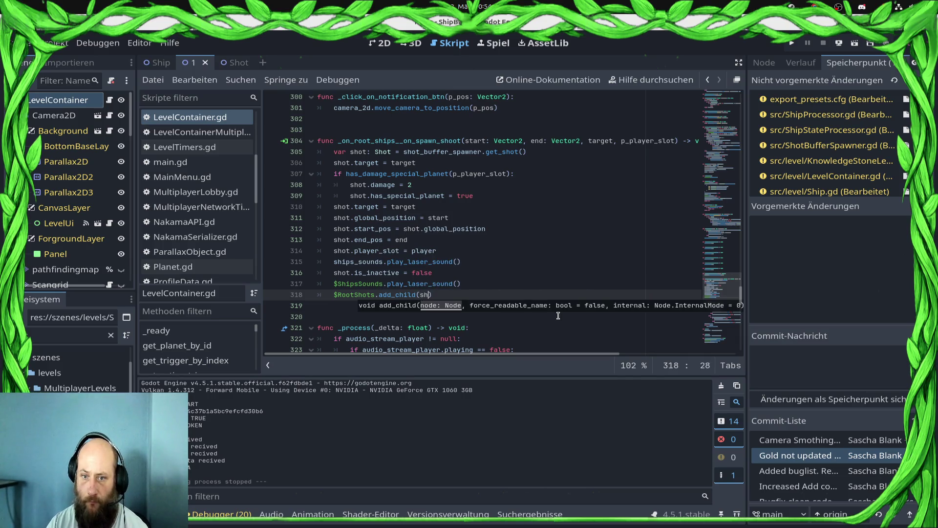
{"action": "type", "text": "ot"}
{"action": "key", "text": "ctrl+s"}
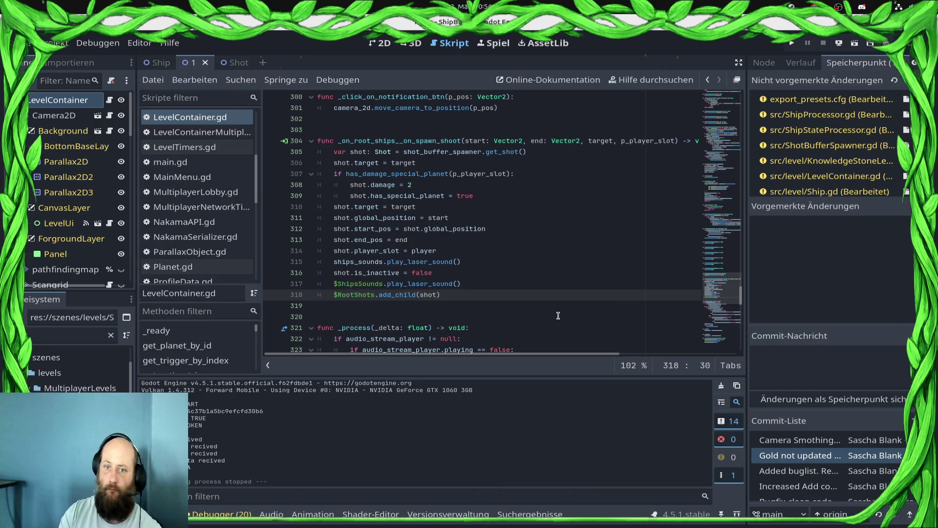
Step: Move the add_child line to line 306 below the get_shot call, save, and run the project
{"action": "key", "text": "ctrl+z"}
{"action": "key", "text": "ctrl+z"}
{"action": "key", "text": "ctrl+z"}
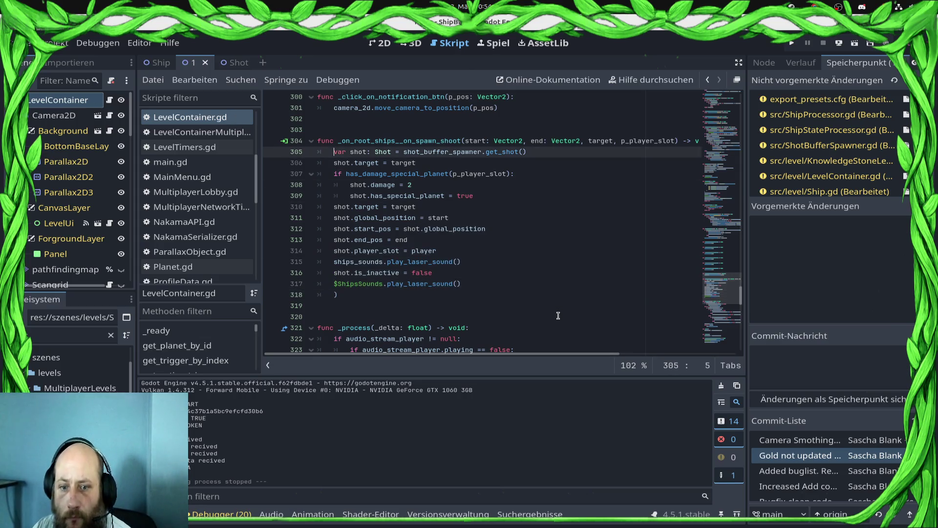
{"action": "key", "text": "ctrl+shift+z"}
{"action": "key", "text": "ctrl+shift+z"}
{"action": "key", "text": "ctrl+shift+z"}
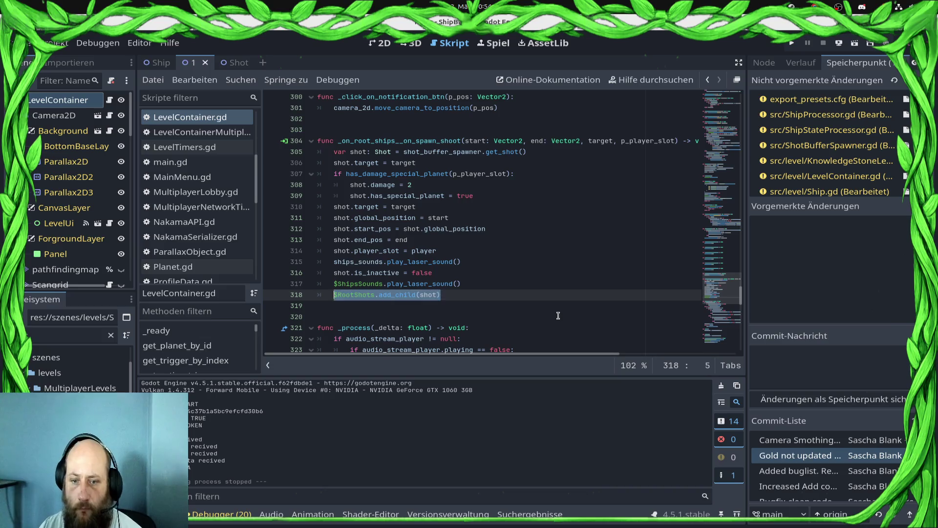
{"action": "key", "text": "ctrl+x"}
{"action": "key", "text": "Up"}
{"action": "key", "text": "Up"}
{"action": "key", "text": "Up"}
{"action": "key", "text": "End"}
{"action": "key", "text": "Return"}
{"action": "key", "text": "ctrl+v"}
{"action": "key", "text": "ctrl+s"}
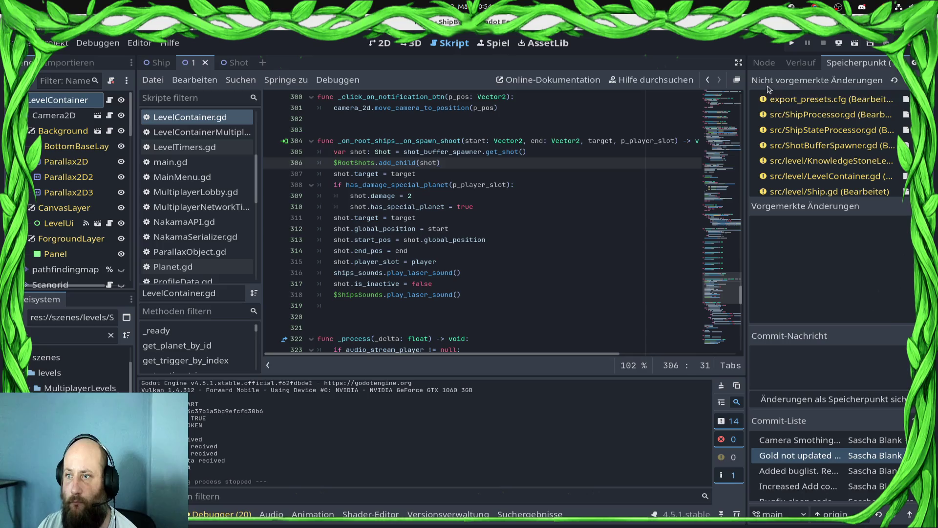
{"action": "left_click", "coordinate": [792, 43]}
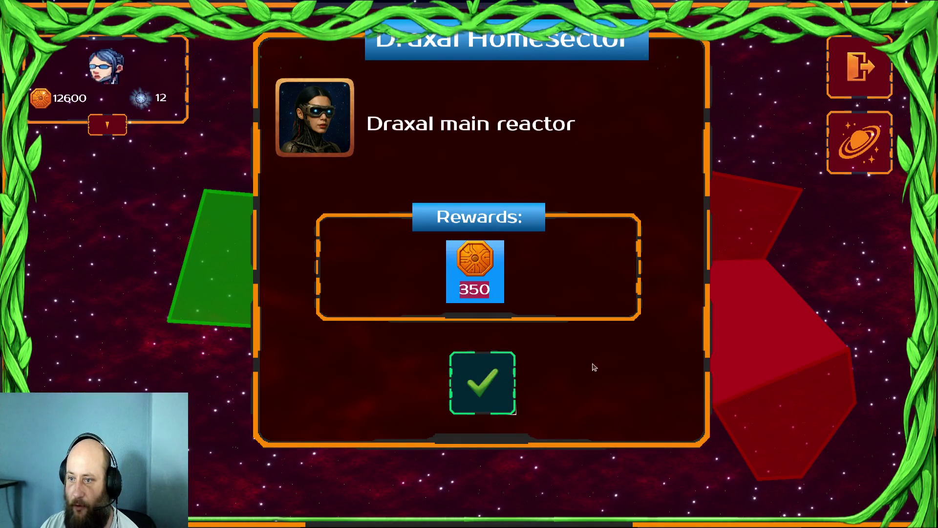
Step: Dismiss the reward dialog and briefing, select a group of ships, and send them to the yellow planet
{"action": "left_click", "coordinate": [484, 383]}
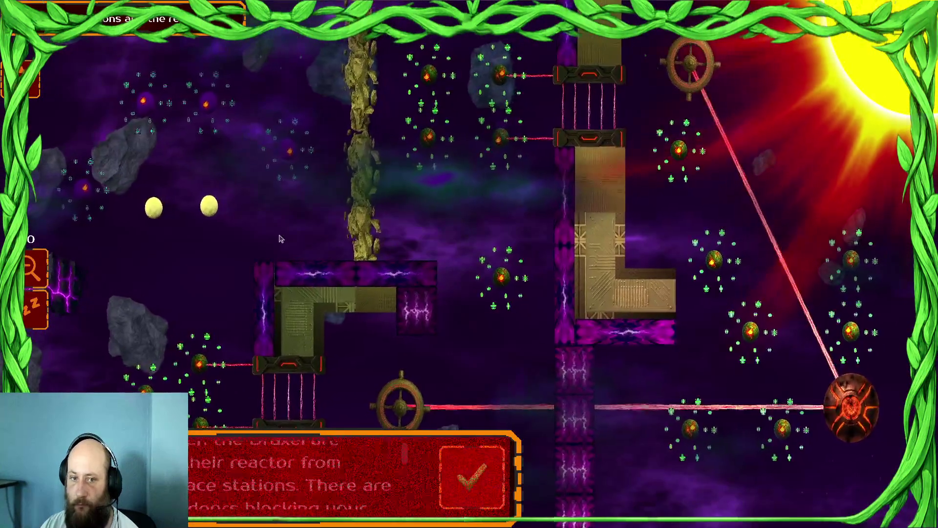
{"action": "left_click", "coordinate": [492, 468]}
{"action": "mouse_move", "coordinate": [396, 155]}
{"action": "left_mouse_down"}
{"action": "mouse_move", "coordinate": [64, 294]}
{"action": "mouse_move", "coordinate": [313, 68]}
{"action": "left_mouse_up"}
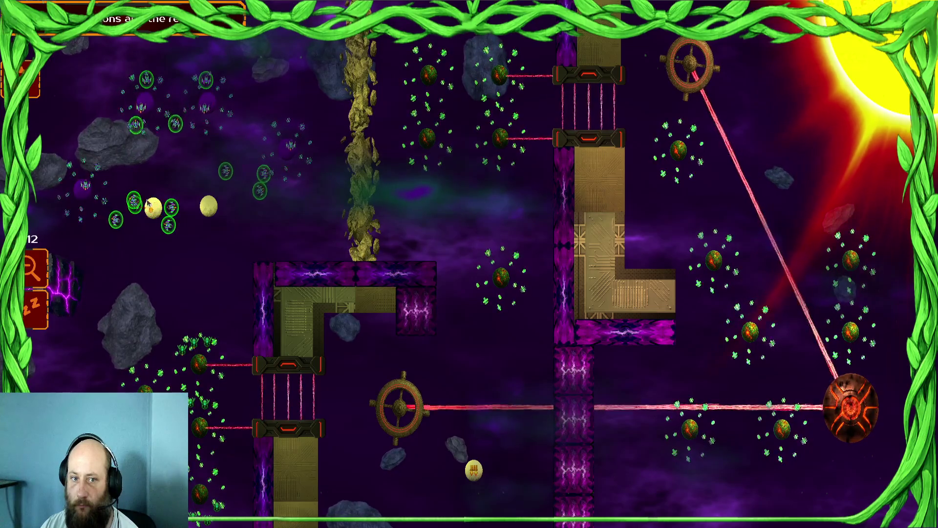
{"action": "left_click_drag", "start_coordinate": [214, 235], "coordinate": [215, 244]}
{"action": "mouse_move", "coordinate": [160, 207]}
{"action": "left_mouse_down"}
{"action": "mouse_move", "coordinate": [409, 210]}
{"action": "mouse_move", "coordinate": [222, 249]}
{"action": "left_mouse_up"}
{"action": "scroll", "coordinate": [221, 249], "scroll_direction": "up", "scroll_amount": 3}
{"action": "scroll", "coordinate": [222, 249], "scroll_direction": "down", "scroll_amount": 2}
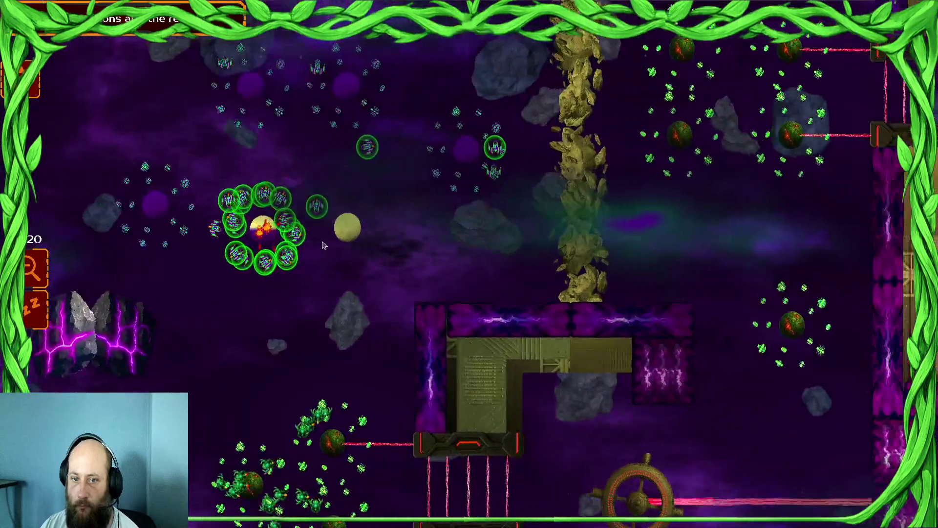
{"action": "left_click_drag", "start_coordinate": [373, 220], "coordinate": [342, 224]}
{"action": "right_click", "coordinate": [333, 226]}
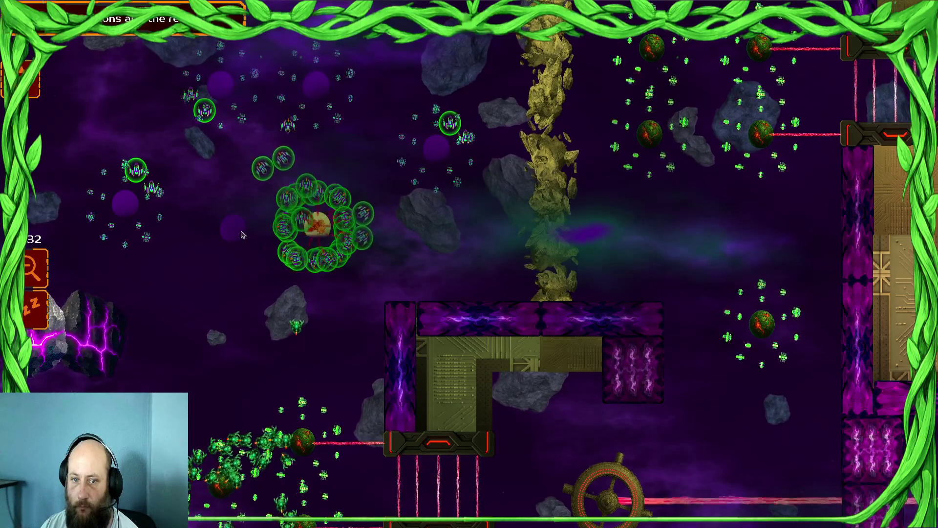
Step: Select further ship groups, order them toward the enemies, and select all ships in the central battle
{"action": "double_click", "coordinate": [204, 110]}
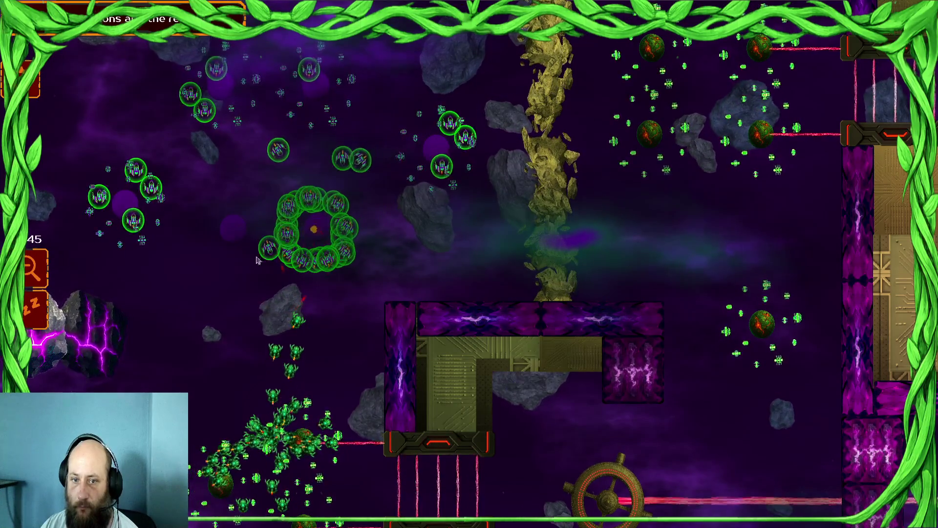
{"action": "right_click", "coordinate": [298, 313]}
{"action": "scroll", "coordinate": [359, 303], "scroll_direction": "up", "scroll_amount": 3}
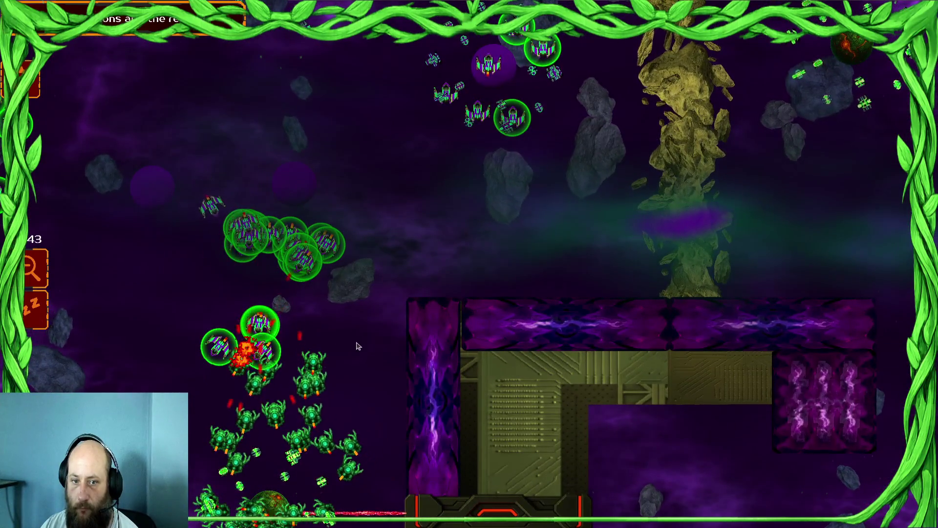
{"action": "left_click_drag", "start_coordinate": [537, 107], "coordinate": [562, 171]}
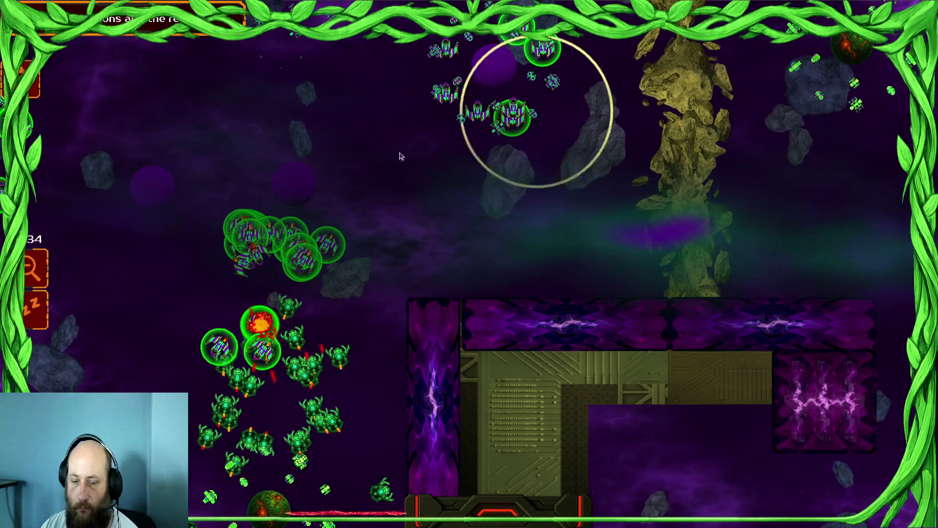
{"action": "left_click_drag", "start_coordinate": [244, 320], "coordinate": [190, 368]}
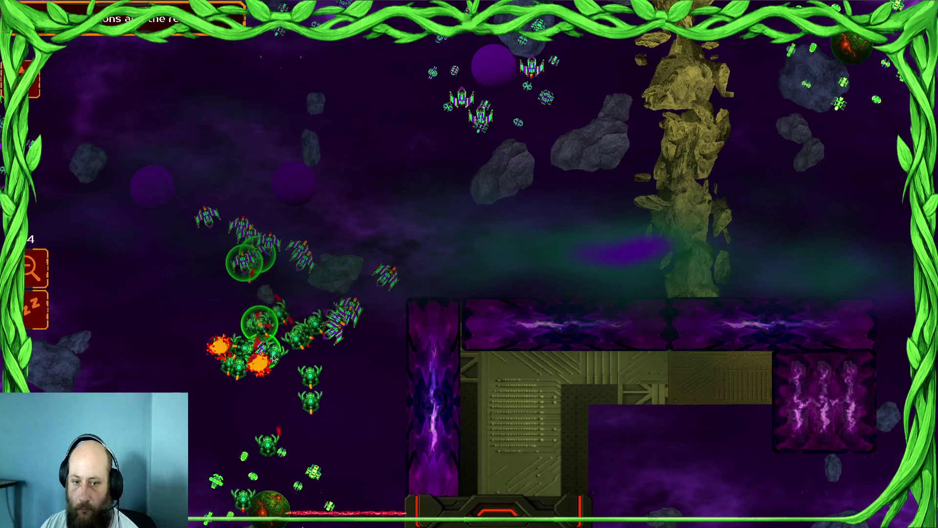
{"action": "left_click_drag", "start_coordinate": [426, 316], "coordinate": [330, 419]}
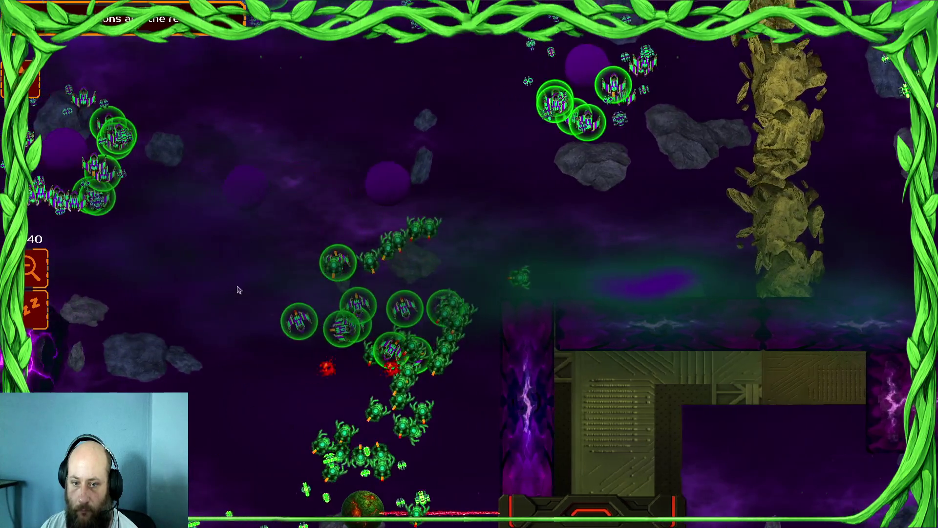
{"action": "left_click", "coordinate": [210, 215]}
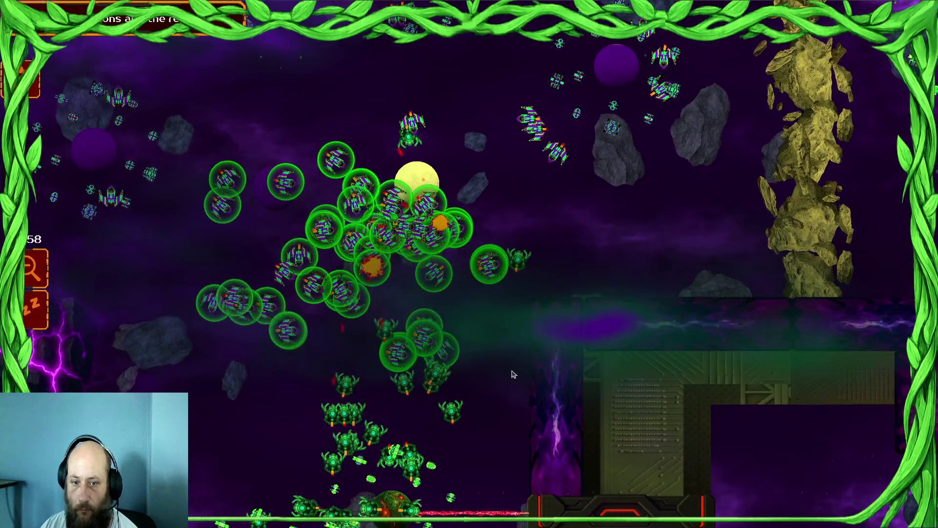
{"action": "left_click", "coordinate": [271, 374]}
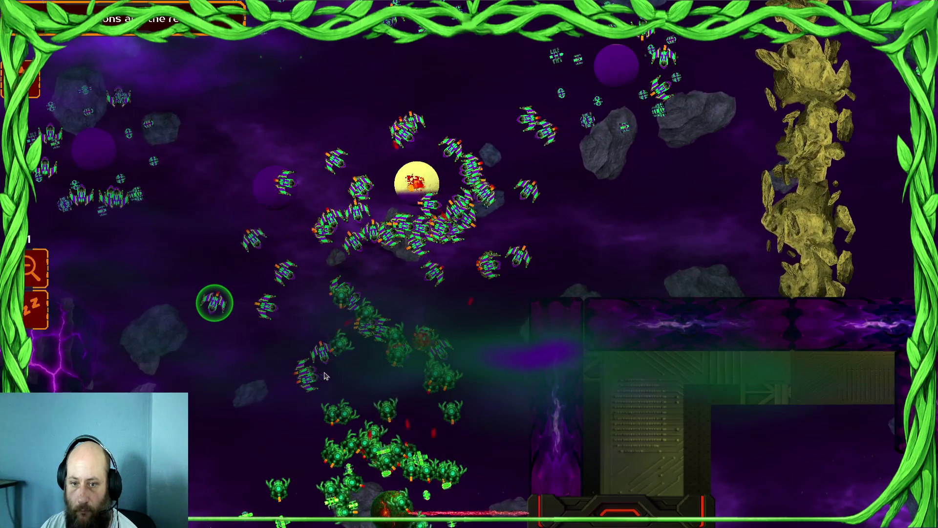
{"action": "key", "text": "ctrl+a"}
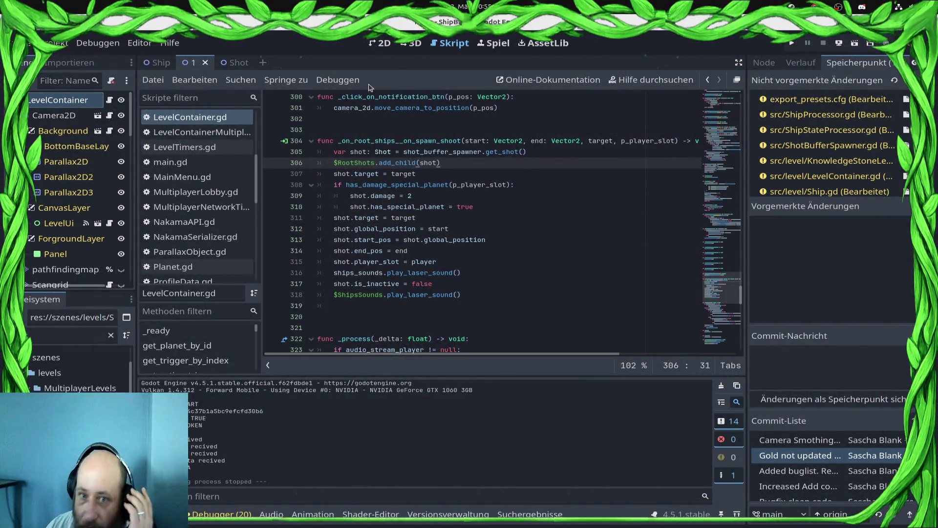
Step: Delete the 'if it.state != GameStatics.DYING_STATE:' line in ShipProcessor.gd's tick() and save
{"action": "scroll", "coordinate": [226, 235], "scroll_direction": "down", "scroll_amount": 5}
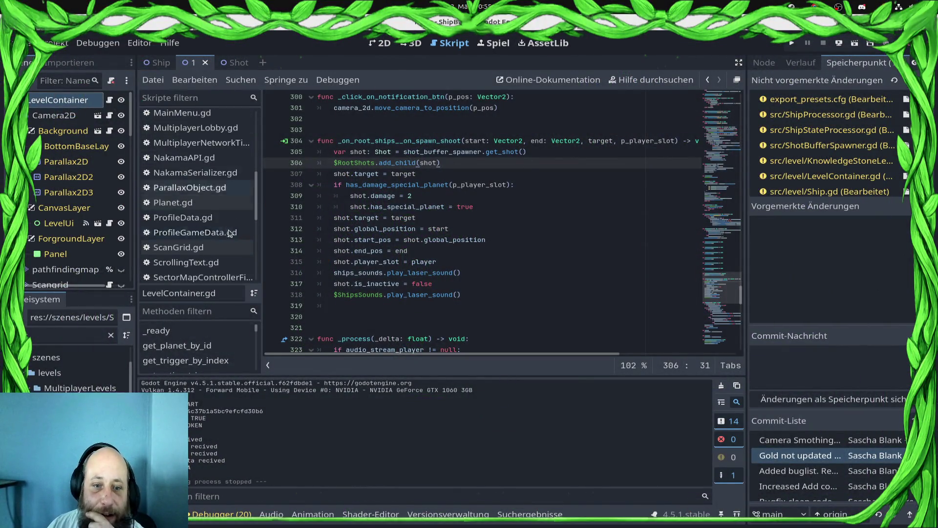
{"action": "left_click", "coordinate": [195, 272]}
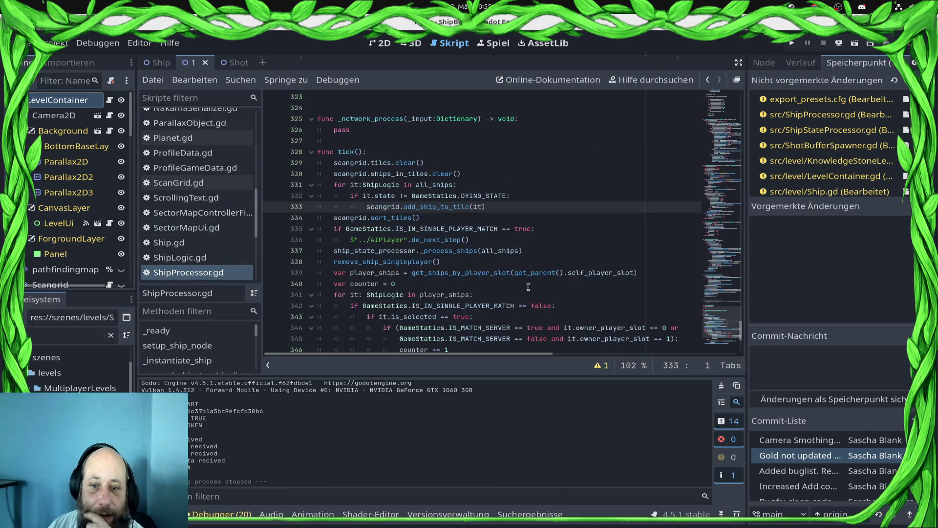
{"action": "left_click", "coordinate": [539, 197]}
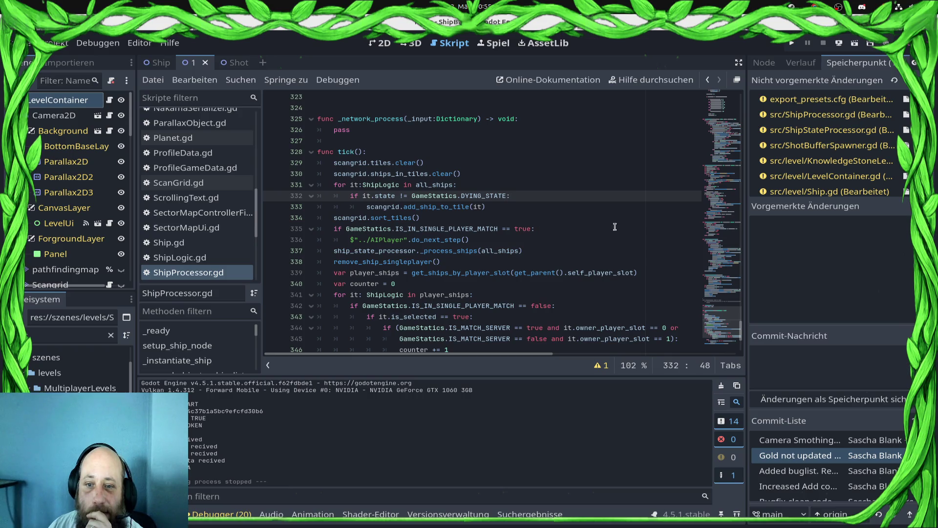
{"action": "key", "text": "shift+Home"}
{"action": "key", "text": "BackSpace"}
{"action": "key", "text": "BackSpace"}
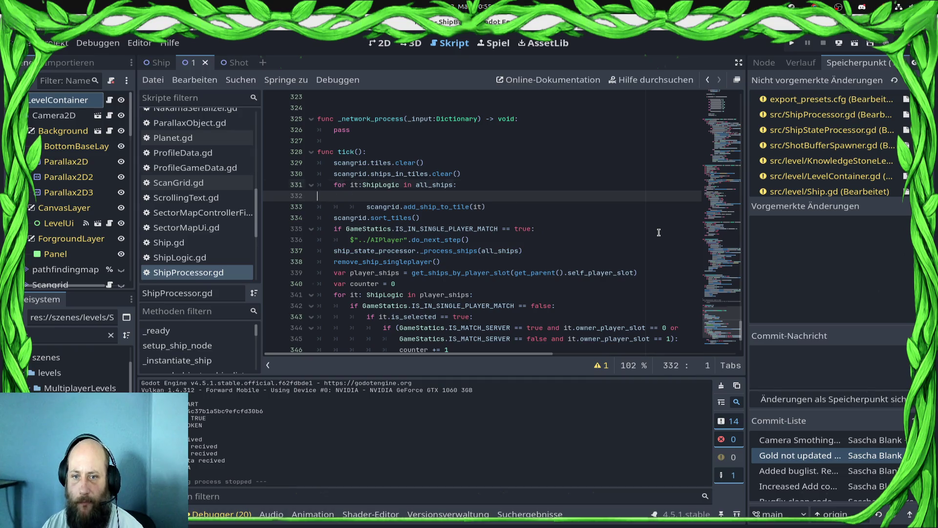
{"action": "key", "text": "BackSpace"}
{"action": "key", "text": "ctrl+s"}
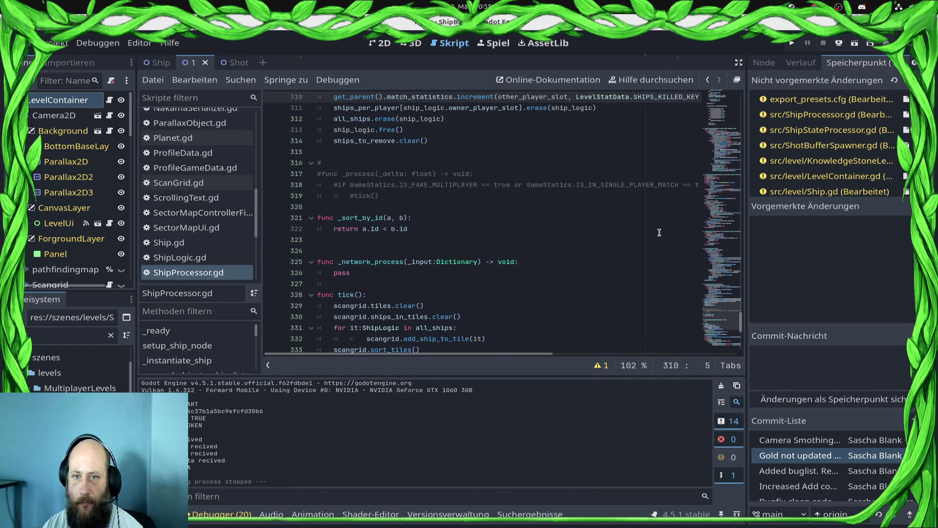
Step: Unindent the add_ship_to_tile line, save, and launch the game to test
{"action": "key", "text": "Page_Up"}
{"action": "key", "text": "Page_Down"}
{"action": "key", "text": "Page_Up"}
{"action": "key", "text": "Page_Up"}
{"action": "key", "text": "Page_Up"}
{"action": "key", "text": "Page_Up"}
{"action": "key", "text": "Page_Up"}
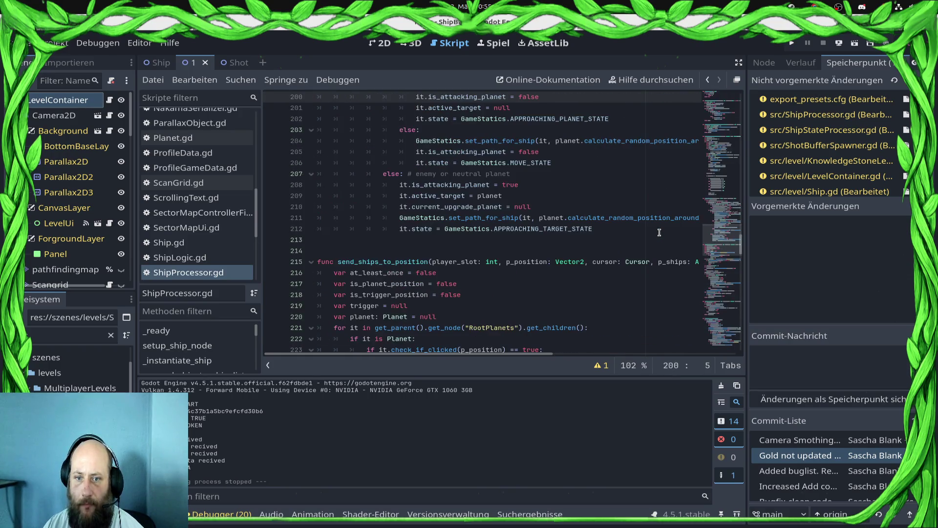
{"action": "key", "text": "Page_Down"}
{"action": "key", "text": "Page_Down"}
{"action": "key", "text": "Page_Down"}
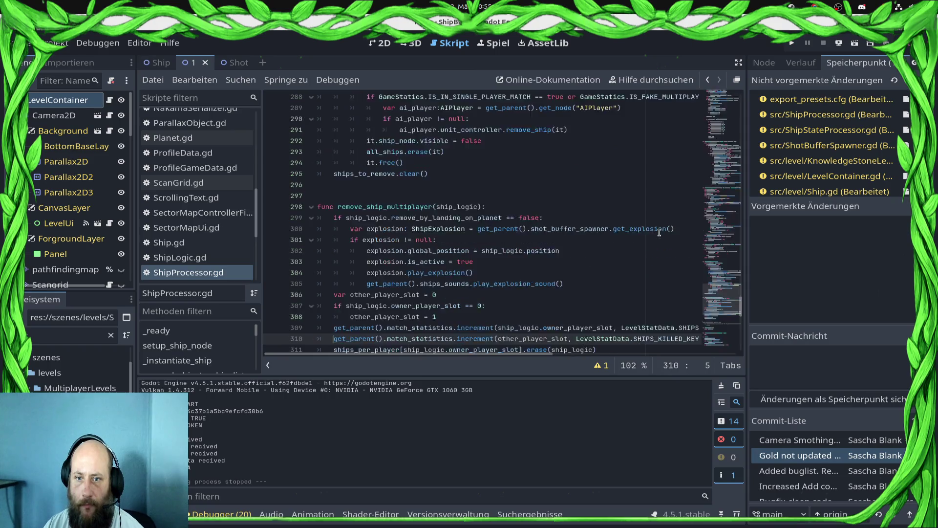
{"action": "key", "text": "Delete"}
{"action": "key", "text": "ctrl+s"}
{"action": "scroll", "coordinate": [660, 233], "scroll_direction": "down", "scroll_amount": 4}
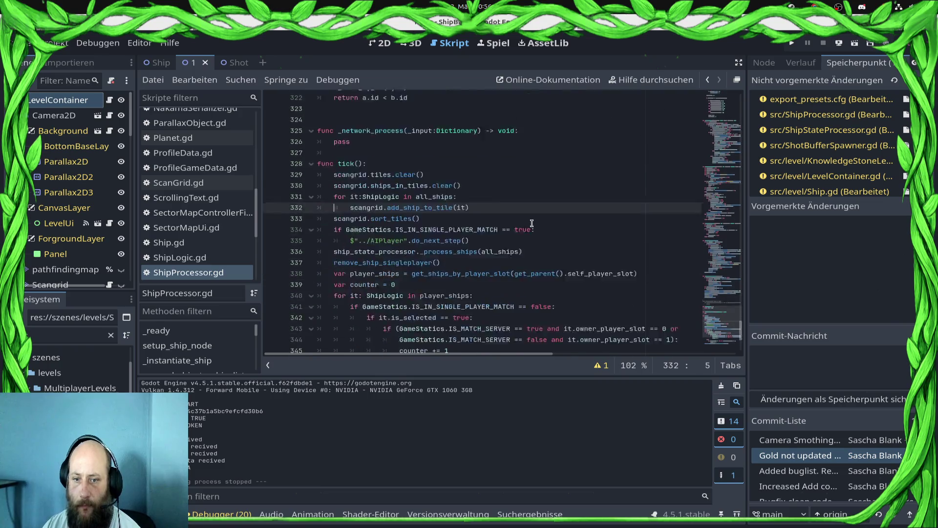
{"action": "scroll", "coordinate": [531, 223], "scroll_direction": "down", "scroll_amount": 1}
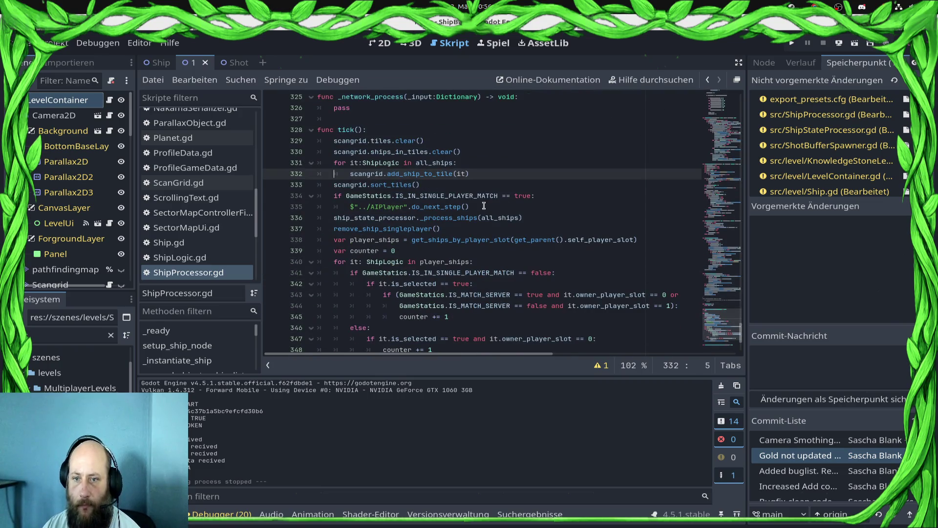
{"action": "left_click", "coordinate": [792, 45]}
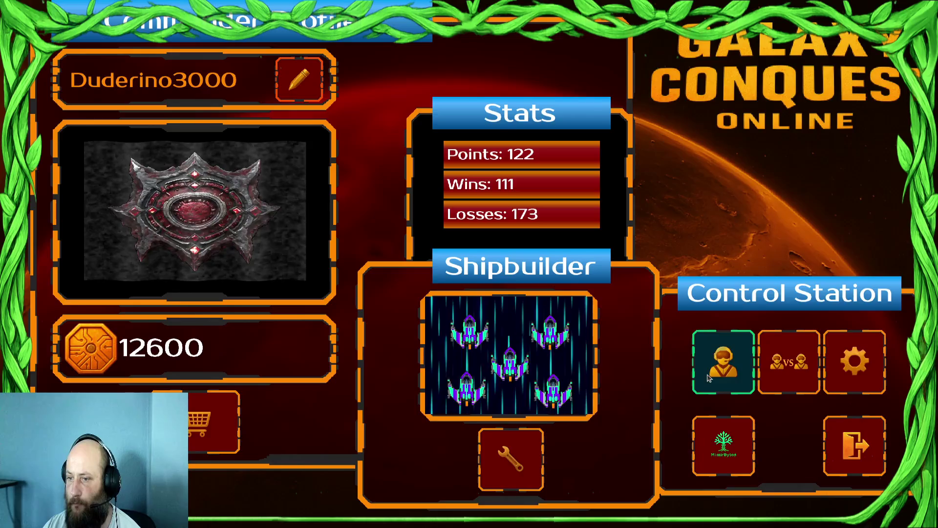
Step: Load the Draxal Homesector mission from the single-player galaxy map and dismiss its briefing
{"action": "left_click", "coordinate": [709, 378]}
{"action": "left_click", "coordinate": [192, 282]}
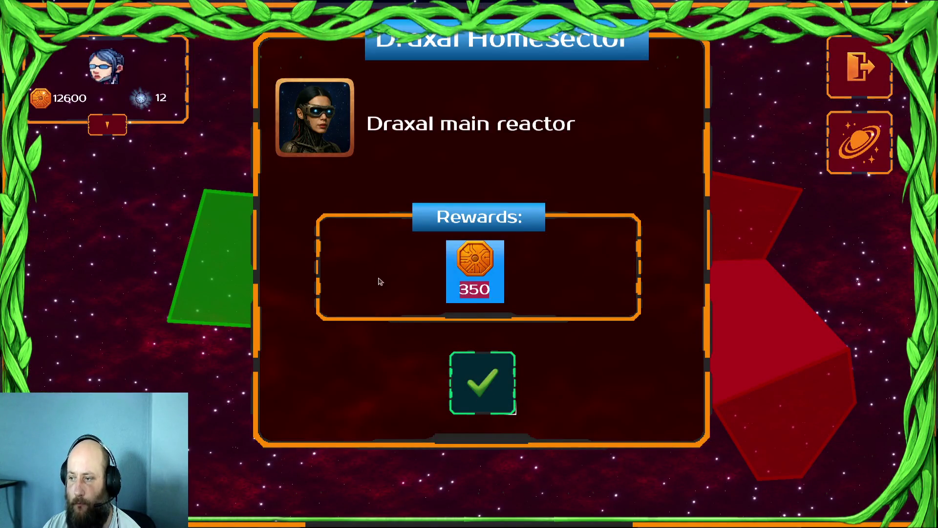
{"action": "key", "text": "Return"}
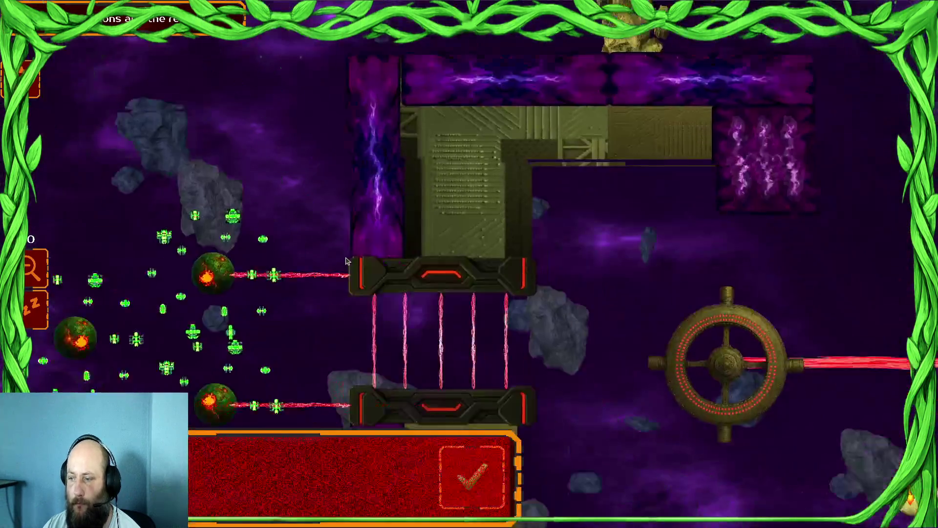
{"action": "key", "text": "Return"}
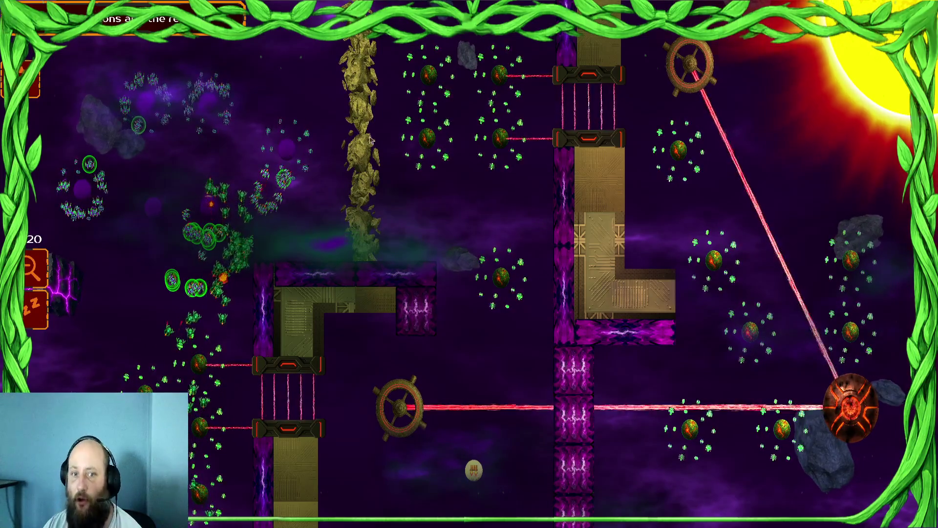
Step: Send the upper-left swarm right, then gather the central battle ships into a tight cluster
{"action": "left_click_drag", "start_coordinate": [123, 141], "coordinate": [27, 146]}
{"action": "right_click", "coordinate": [241, 157]}
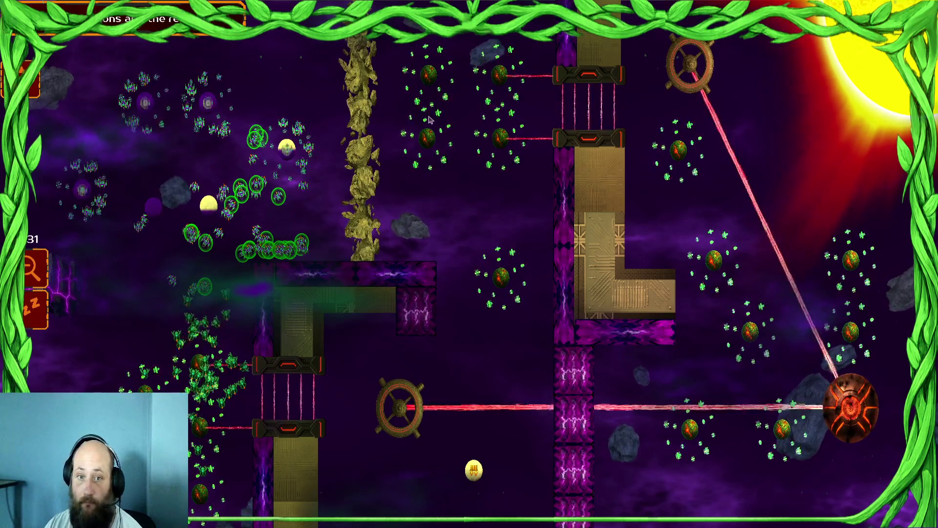
{"action": "key", "text": "ctrl+a"}
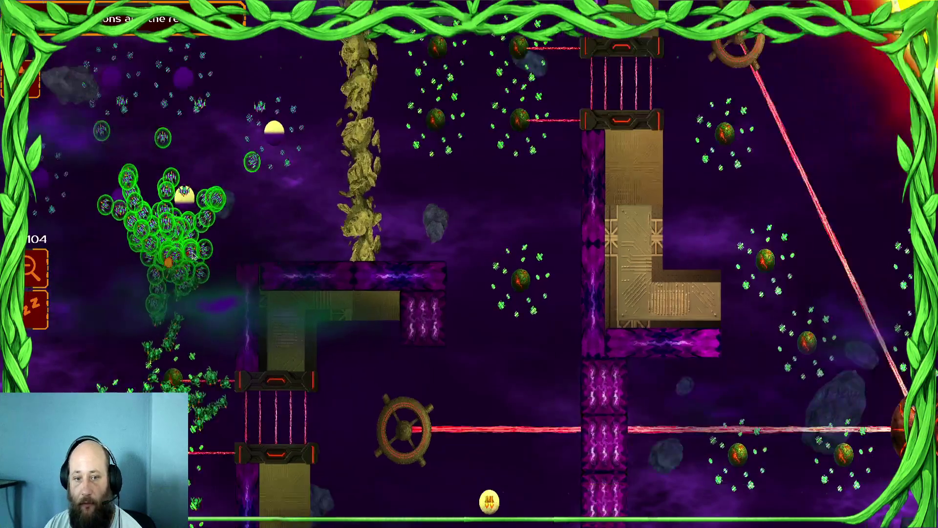
{"action": "scroll", "coordinate": [423, 215], "scroll_direction": "up", "scroll_amount": 5}
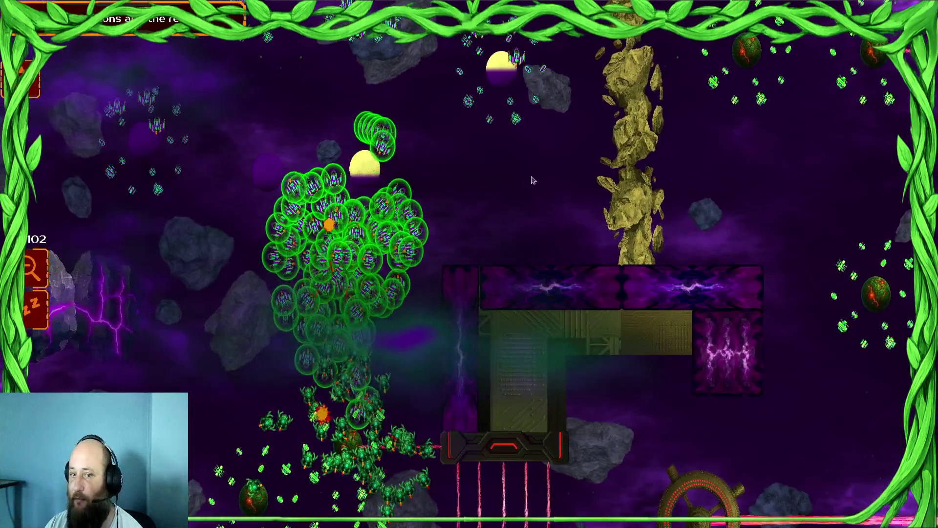
{"action": "left_click_drag", "start_coordinate": [247, 231], "coordinate": [168, 286]}
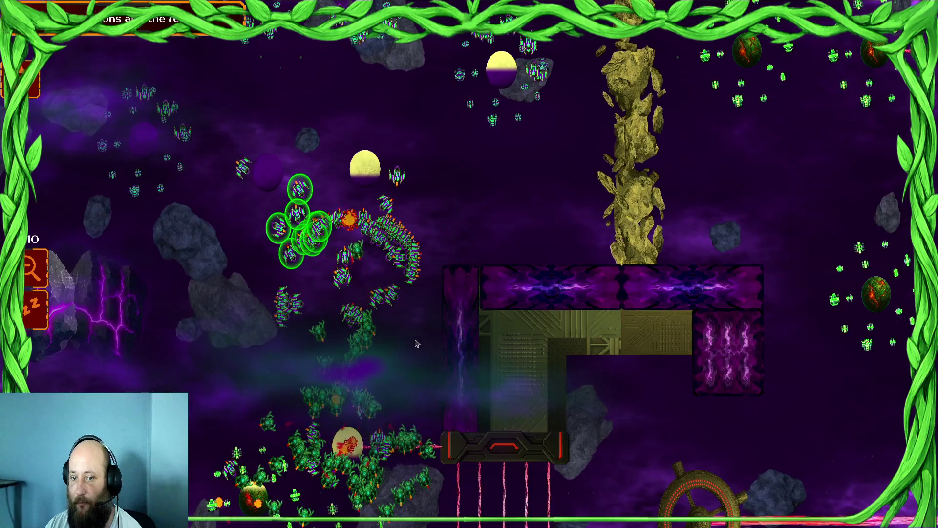
{"action": "left_click_drag", "start_coordinate": [430, 272], "coordinate": [222, 329]}
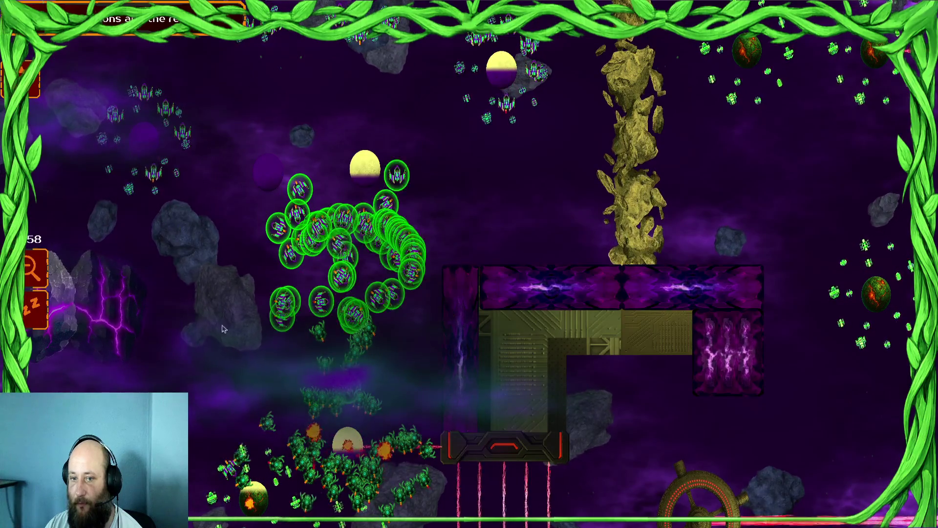
{"action": "right_click", "coordinate": [354, 294]}
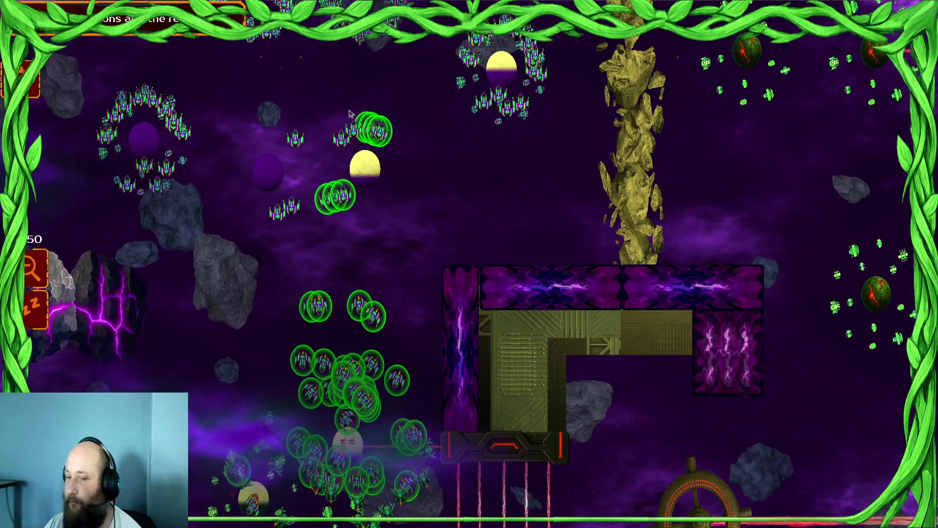
Step: Send the top fleets down to the lower base, move the convoy with them, and stop the game
{"action": "mouse_move", "coordinate": [600, 109]}
{"action": "left_mouse_down"}
{"action": "mouse_move", "coordinate": [91, 164]}
{"action": "mouse_move", "coordinate": [205, 128]}
{"action": "left_mouse_up"}
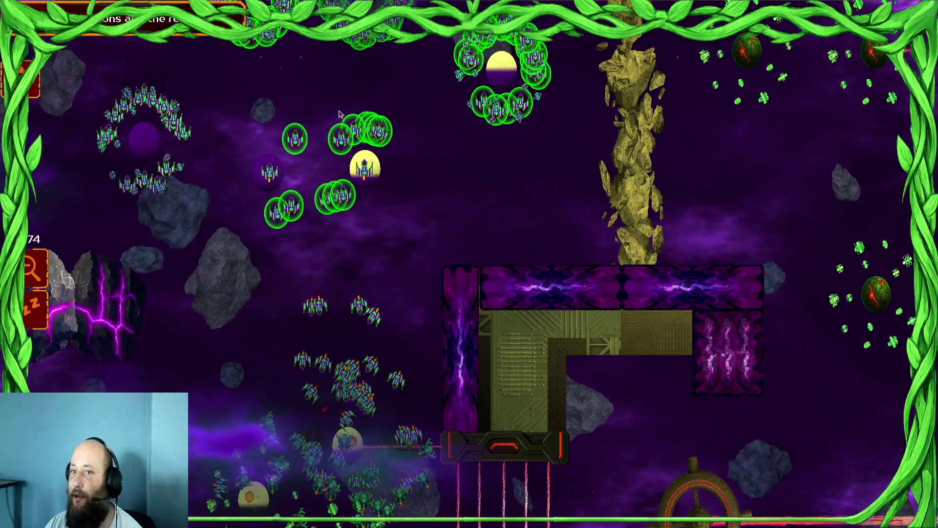
{"action": "right_click", "coordinate": [432, 284]}
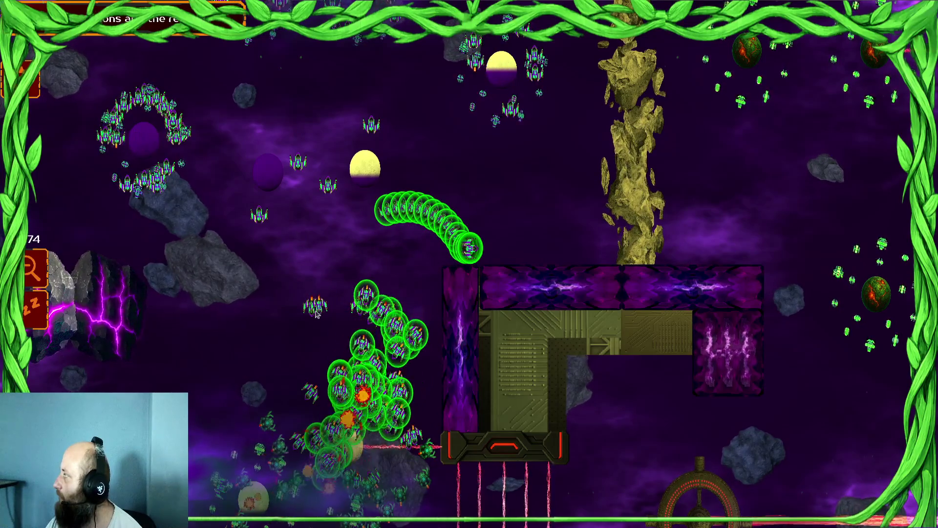
{"action": "left_click_drag", "start_coordinate": [177, 168], "coordinate": [316, 208]}
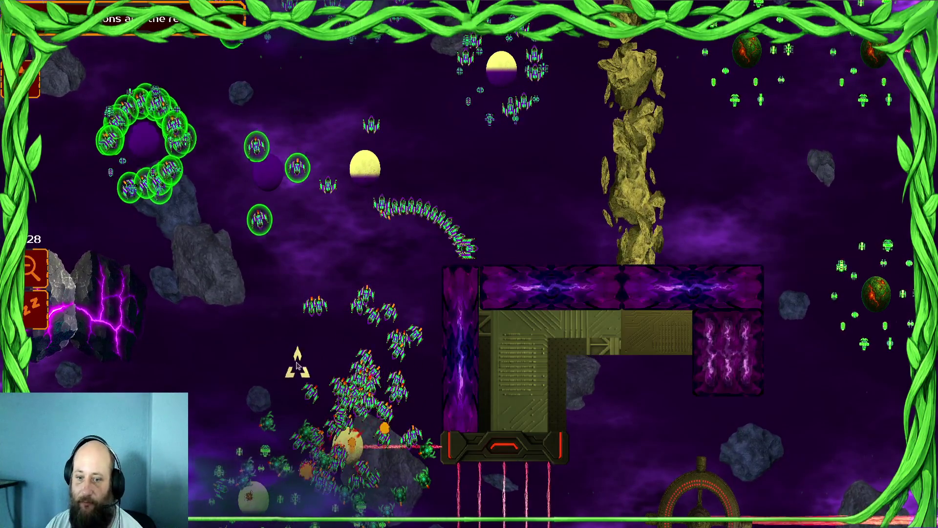
{"action": "left_click_drag", "start_coordinate": [376, 250], "coordinate": [391, 245]}
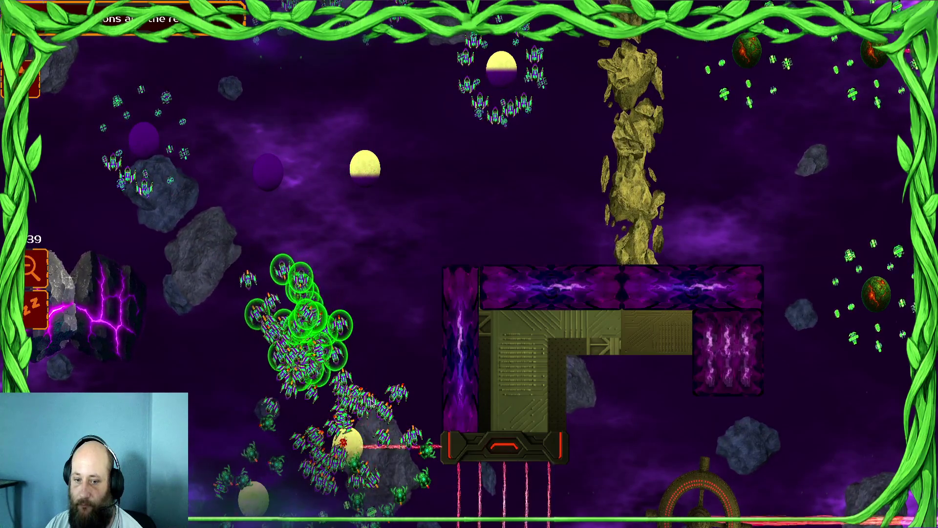
{"action": "key", "text": "F8"}
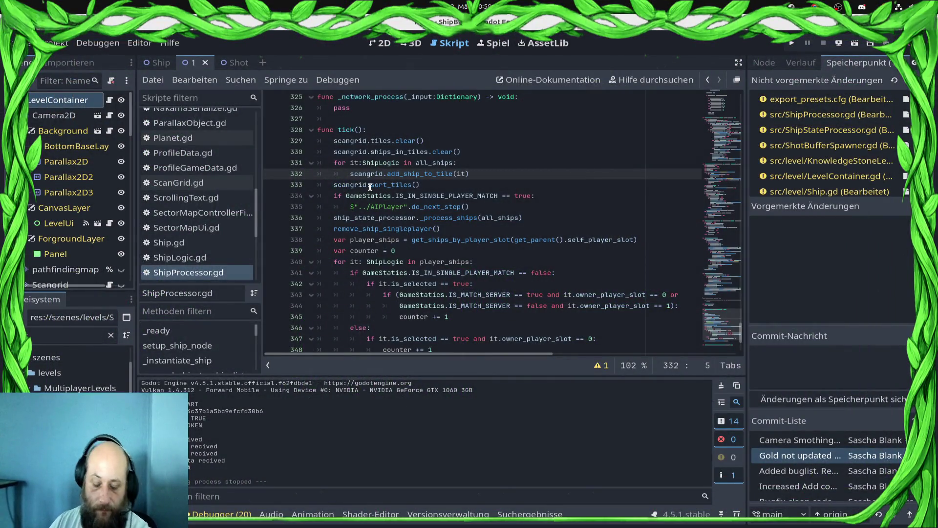
Step: Restore the dying-state check in ShipProcessor.gd and save the script
{"action": "key", "text": "ctrl+z"}
{"action": "key", "text": "ctrl+s"}
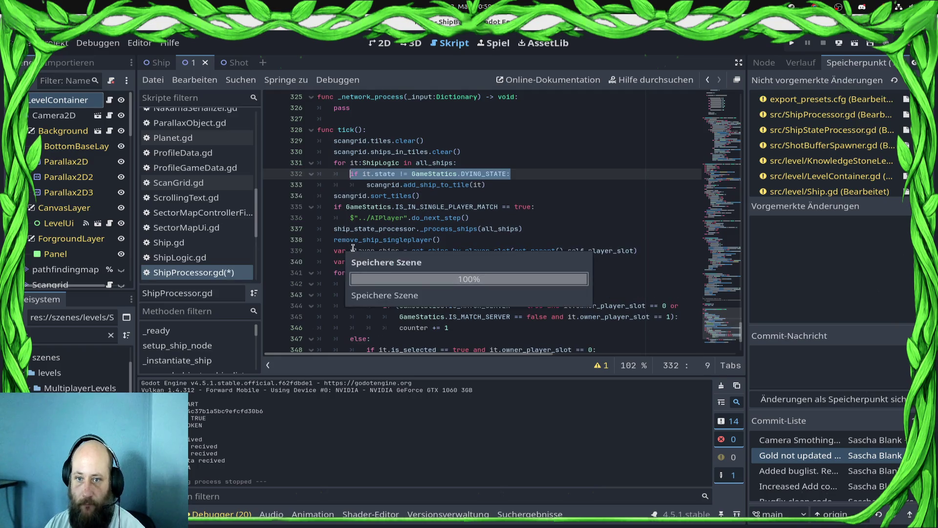
{"action": "scroll", "coordinate": [203, 223], "scroll_direction": "up", "scroll_amount": 5}
{"action": "scroll", "coordinate": [204, 223], "scroll_direction": "up", "scroll_amount": 5}
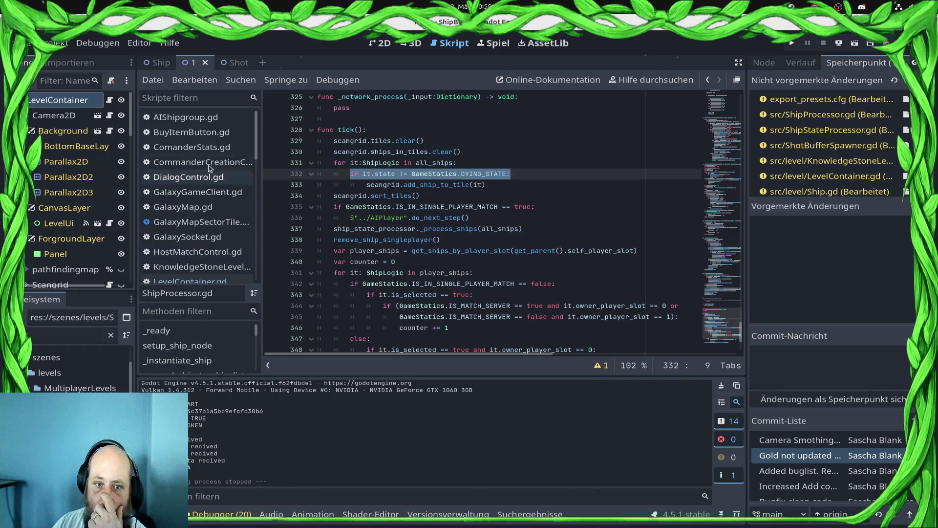
{"action": "scroll", "coordinate": [208, 168], "scroll_direction": "down", "scroll_amount": 10}
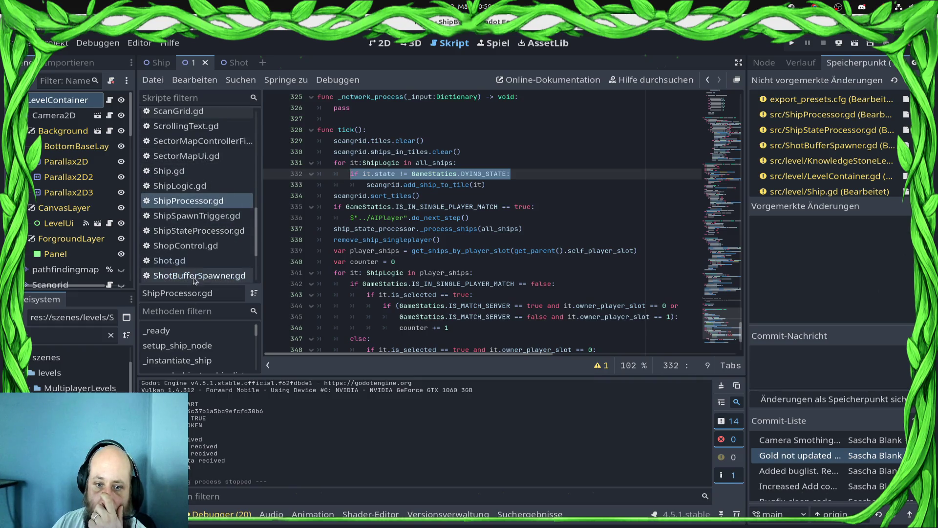
Step: In ShipStateProcessor.gd, jump to process_idle_state and place the caret on the empty other_ships check
{"action": "left_click", "coordinate": [194, 276]}
{"action": "left_click", "coordinate": [196, 216]}
{"action": "left_click", "coordinate": [186, 245]}
{"action": "left_click", "coordinate": [198, 230]}
{"action": "scroll", "coordinate": [415, 252], "scroll_direction": "up", "scroll_amount": 5}
{"action": "scroll", "coordinate": [440, 254], "scroll_direction": "down", "scroll_amount": 1}
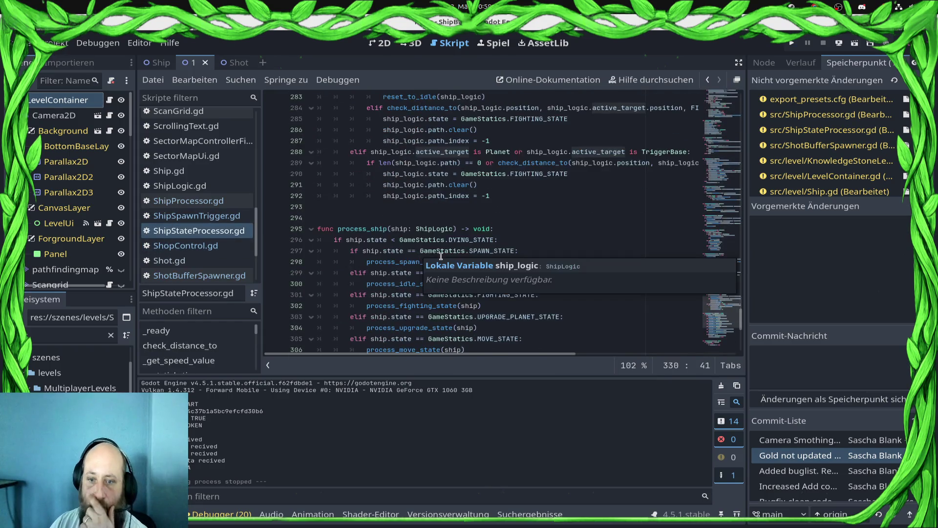
{"action": "scroll", "coordinate": [441, 255], "scroll_direction": "down", "scroll_amount": 3}
{"action": "left_click", "coordinate": [528, 187]}
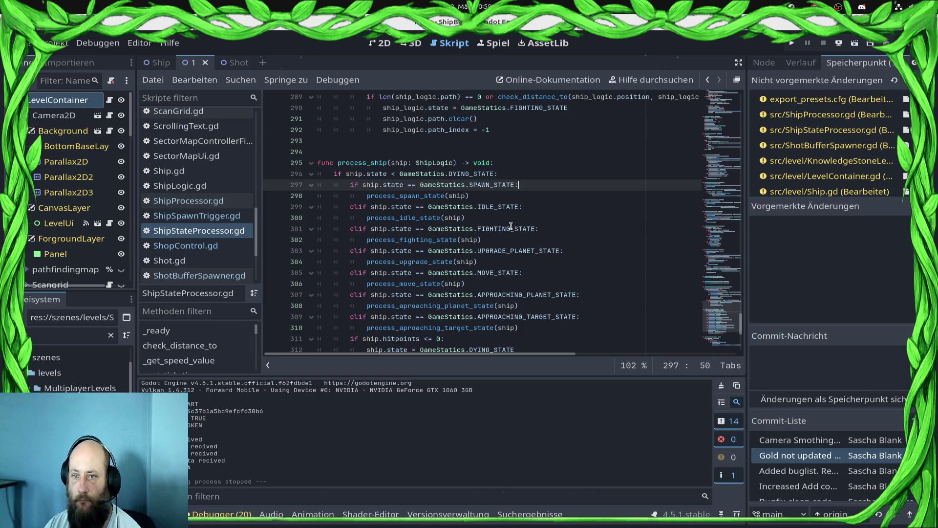
{"action": "left_click", "coordinate": [427, 217], "text": "ctrl"}
{"action": "scroll", "coordinate": [475, 237], "scroll_direction": "down", "scroll_amount": 3}
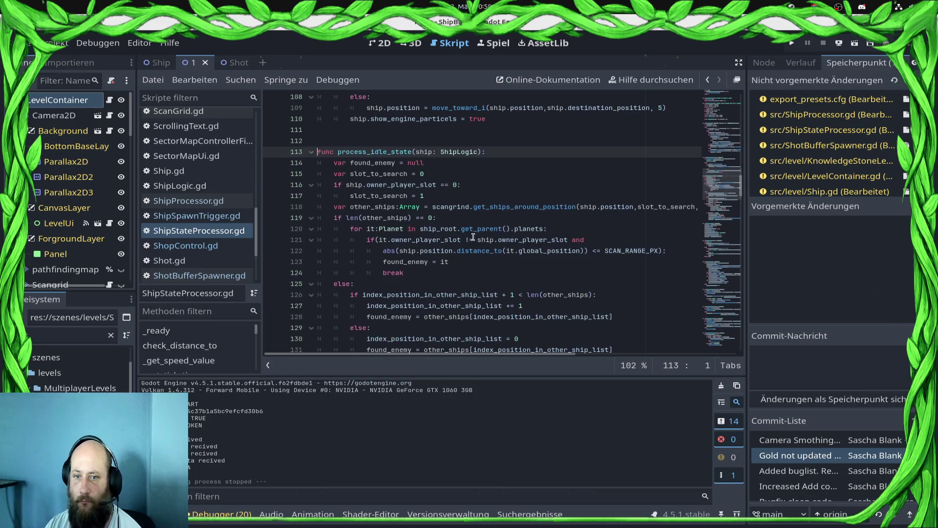
{"action": "left_click", "coordinate": [336, 218]}
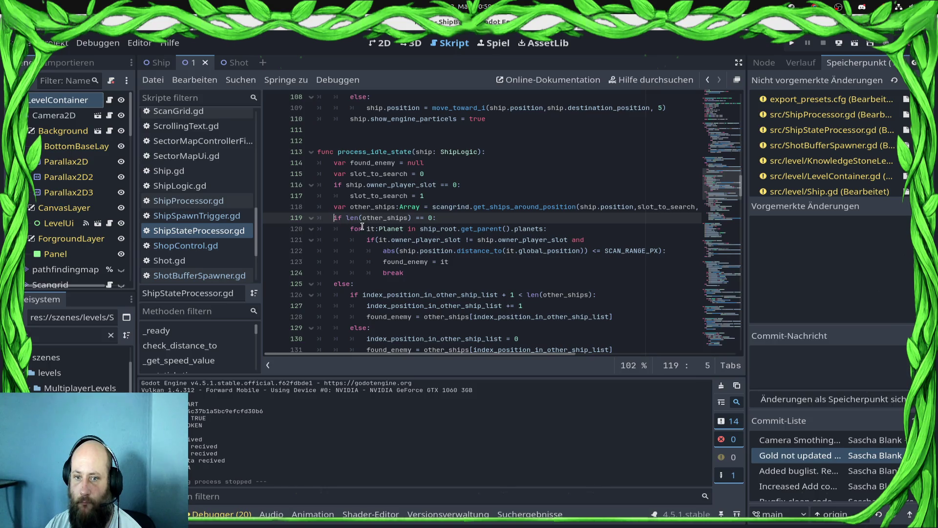
Step: Set the run-instance argument to levelloader under Debug > Customize Run Instances
{"action": "left_click", "coordinate": [98, 43]}
{"action": "left_click", "coordinate": [360, 312]}
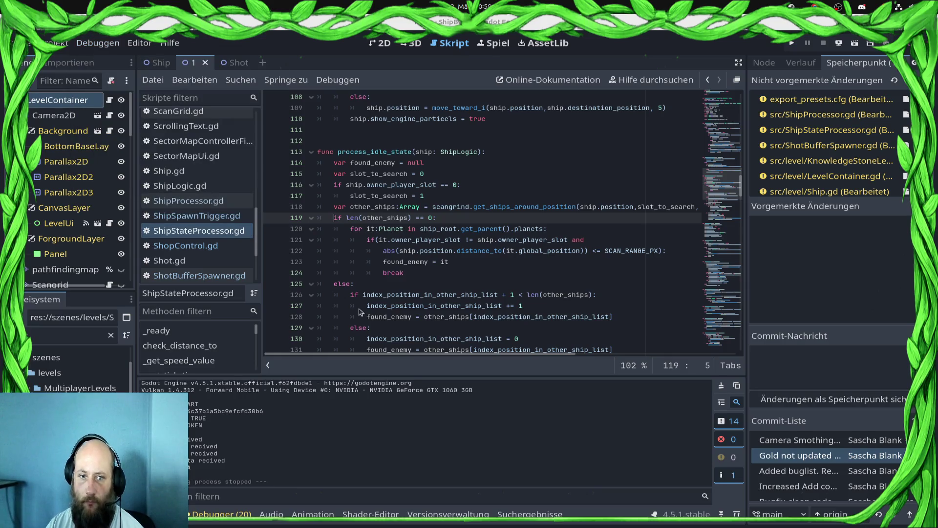
{"action": "type", "text": "levelloader"}
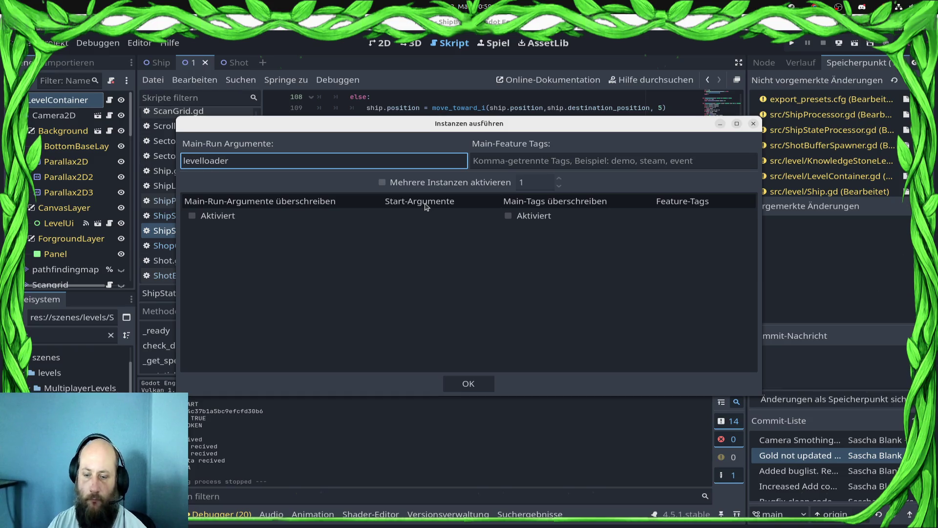
{"action": "left_click", "coordinate": [468, 384]}
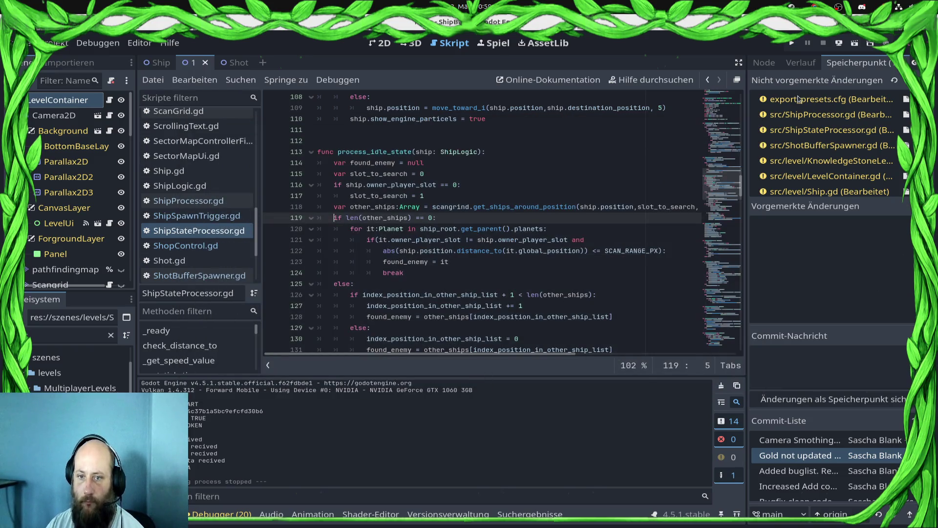
Step: Change the other_ships index from 0 to -1 in the found_enemy line and save
{"action": "scroll", "coordinate": [639, 161], "scroll_direction": "down", "scroll_amount": 4}
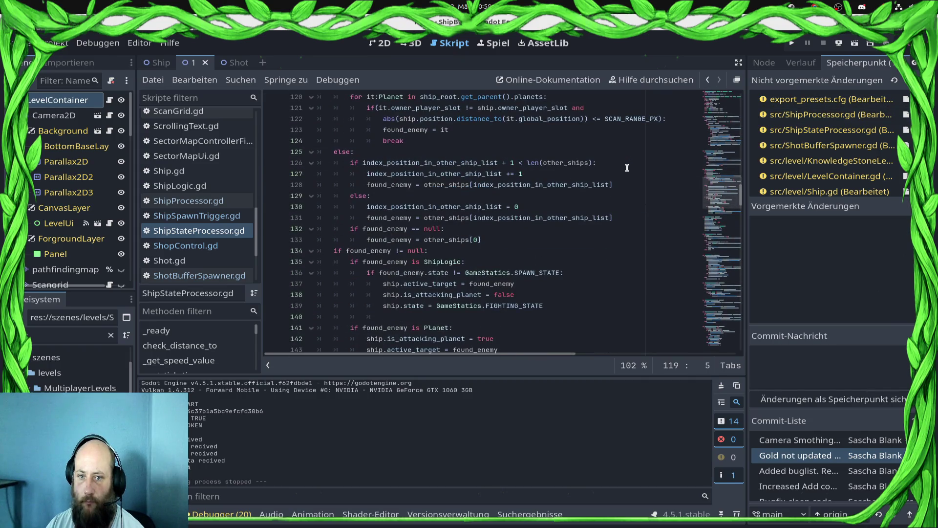
{"action": "scroll", "coordinate": [572, 209], "scroll_direction": "up", "scroll_amount": 1}
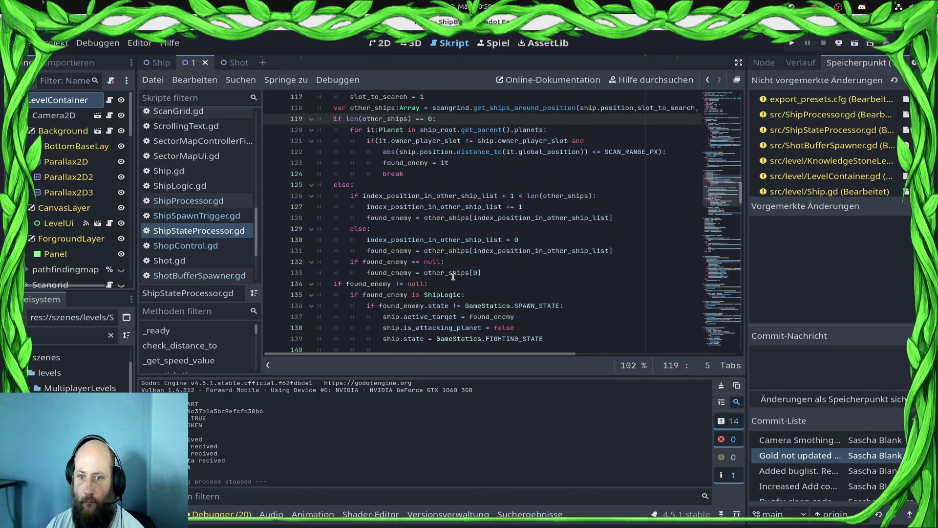
{"action": "left_click", "coordinate": [510, 263]}
{"action": "mouse_move", "coordinate": [480, 256]}
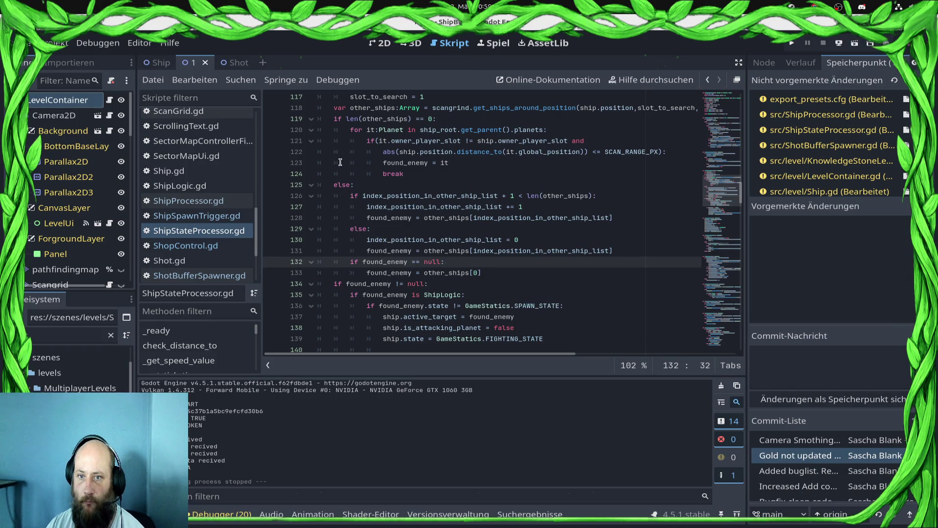
{"action": "left_click_drag", "start_coordinate": [345, 195], "coordinate": [619, 250]}
{"action": "left_click", "coordinate": [670, 258]}
{"action": "left_click", "coordinate": [665, 242]}
{"action": "left_click", "coordinate": [666, 253]}
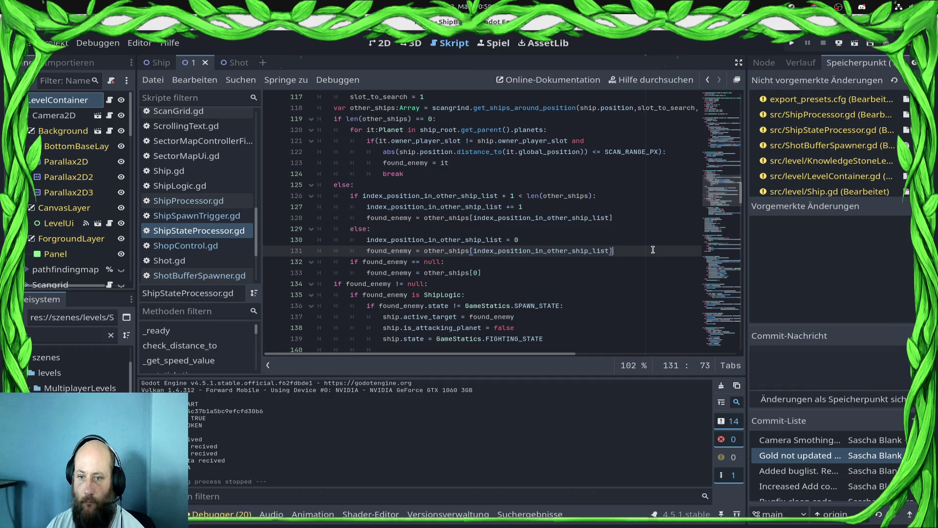
{"action": "left_click", "coordinate": [484, 273]}
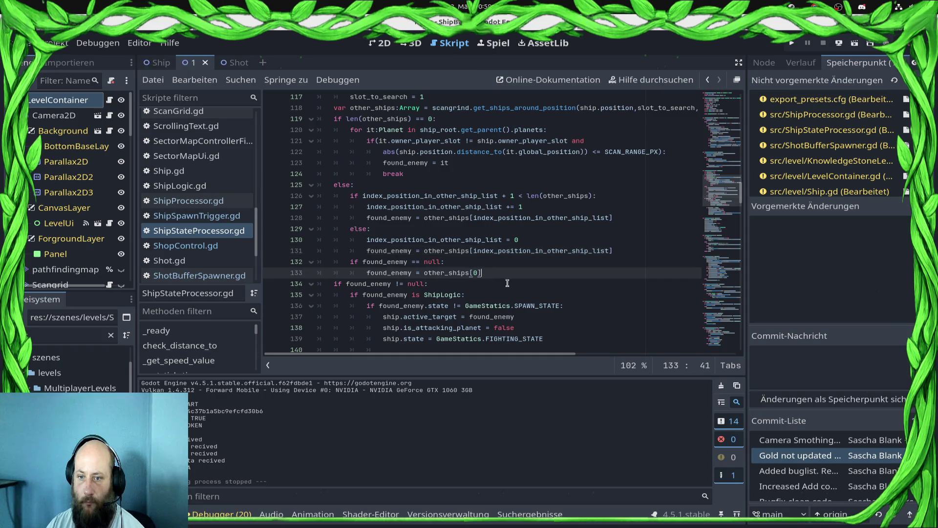
{"action": "key", "text": "Left"}
{"action": "key", "text": "BackSpace"}
{"action": "type", "text": "-1"}
{"action": "key", "text": "ctrl+s"}
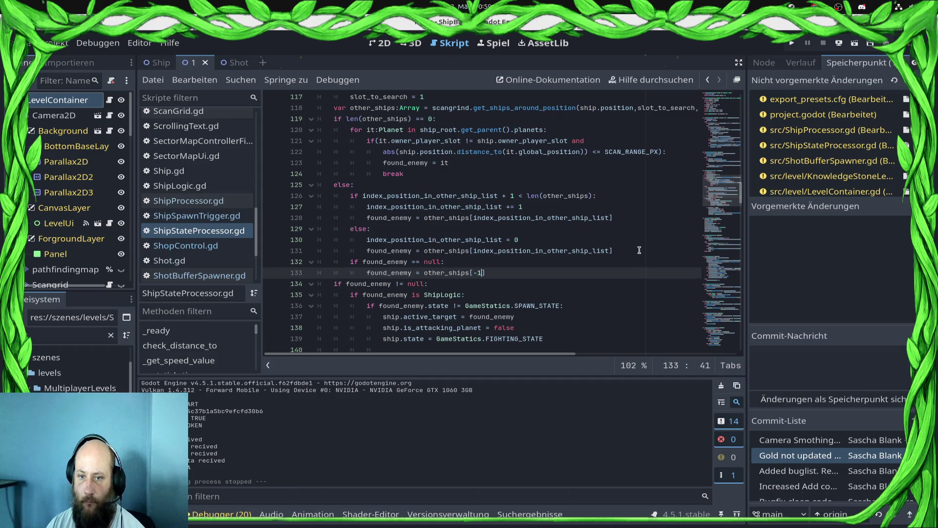
Step: Delete the index-cycling lines and null check, unindent found_enemy, save, and relaunch the game
{"action": "mouse_move", "coordinate": [636, 250]}
{"action": "left_mouse_down"}
{"action": "mouse_move", "coordinate": [317, 191]}
{"action": "mouse_move", "coordinate": [251, 195]}
{"action": "left_mouse_up"}
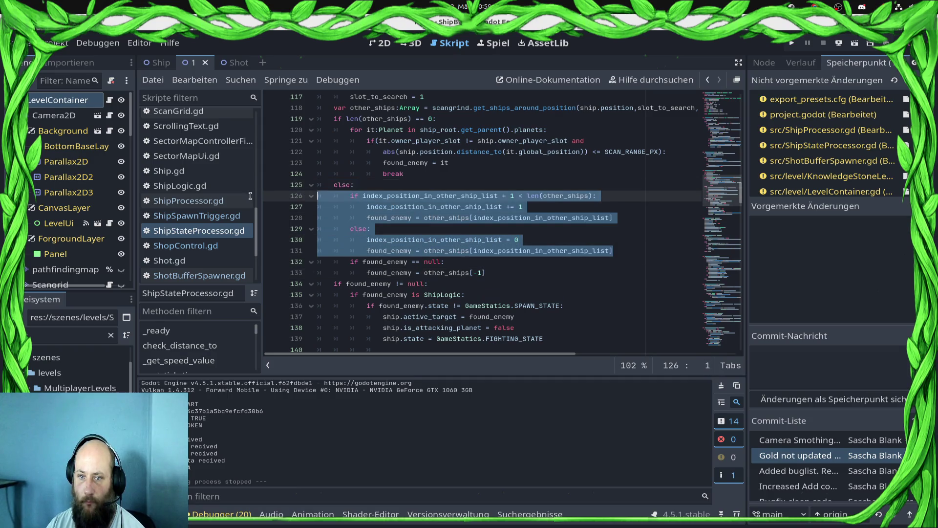
{"action": "mouse_move", "coordinate": [465, 261]}
{"action": "left_mouse_down"}
{"action": "mouse_move", "coordinate": [381, 210]}
{"action": "mouse_move", "coordinate": [297, 196]}
{"action": "left_mouse_up"}
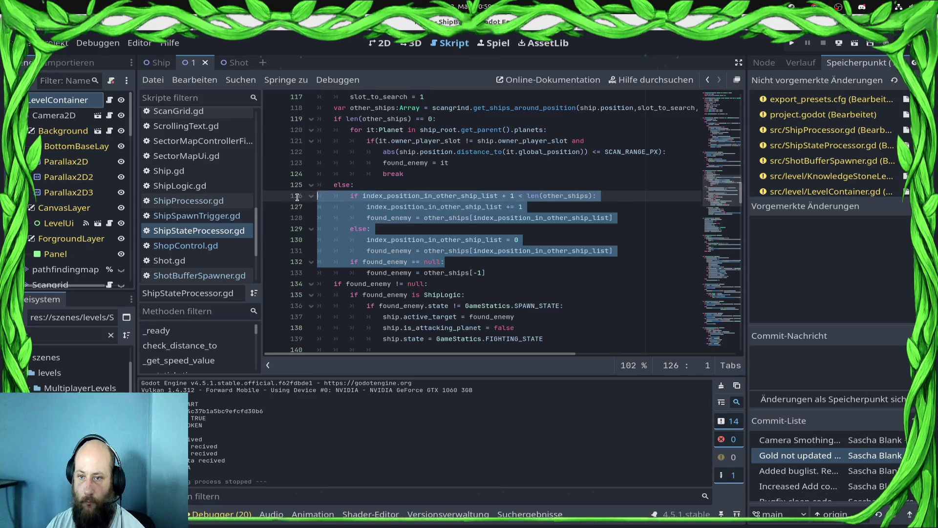
{"action": "key", "text": "BackSpace"}
{"action": "key", "text": "BackSpace"}
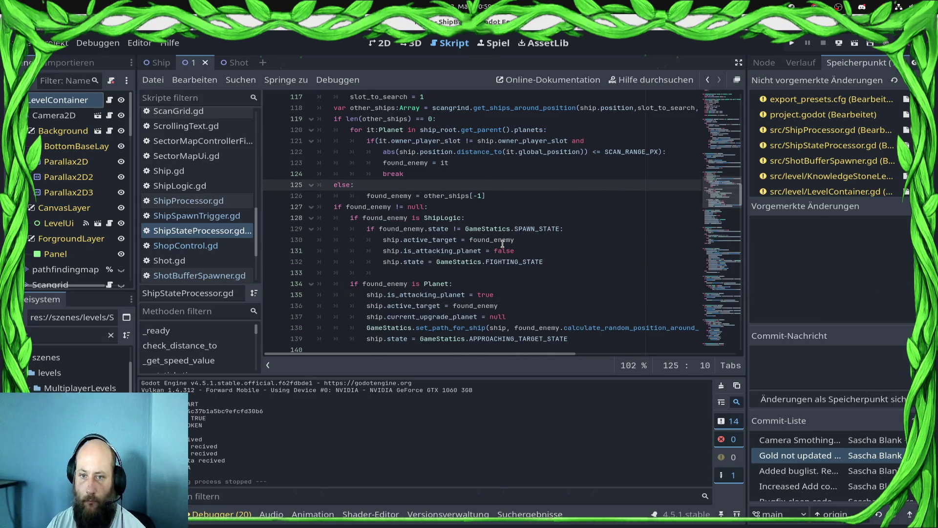
{"action": "key", "text": "Down"}
{"action": "key", "text": "shift+Tab"}
{"action": "key", "text": "ctrl+s"}
{"action": "left_click", "coordinate": [791, 43]}
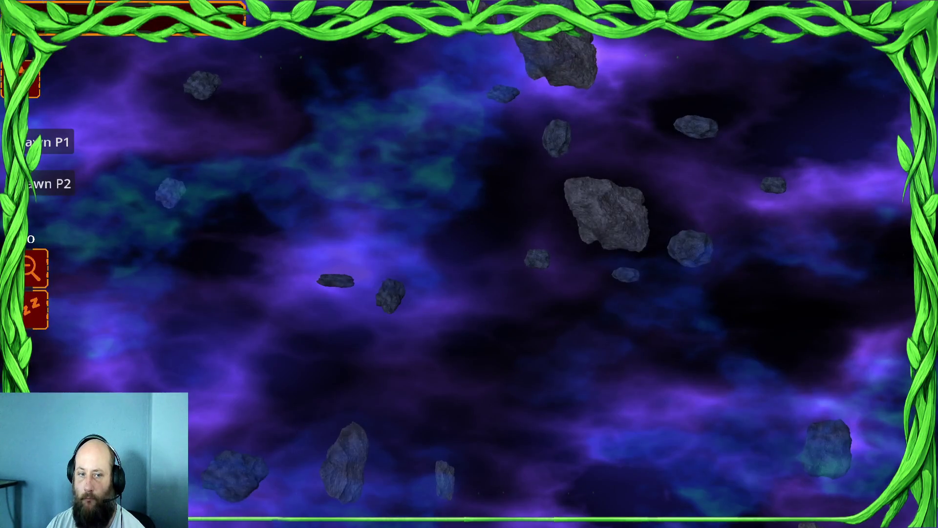
Step: Spawn a few ships for player 2 and many ships for player 1
{"action": "left_click", "coordinate": [48, 142]}
{"action": "left_click", "coordinate": [51, 183]}
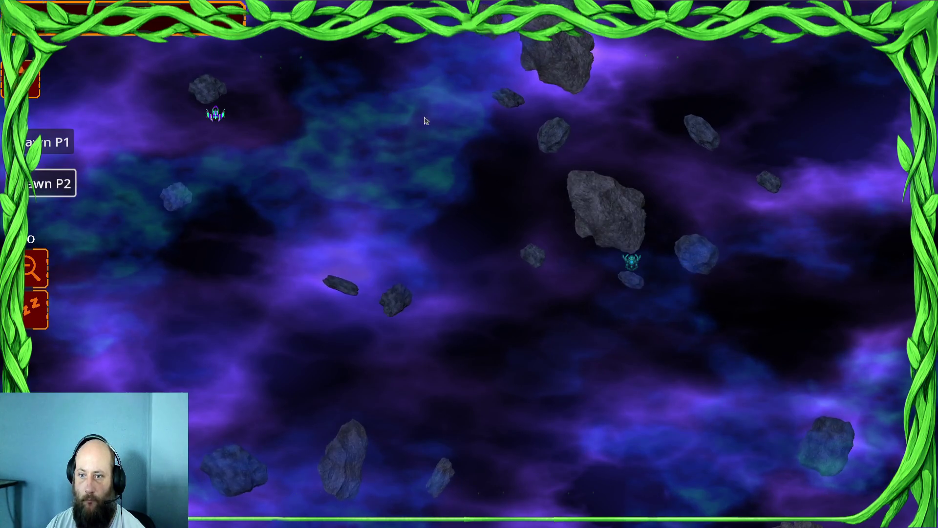
{"action": "left_click", "coordinate": [45, 189]}
{"action": "left_click", "coordinate": [45, 188]}
{"action": "left_click", "coordinate": [45, 188]}
{"action": "left_click", "coordinate": [54, 143]}
{"action": "left_click", "coordinate": [54, 143]}
{"action": "left_click", "coordinate": [54, 142]}
{"action": "left_click", "coordinate": [54, 143]}
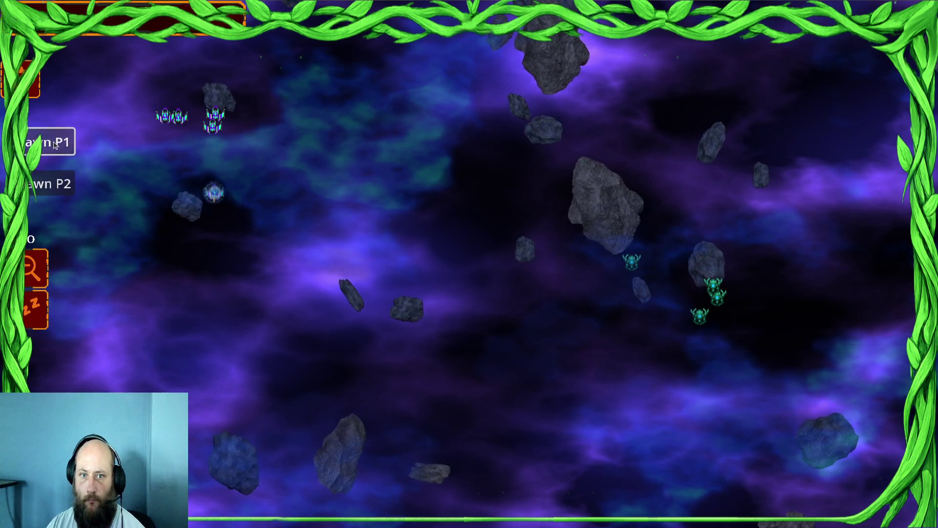
{"action": "left_click", "coordinate": [54, 143]}
{"action": "left_click", "coordinate": [54, 143]}
{"action": "left_click", "coordinate": [54, 143]}
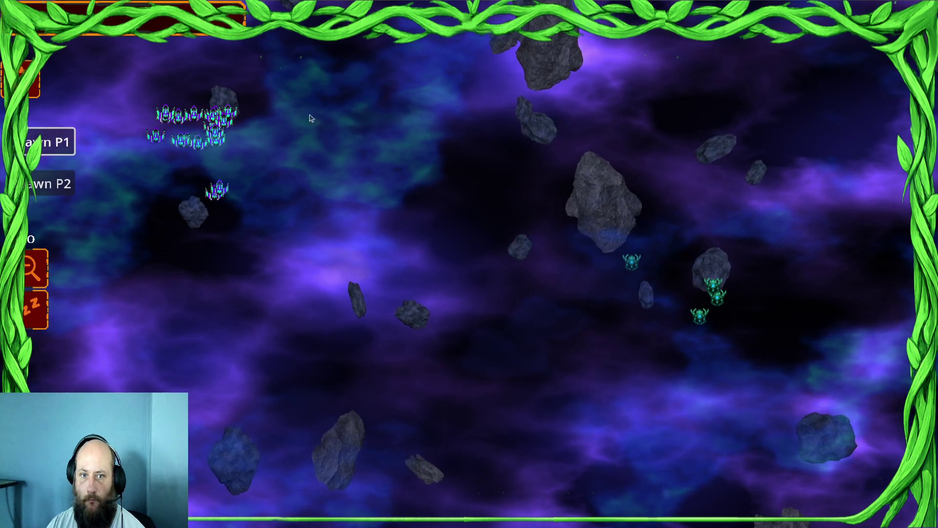
Step: Move the green fleet toward the enemy ships, then to a new spot, and return to the editor
{"action": "right_click", "coordinate": [427, 190]}
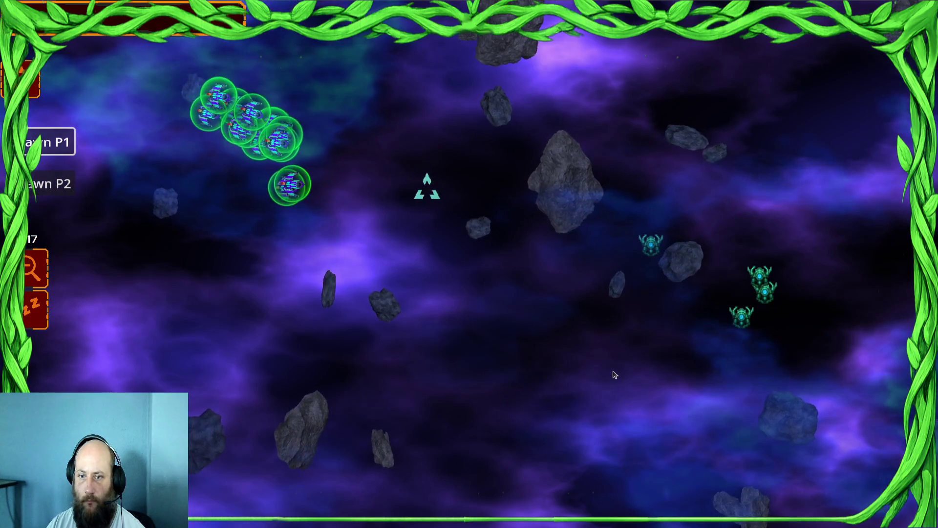
{"action": "right_click", "coordinate": [483, 196]}
{"action": "right_click", "coordinate": [603, 255]}
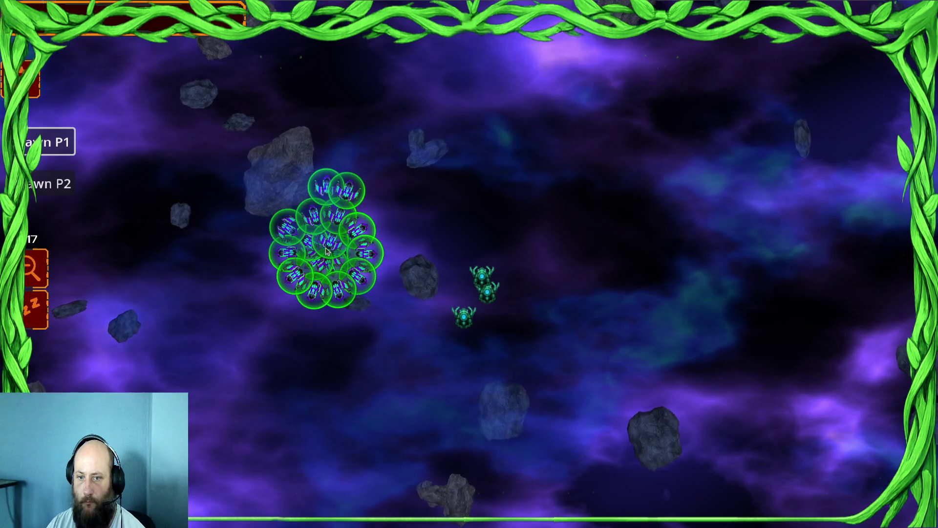
{"action": "scroll", "coordinate": [160, 222], "scroll_direction": "down", "scroll_amount": 2}
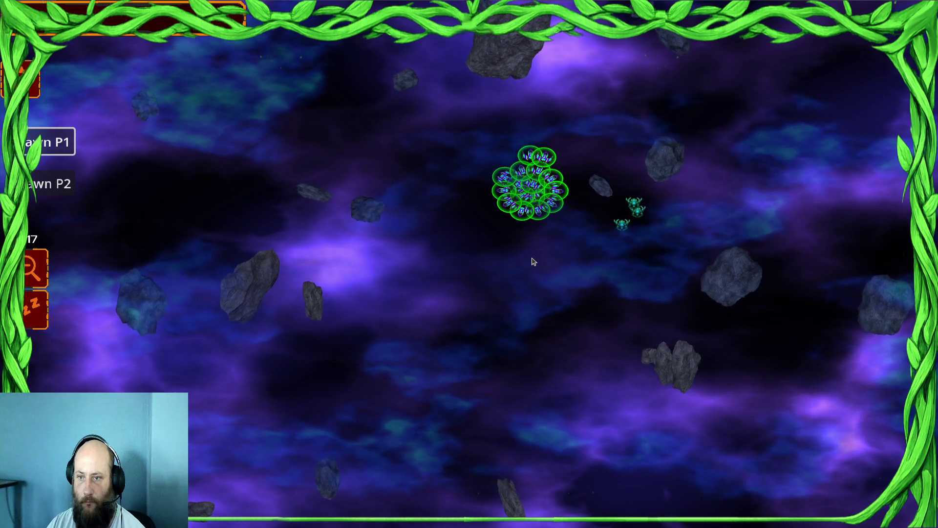
{"action": "right_click", "coordinate": [596, 204]}
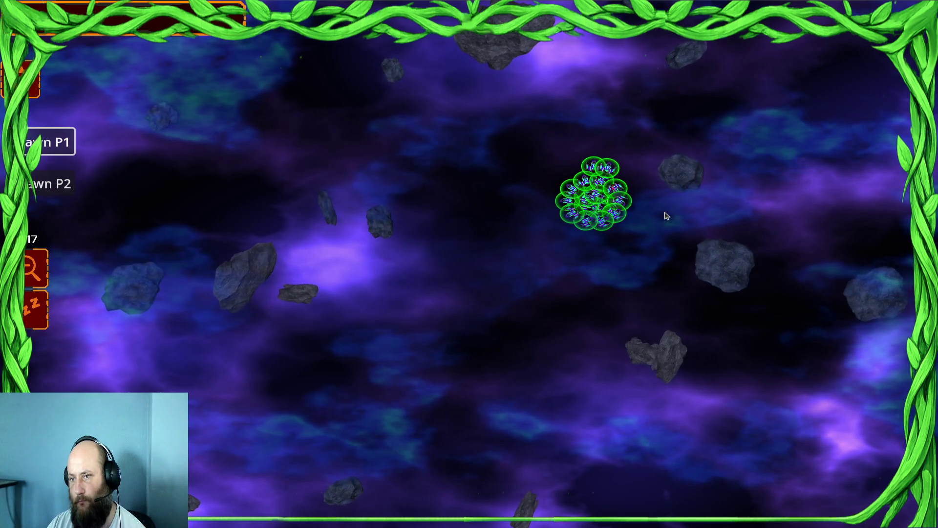
{"action": "right_click", "coordinate": [419, 230]}
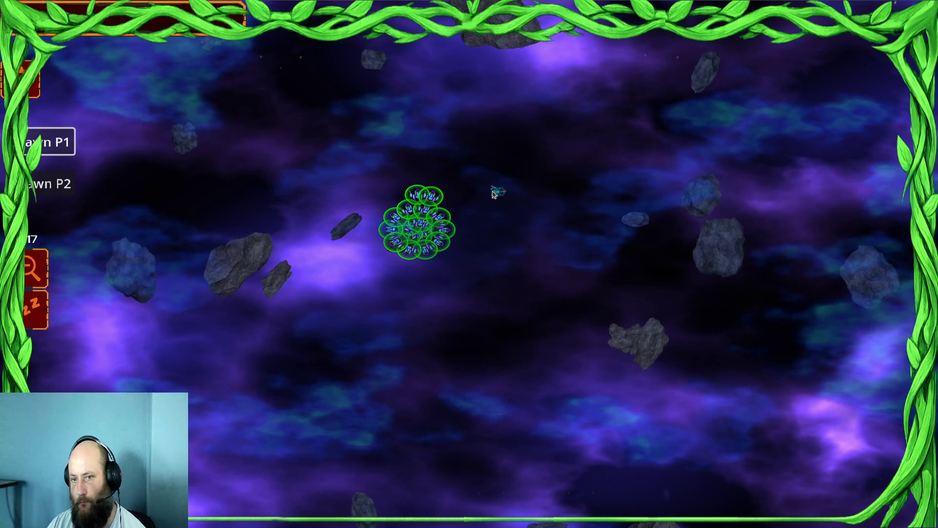
{"action": "key", "text": "super"}
{"action": "left_click", "coordinate": [352, 282]}
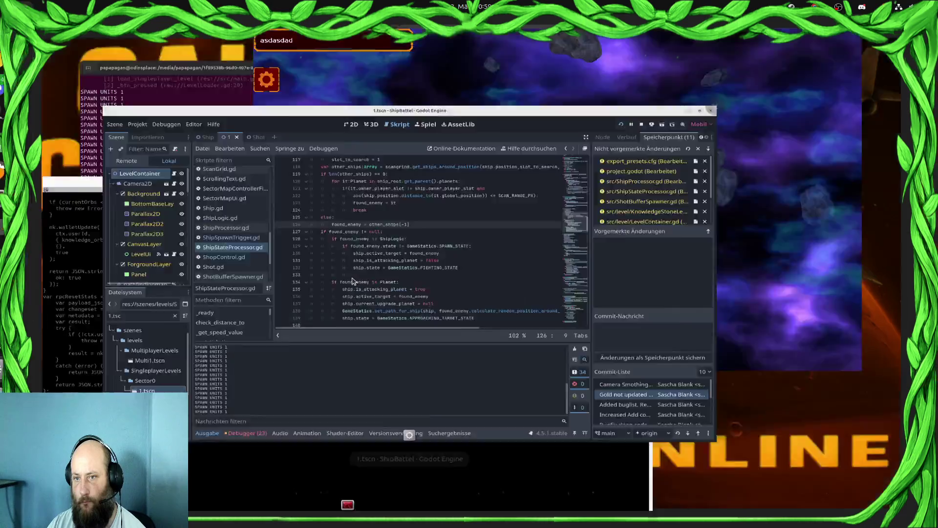
Step: Add a breakpoint at line 289 in process_ship and view the paused ship's member values
{"action": "scroll", "coordinate": [357, 295], "scroll_direction": "down", "scroll_amount": 4}
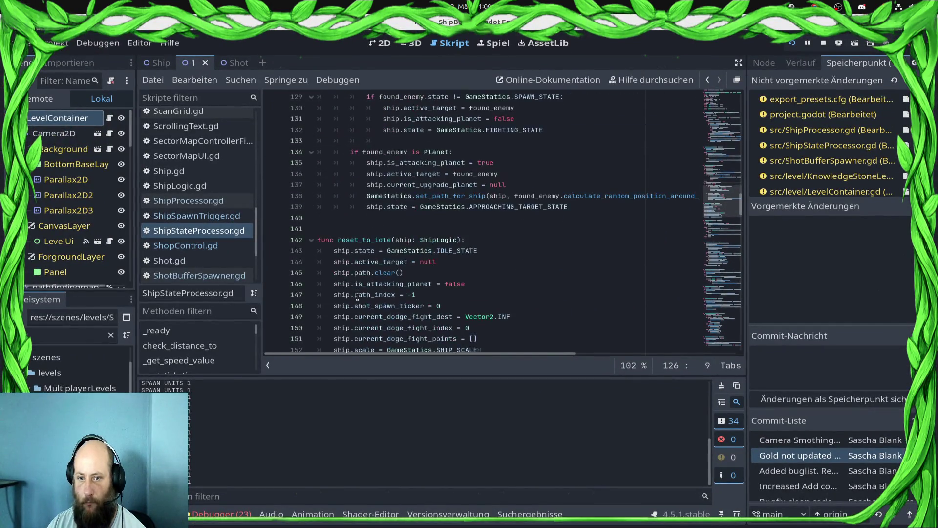
{"action": "scroll", "coordinate": [357, 297], "scroll_direction": "down", "scroll_amount": 14}
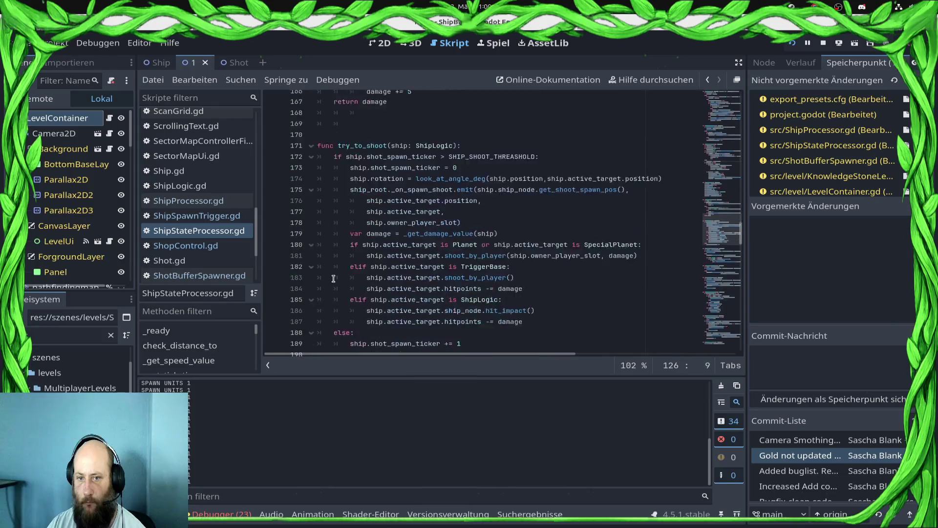
{"action": "scroll", "coordinate": [319, 199], "scroll_direction": "down", "scroll_amount": 20}
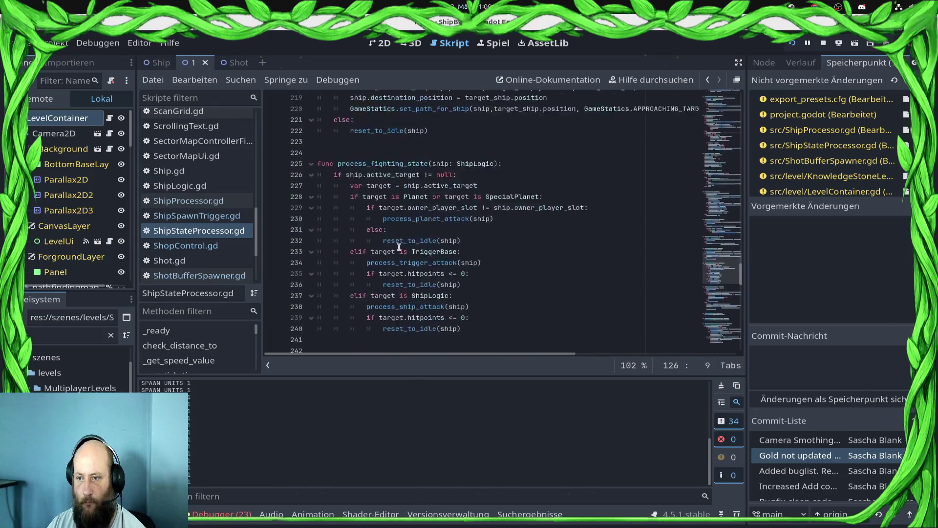
{"action": "scroll", "coordinate": [400, 249], "scroll_direction": "down", "scroll_amount": 12}
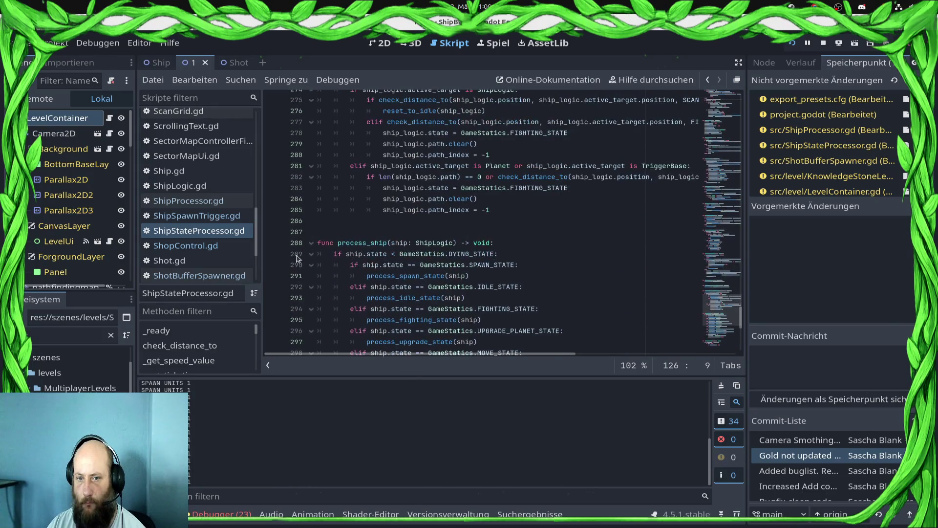
{"action": "left_click", "coordinate": [281, 255]}
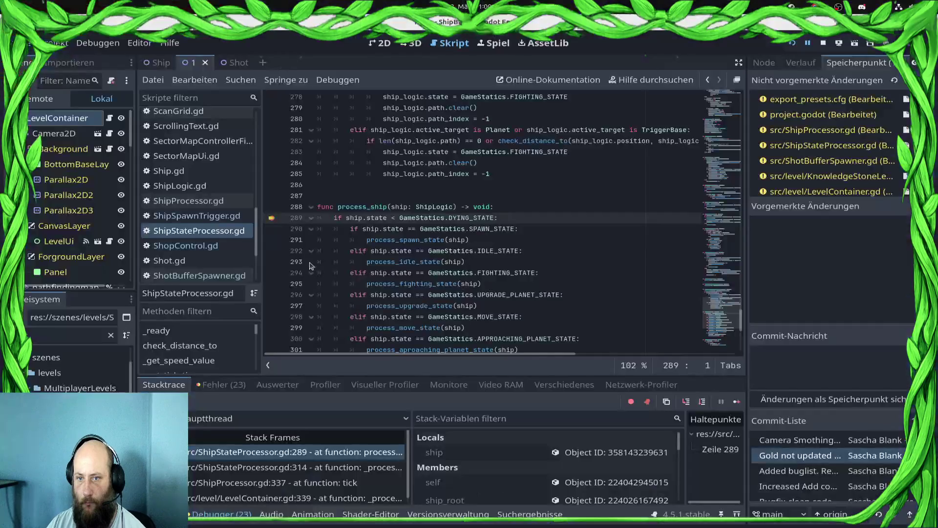
{"action": "left_click", "coordinate": [625, 452]}
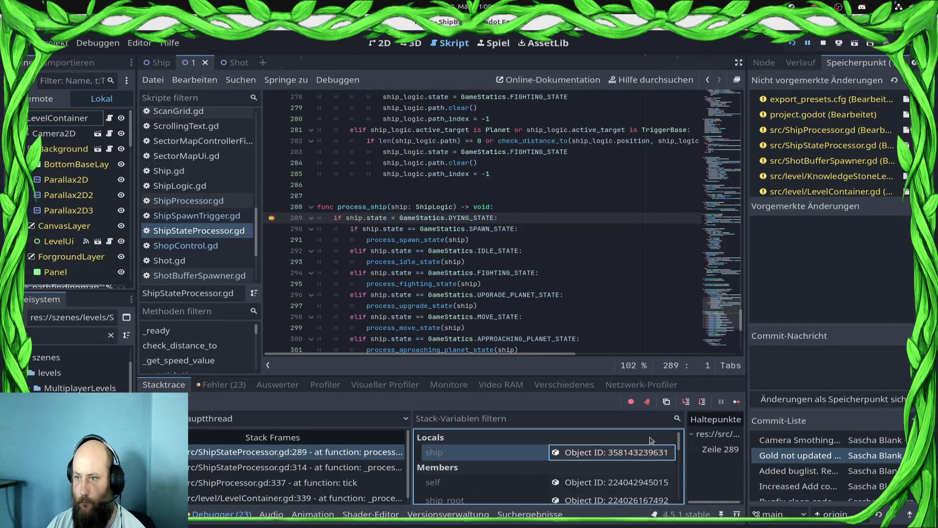
{"action": "left_click", "coordinate": [768, 64]}
{"action": "left_click", "coordinate": [769, 64]}
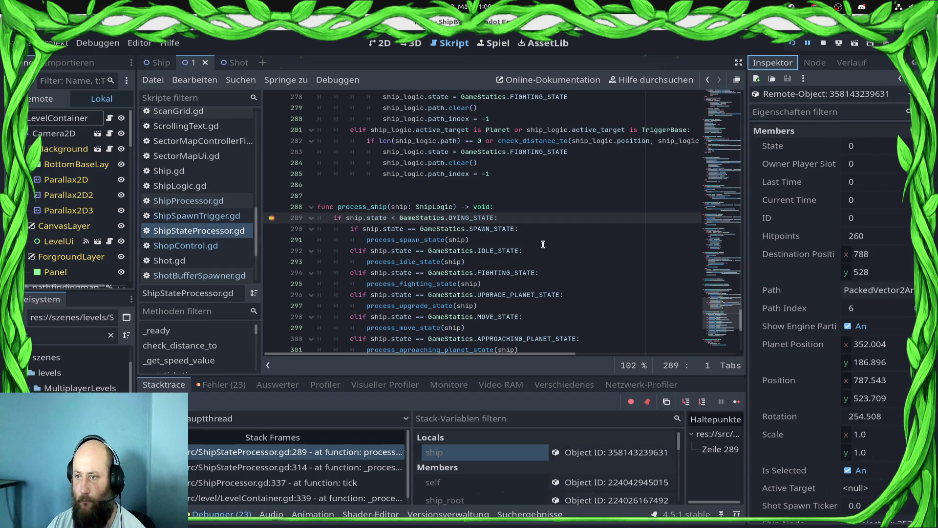
Step: Step into process_idle_state to line 119, where other_ships is empty, and open scangrind's properties
{"action": "left_click", "coordinate": [706, 402]}
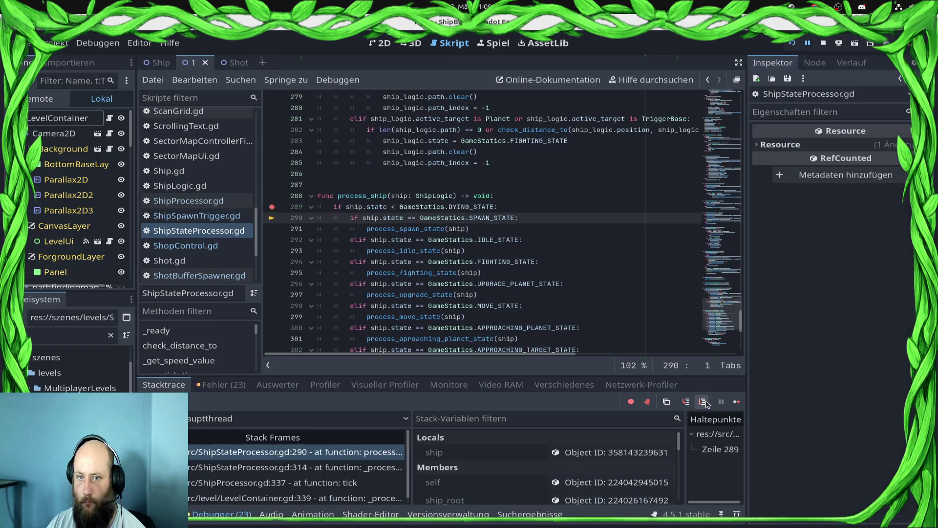
{"action": "left_click", "coordinate": [704, 402]}
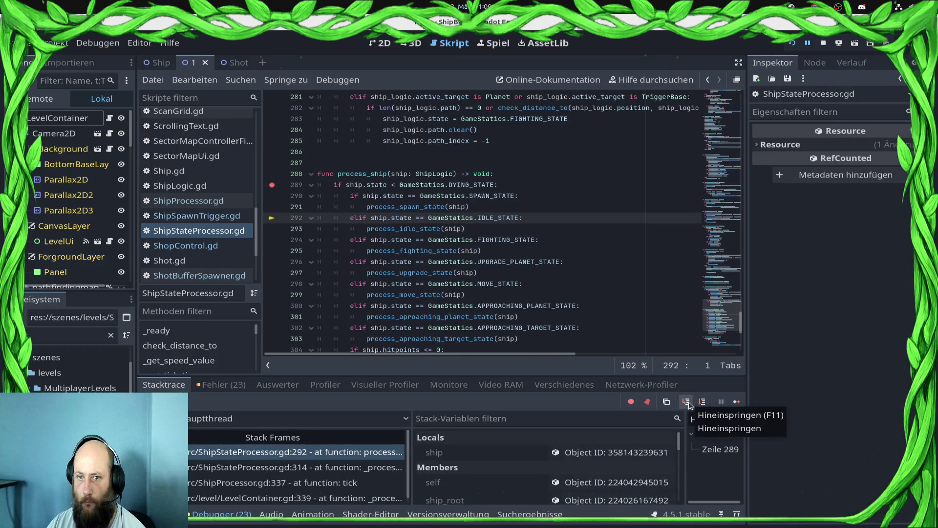
{"action": "left_click", "coordinate": [692, 402]}
{"action": "left_click", "coordinate": [689, 402]}
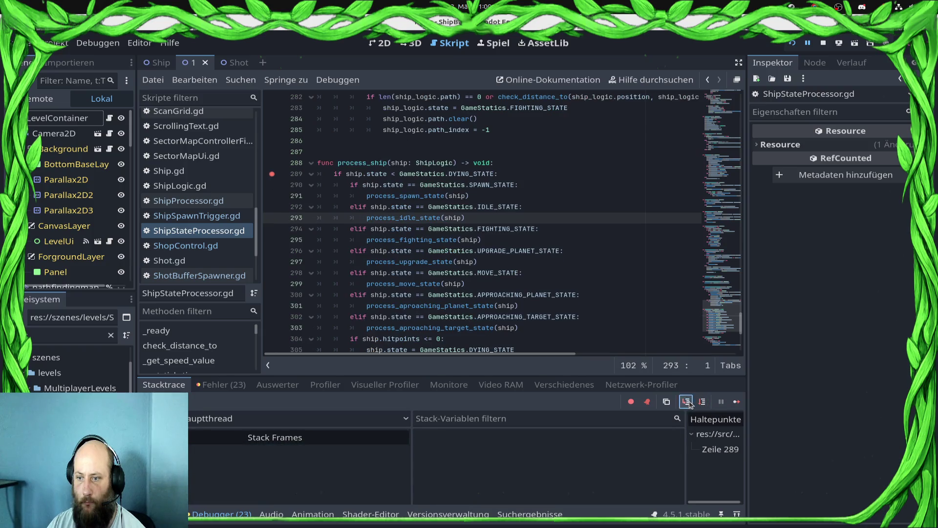
{"action": "left_click", "coordinate": [703, 402]}
{"action": "left_click", "coordinate": [704, 402]}
{"action": "left_click", "coordinate": [703, 402]}
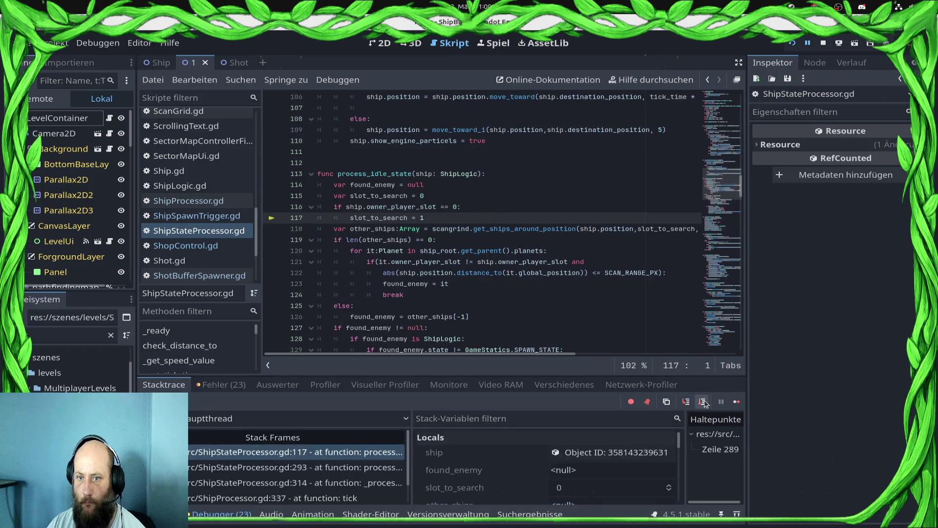
{"action": "left_click", "coordinate": [703, 402]}
{"action": "left_click", "coordinate": [702, 401]}
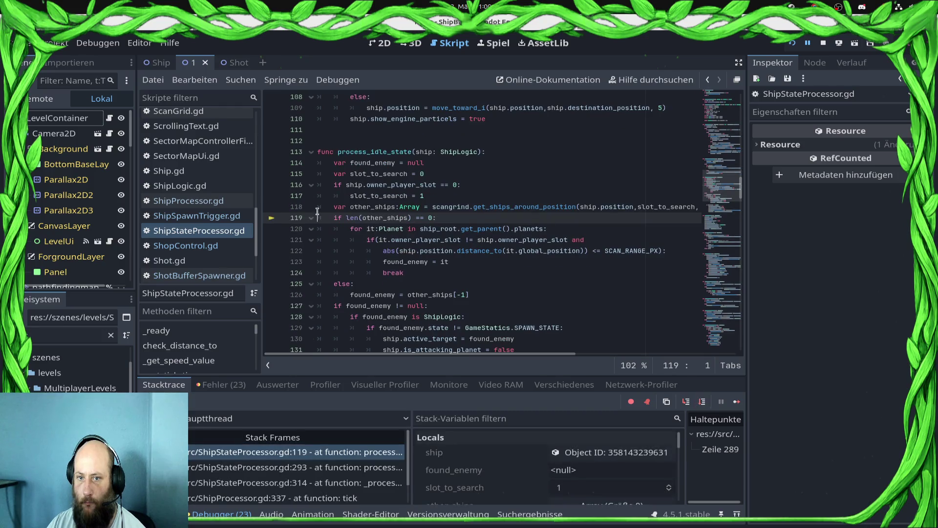
{"action": "mouse_move", "coordinate": [373, 207]}
{"action": "scroll", "coordinate": [533, 466], "scroll_direction": "down", "scroll_amount": 2}
{"action": "scroll", "coordinate": [533, 466], "scroll_direction": "down", "scroll_amount": 5}
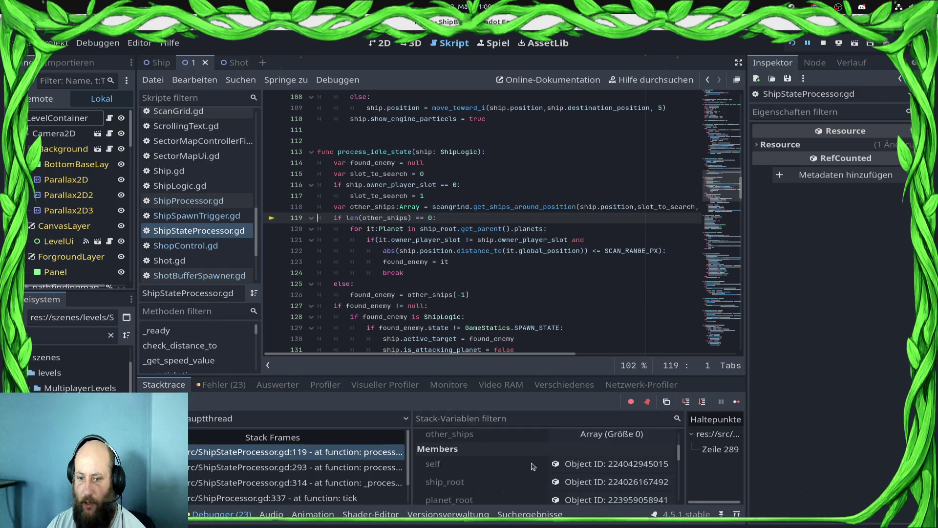
{"action": "scroll", "coordinate": [538, 470], "scroll_direction": "down", "scroll_amount": 2}
{"action": "scroll", "coordinate": [537, 470], "scroll_direction": "up", "scroll_amount": 2}
{"action": "left_click", "coordinate": [610, 462]}
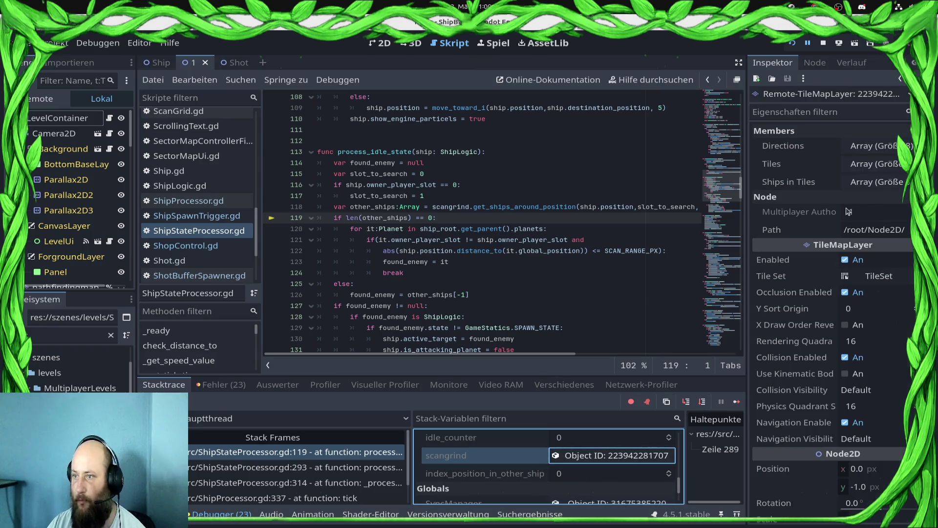
Step: Expand Tiles and Ships in Tiles in a widened Inspector, viewing the first slot's ten ships
{"action": "left_click", "coordinate": [871, 167]}
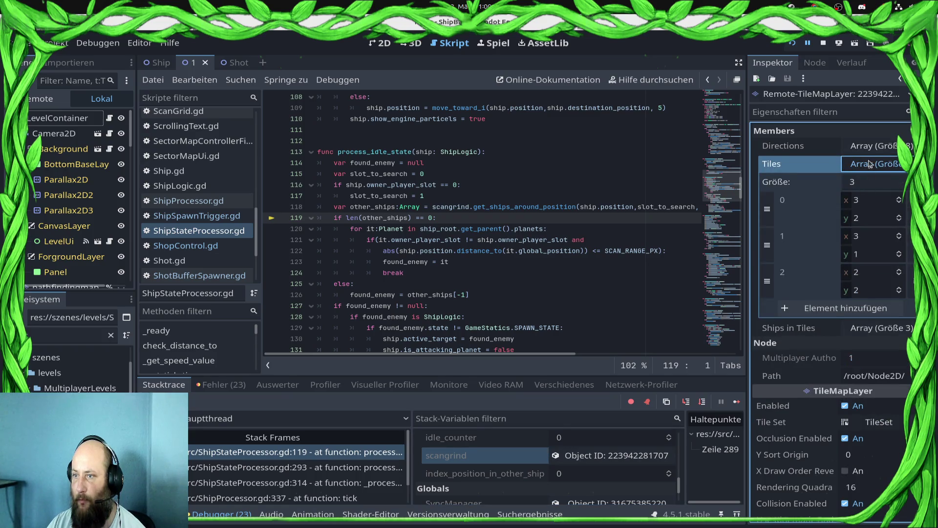
{"action": "left_click", "coordinate": [869, 164]}
{"action": "left_click", "coordinate": [878, 183]}
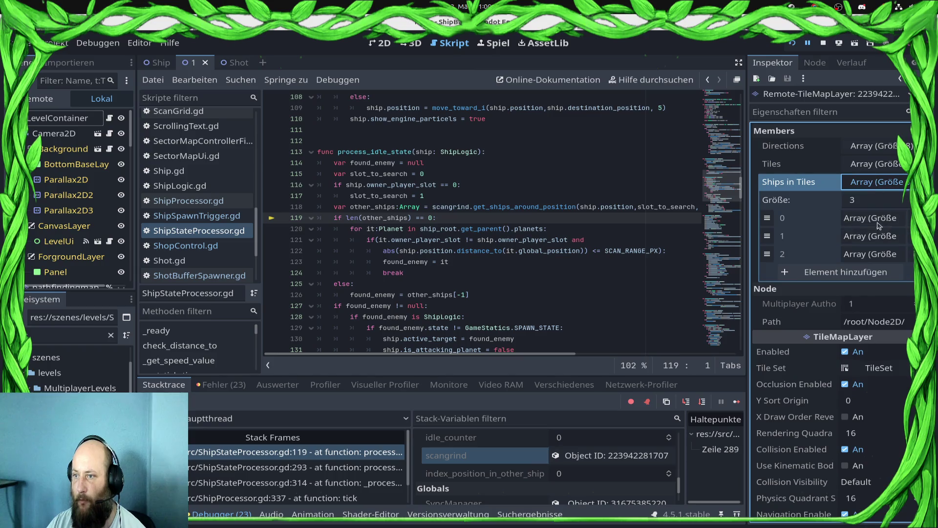
{"action": "left_click_drag", "start_coordinate": [751, 215], "coordinate": [647, 216]}
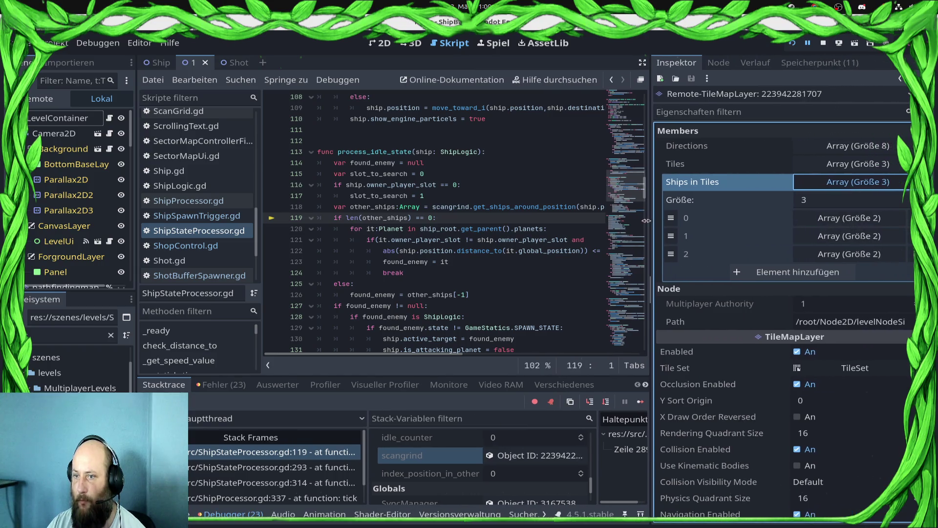
{"action": "left_click", "coordinate": [865, 217]}
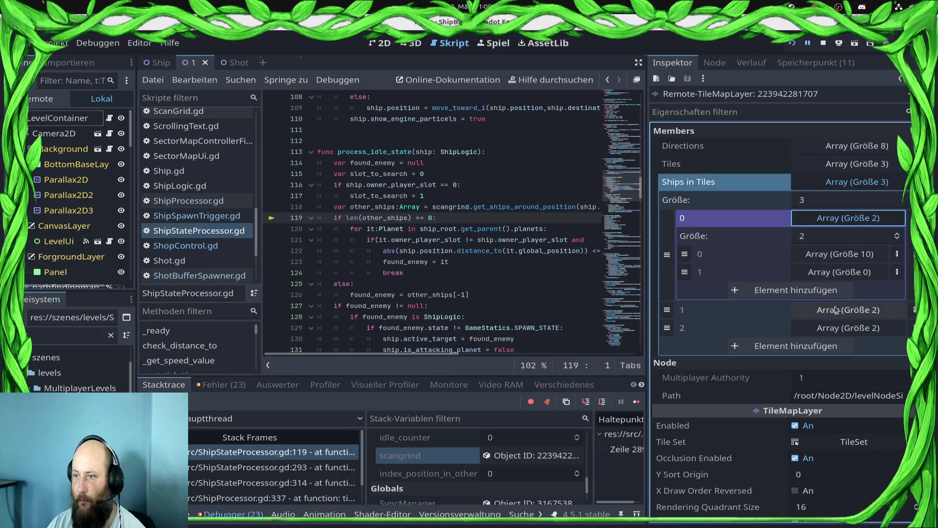
{"action": "left_click", "coordinate": [852, 255]}
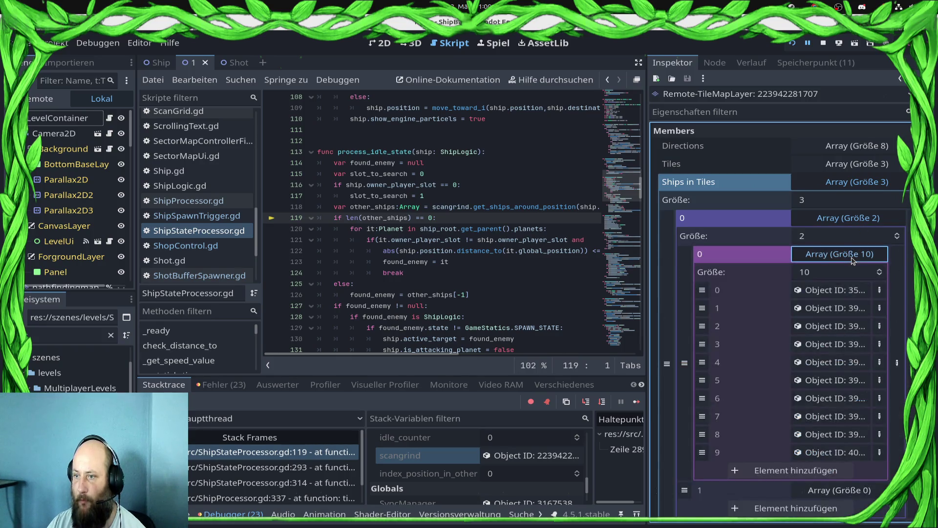
{"action": "left_click", "coordinate": [852, 256]}
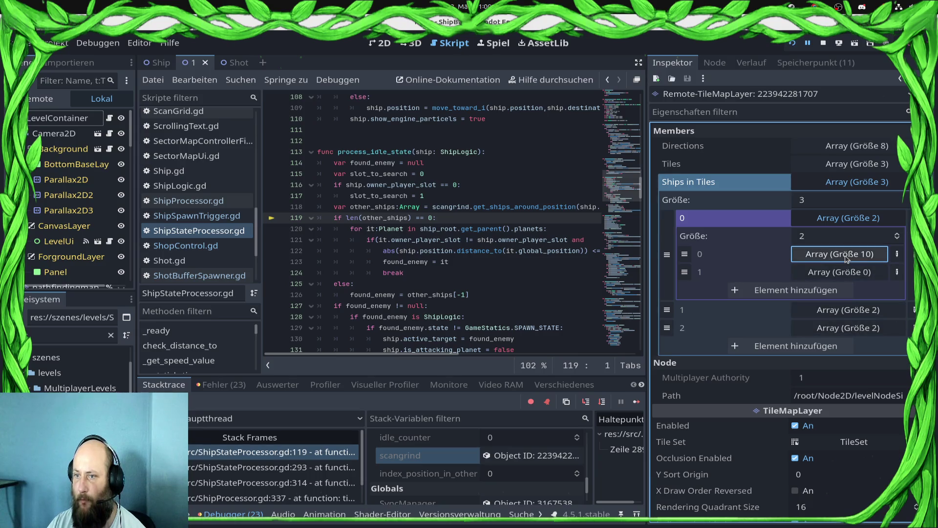
{"action": "left_click", "coordinate": [841, 217]}
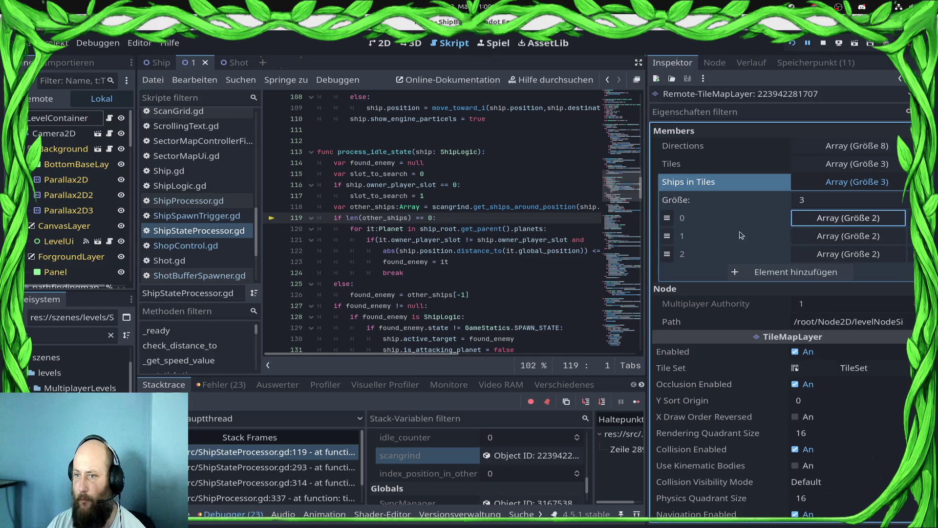
Step: Re-expand Tiles and the first tile's ship arrays, then switch to the running game window
{"action": "left_click", "coordinate": [809, 206]}
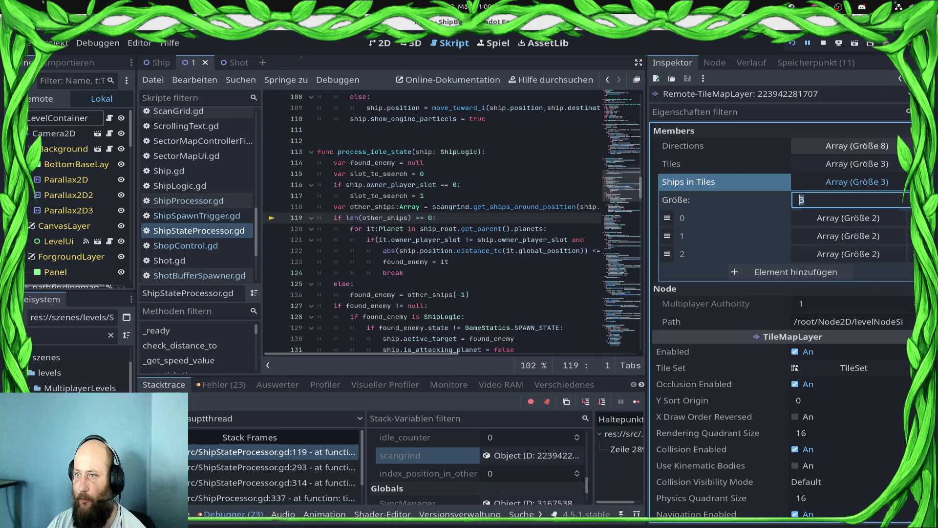
{"action": "left_click", "coordinate": [895, 164]}
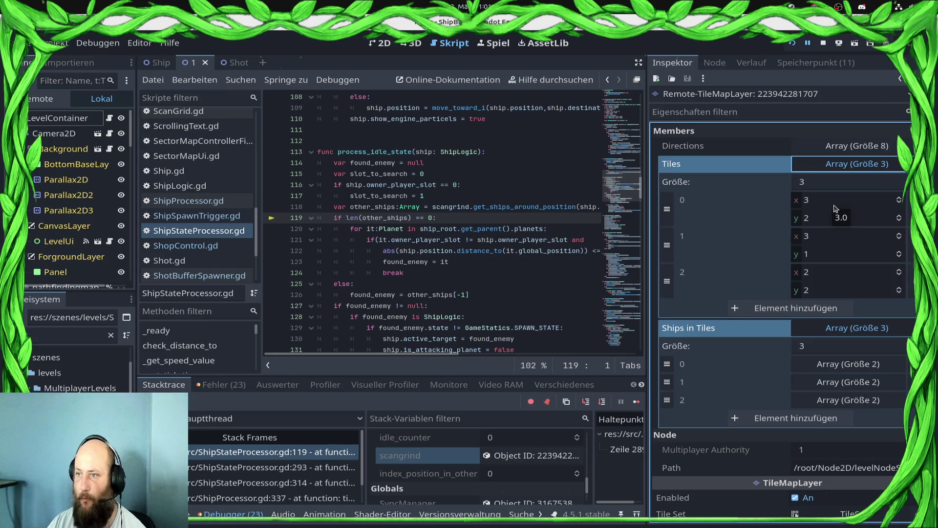
{"action": "left_click", "coordinate": [841, 372]}
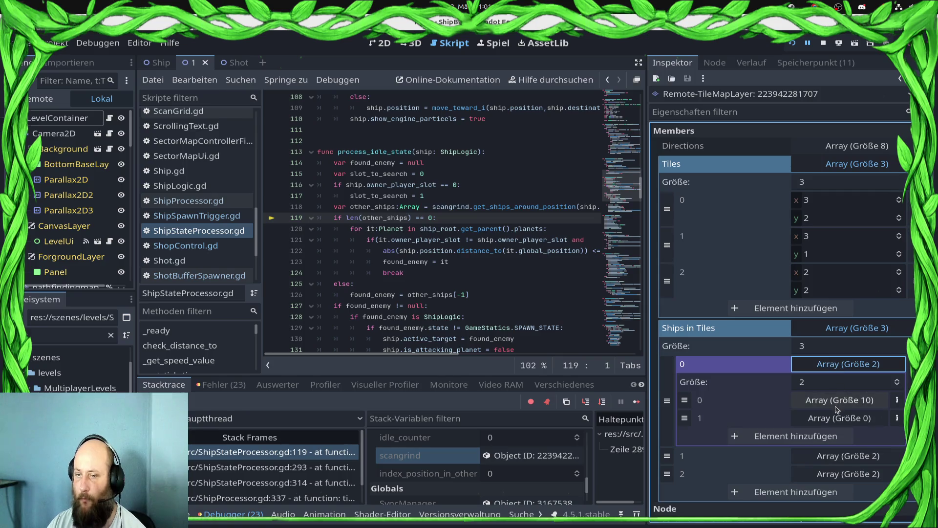
{"action": "key", "text": "super"}
{"action": "left_click", "coordinate": [665, 137]}
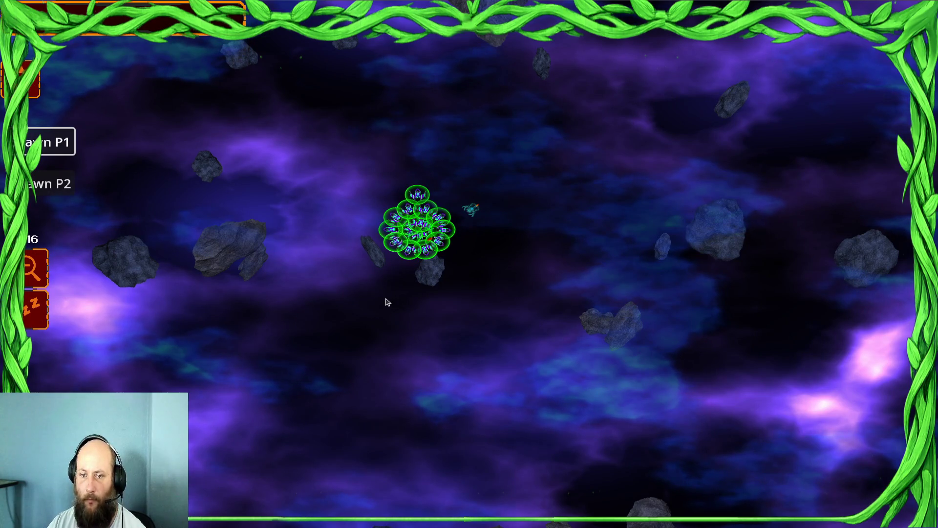
{"action": "key", "text": "super"}
{"action": "left_click", "coordinate": [380, 275]}
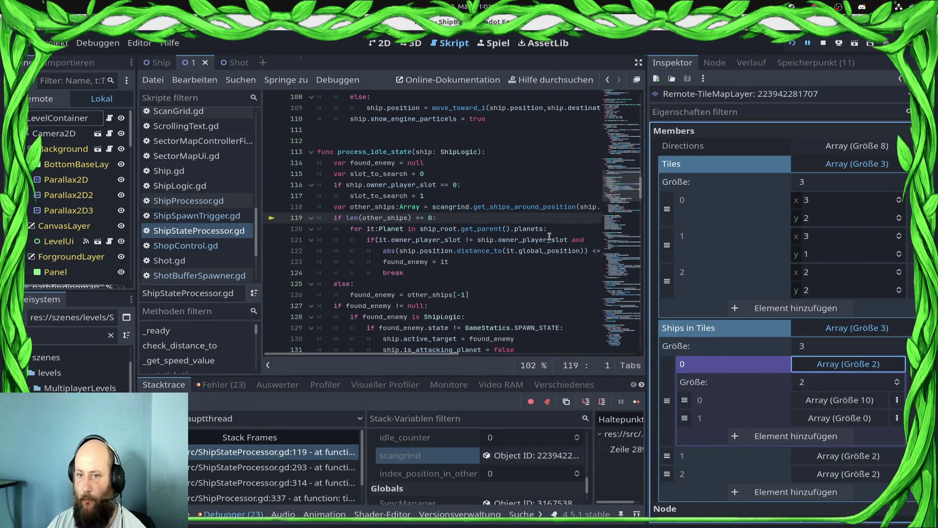
{"action": "scroll", "coordinate": [809, 417], "scroll_direction": "down", "scroll_amount": 5}
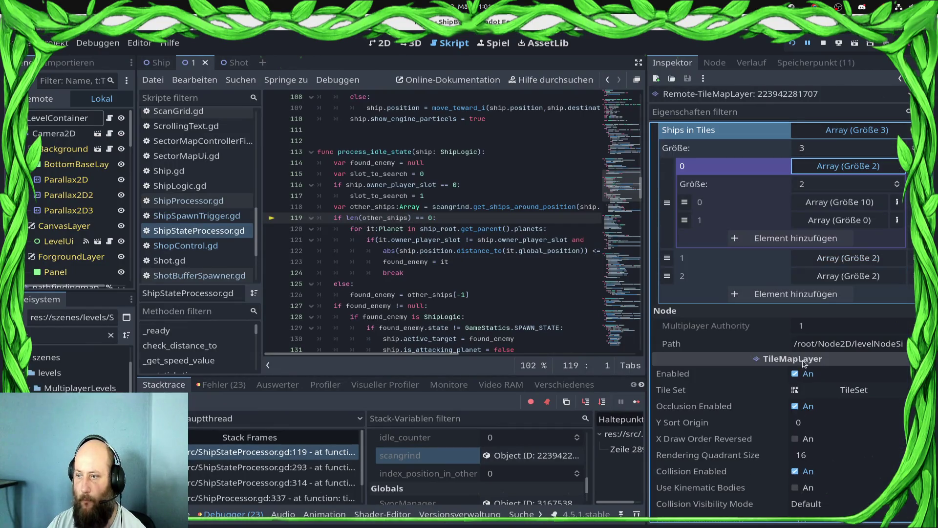
{"action": "left_click", "coordinate": [849, 259]}
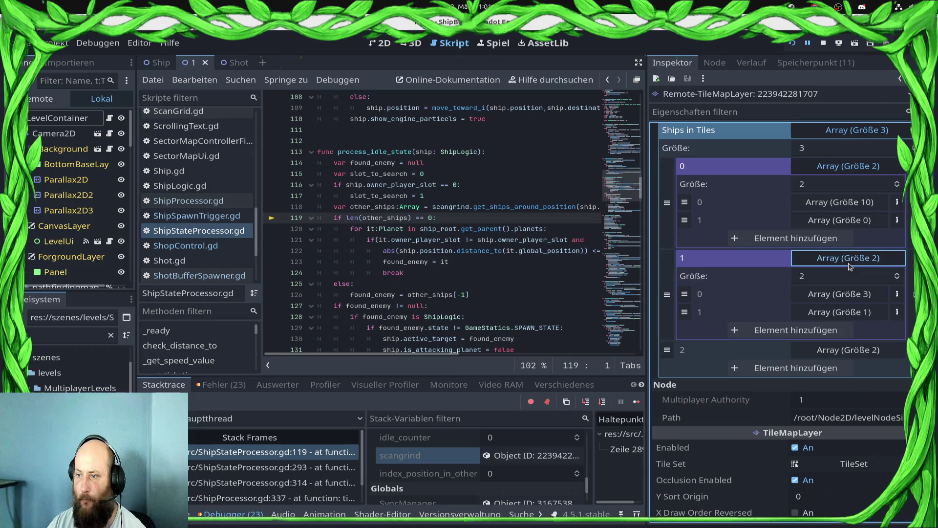
{"action": "left_click", "coordinate": [851, 296]}
{"action": "left_click", "coordinate": [853, 297]}
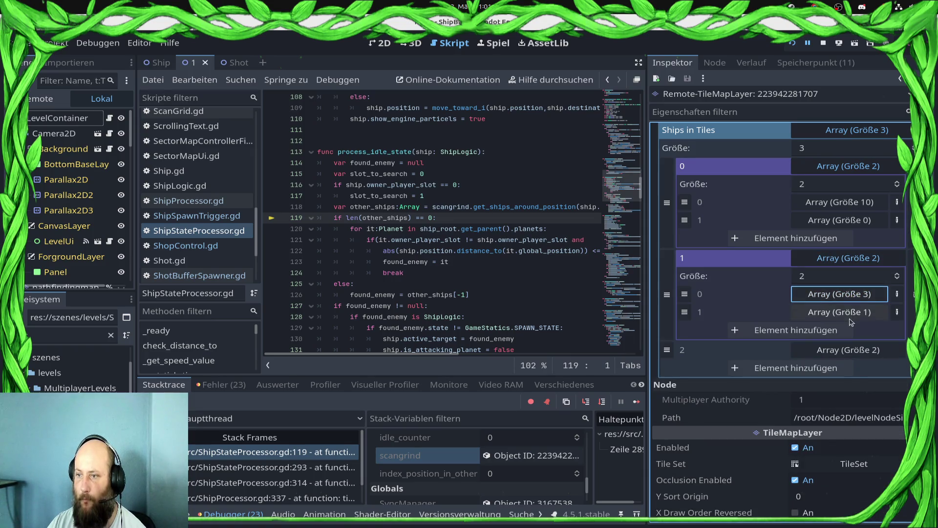
{"action": "left_click", "coordinate": [850, 315]}
{"action": "left_click", "coordinate": [849, 315]}
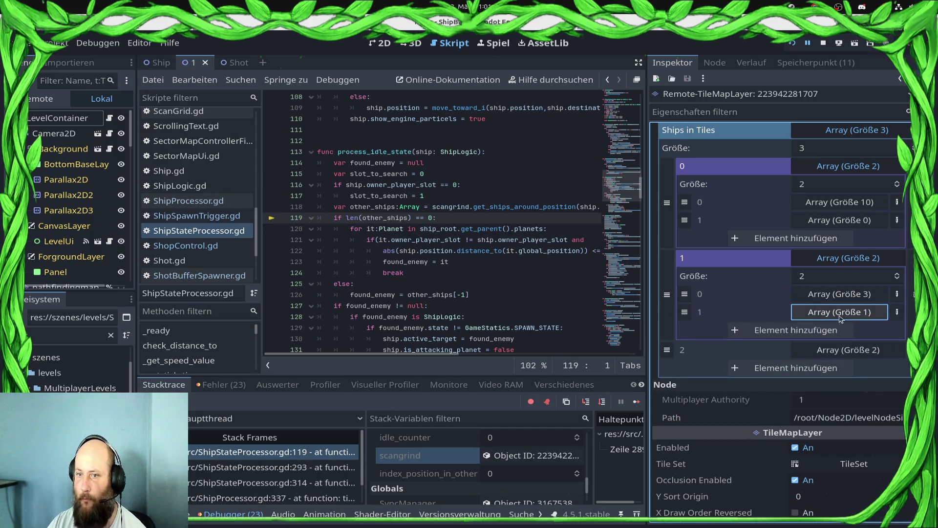
{"action": "left_click", "coordinate": [538, 207]}
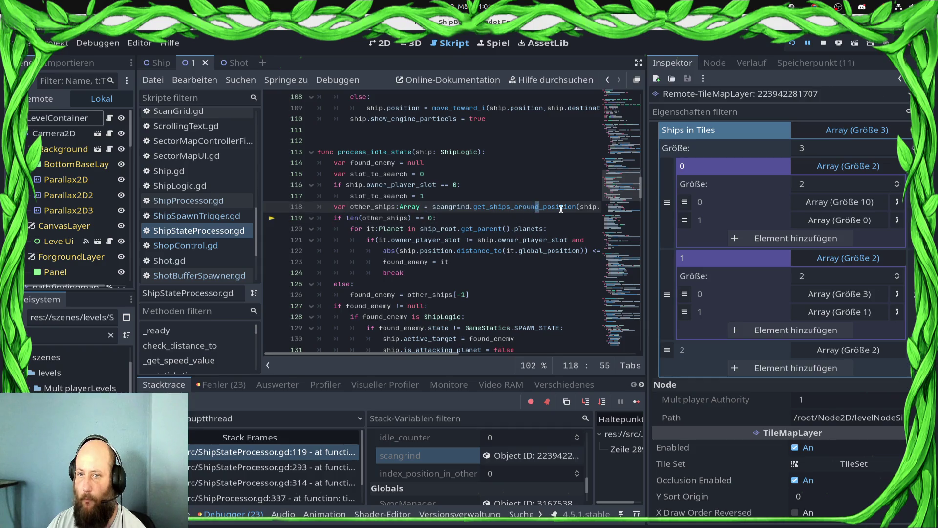
{"action": "key", "text": "shift+End"}
{"action": "key", "text": "Down"}
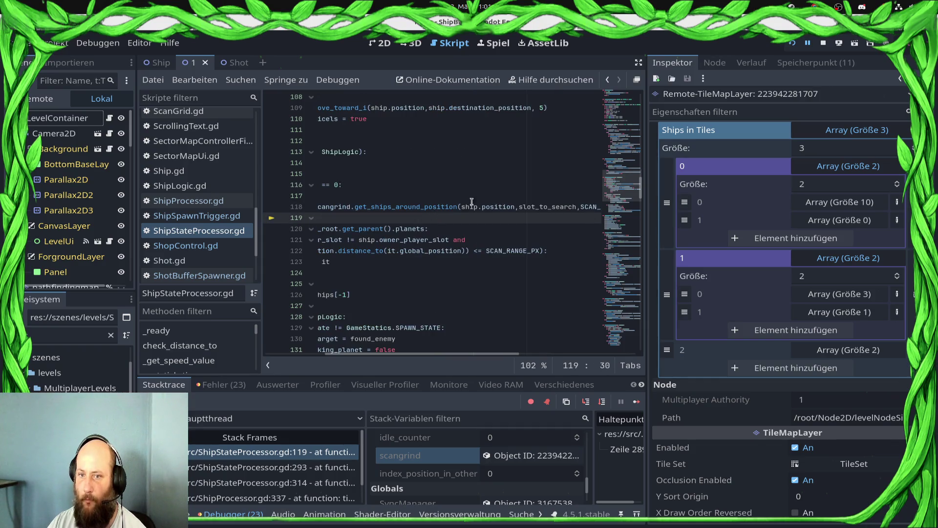
{"action": "scroll", "coordinate": [471, 202], "scroll_direction": "up", "scroll_amount": 2}
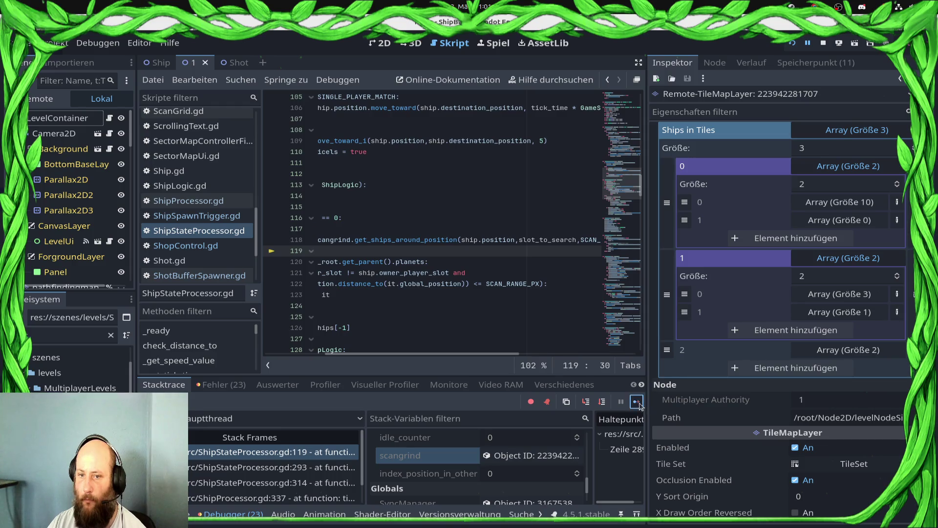
Step: Continue through several line-289 breakpoint hits, inspecting each paused ship's properties
{"action": "left_click", "coordinate": [637, 401]}
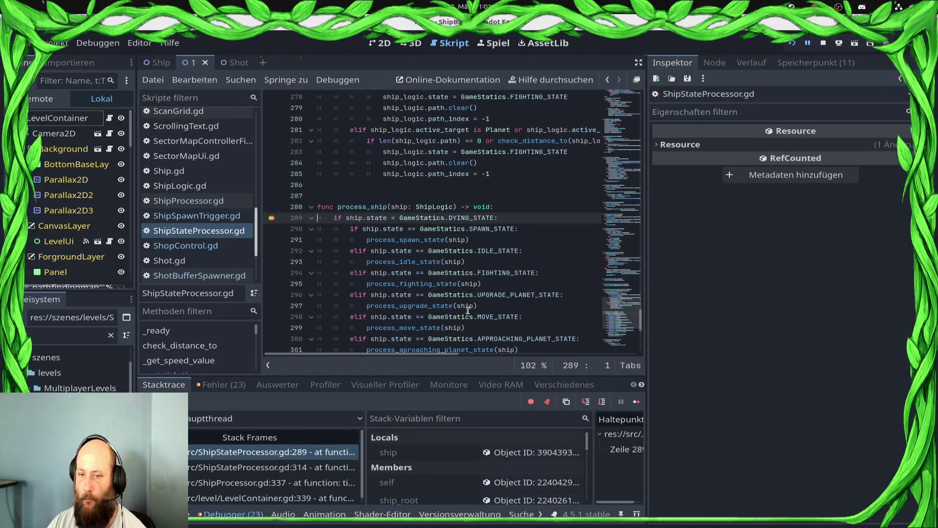
{"action": "left_click", "coordinate": [532, 452]}
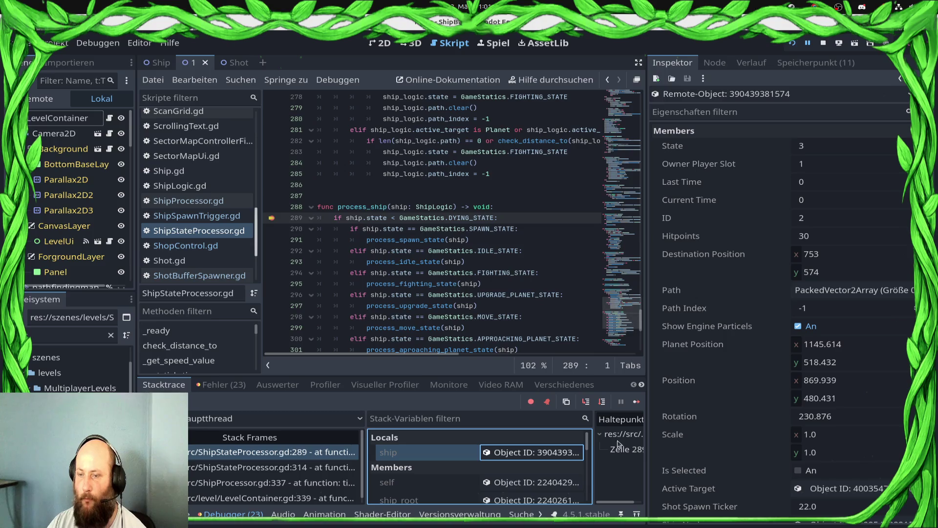
{"action": "left_click", "coordinate": [637, 402]}
{"action": "left_click", "coordinate": [637, 402]}
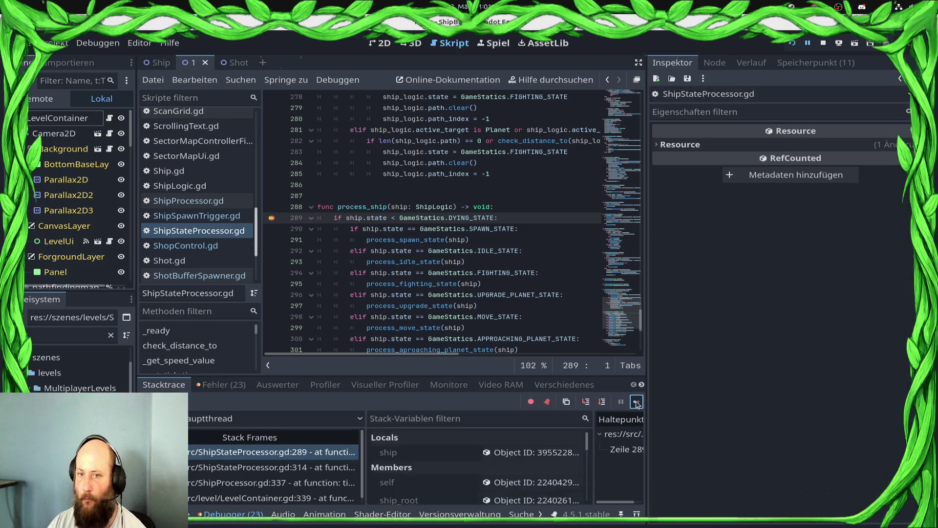
{"action": "left_click", "coordinate": [637, 402]}
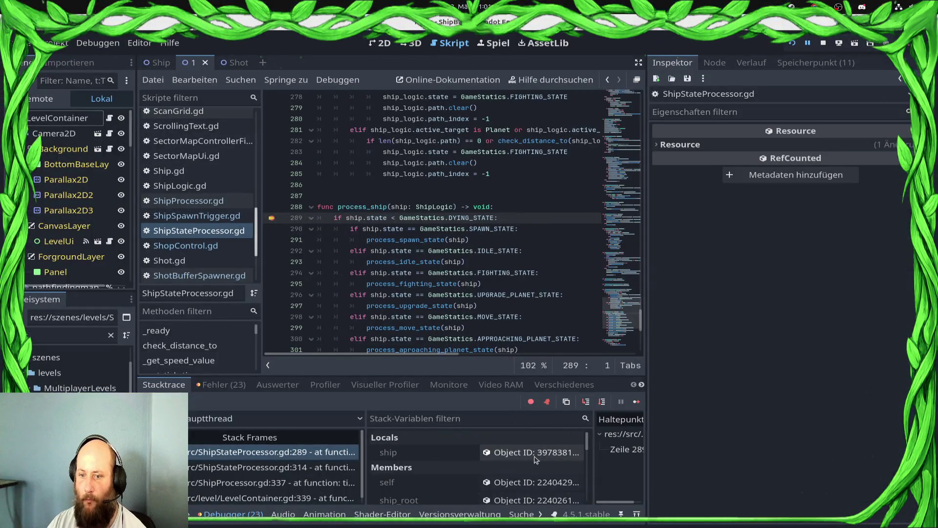
{"action": "left_click", "coordinate": [535, 454]}
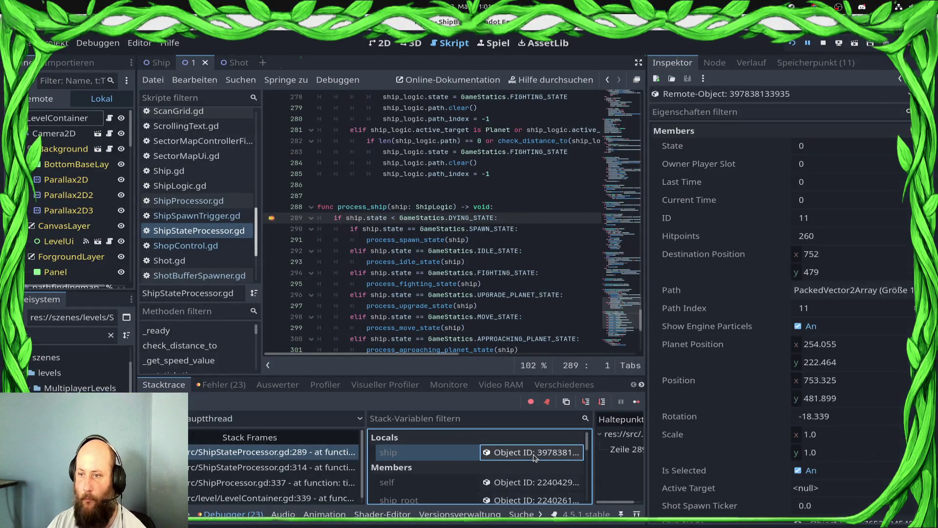
Step: Step into process_idle_state and on to the scangrid lookup at line 118
{"action": "left_click", "coordinate": [599, 406]}
{"action": "left_click", "coordinate": [599, 406]}
{"action": "left_click", "coordinate": [599, 407]}
{"action": "left_click", "coordinate": [583, 403]}
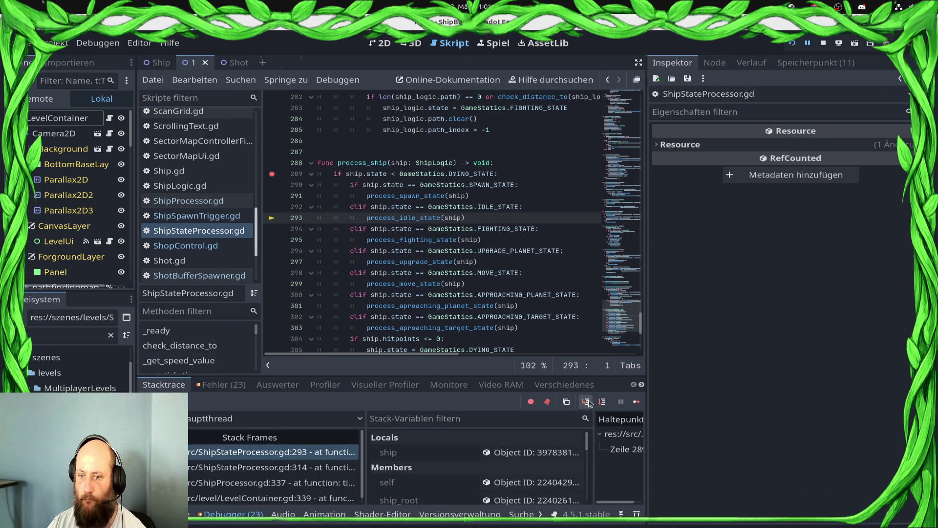
{"action": "left_click", "coordinate": [602, 402]}
{"action": "left_click", "coordinate": [602, 402]}
{"action": "left_click", "coordinate": [602, 402]}
{"action": "left_click", "coordinate": [601, 403]}
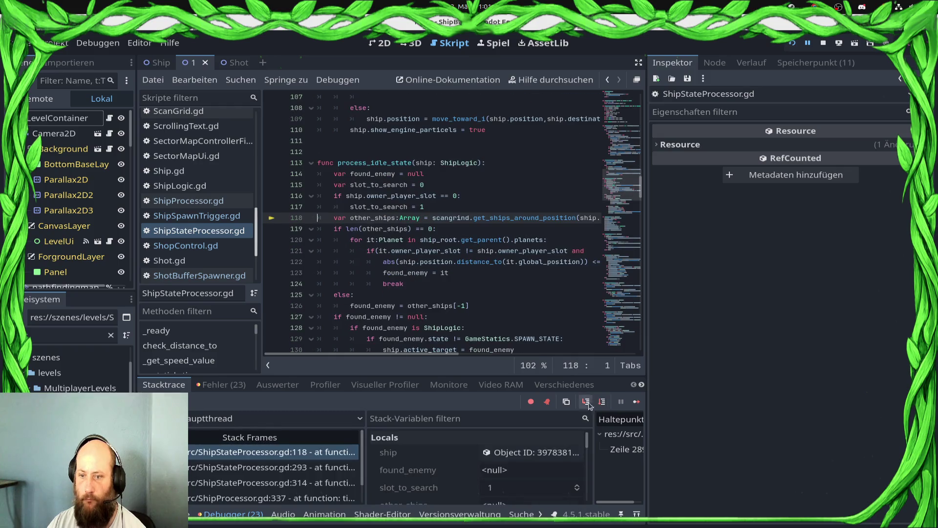
{"action": "left_click", "coordinate": [602, 401]}
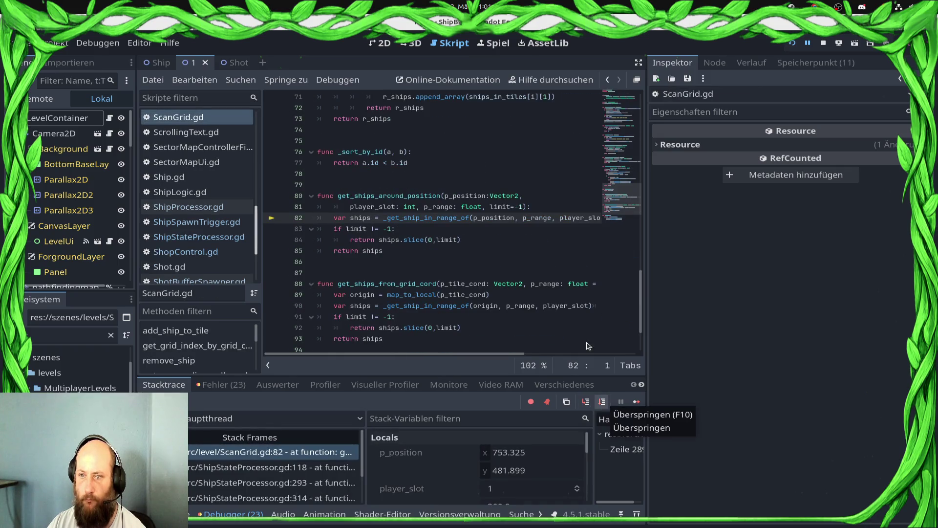
Step: Step to line 83 of get_ships_around_position, confirm ships is empty, and stop debugging
{"action": "mouse_move", "coordinate": [496, 353]}
{"action": "left_mouse_down"}
{"action": "mouse_move", "coordinate": [636, 353]}
{"action": "mouse_move", "coordinate": [502, 351]}
{"action": "left_mouse_up"}
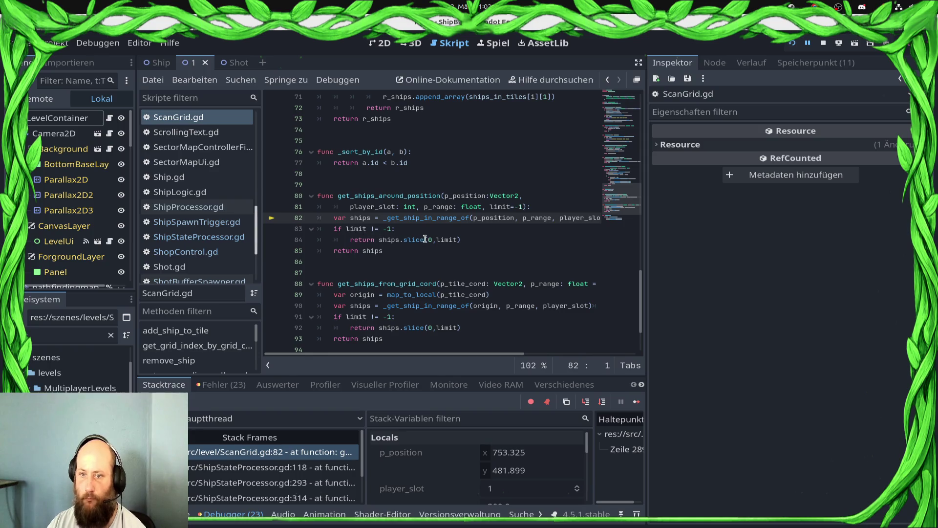
{"action": "left_click", "coordinate": [602, 402]}
{"action": "mouse_move", "coordinate": [356, 206]}
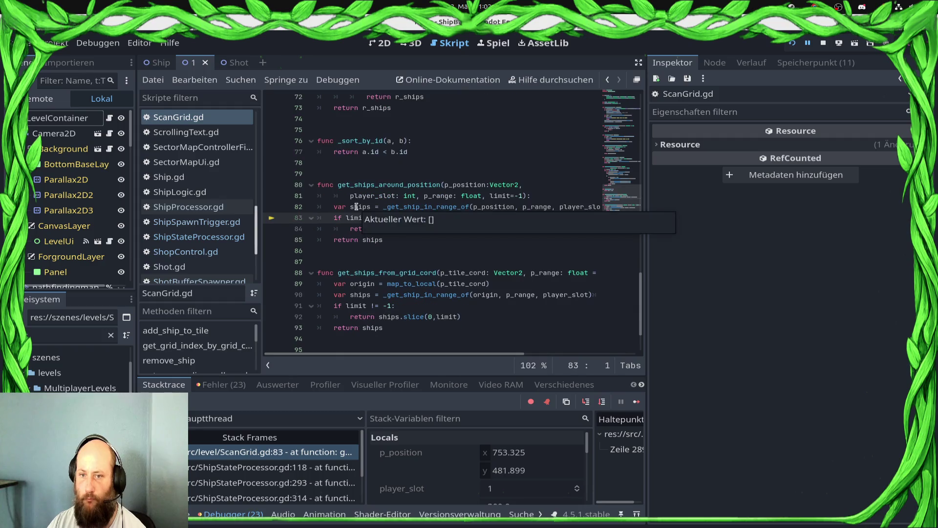
{"action": "scroll", "coordinate": [440, 304], "scroll_direction": "up", "scroll_amount": 7}
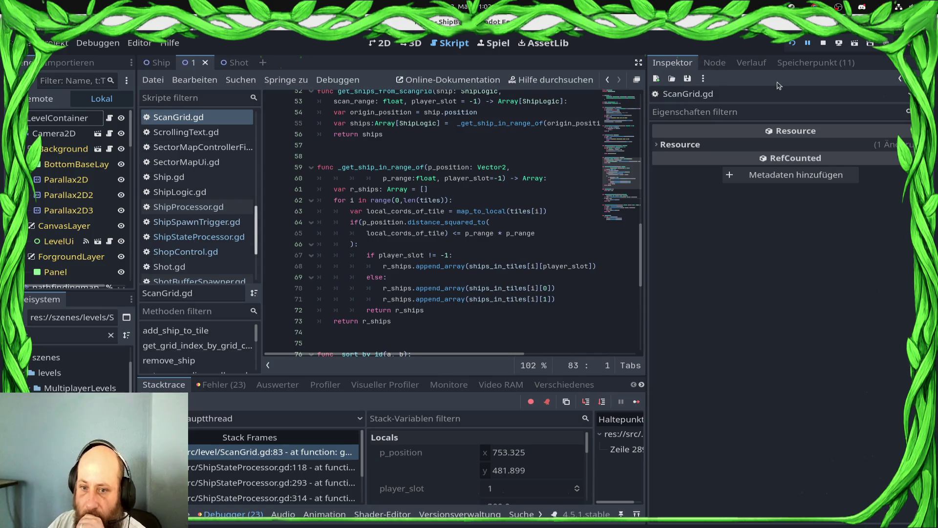
{"action": "left_click", "coordinate": [824, 42]}
Step: Review player_slot usage in add_ship_to_tile, set a breakpoint on line 25, and relaunch the game
{"action": "left_click", "coordinate": [477, 280]}
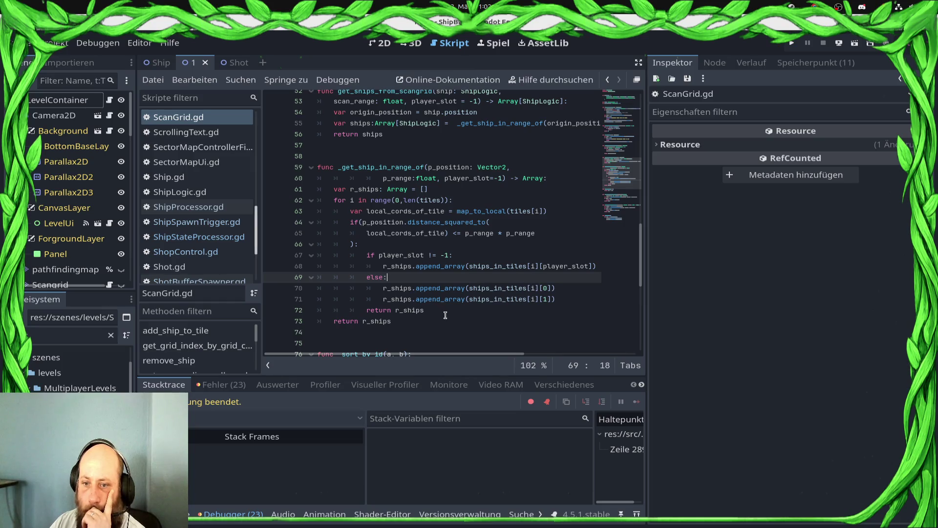
{"action": "double_click", "coordinate": [562, 266]}
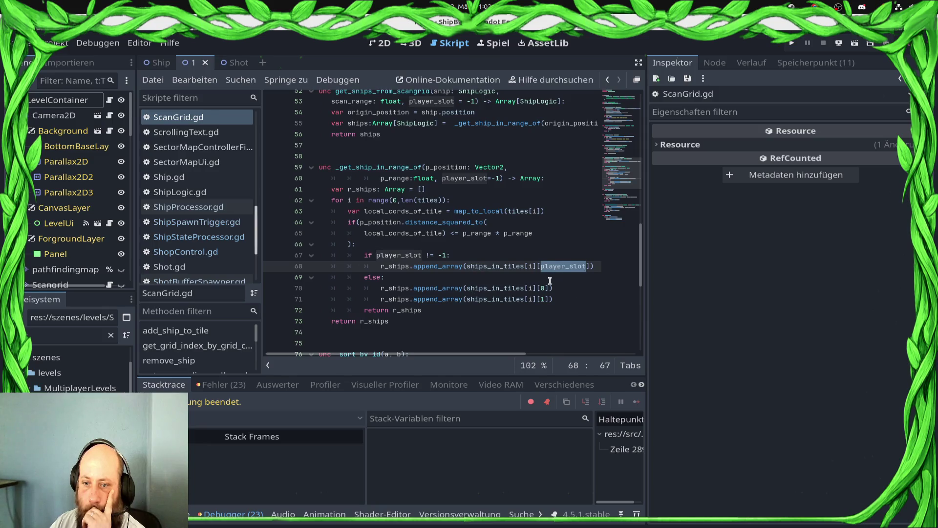
{"action": "scroll", "coordinate": [504, 267], "scroll_direction": "up", "scroll_amount": 15}
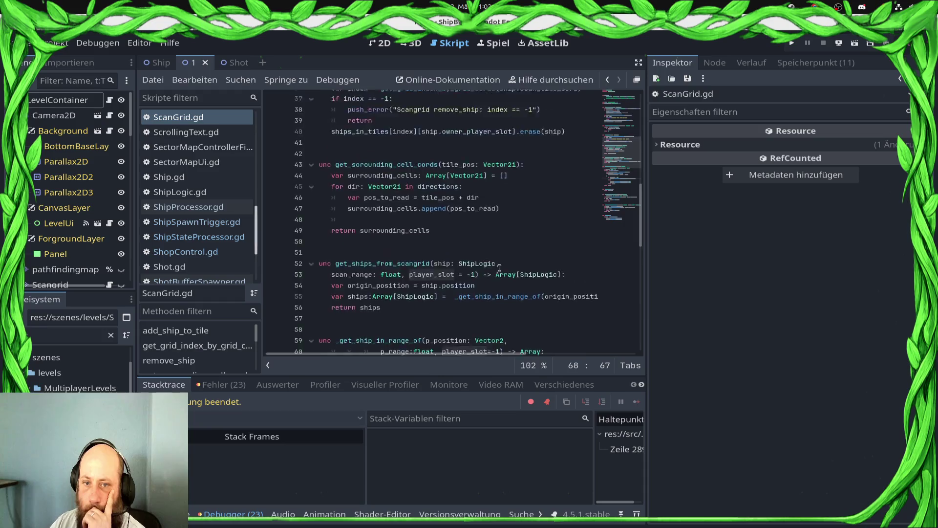
{"action": "scroll", "coordinate": [500, 277], "scroll_direction": "down", "scroll_amount": 4}
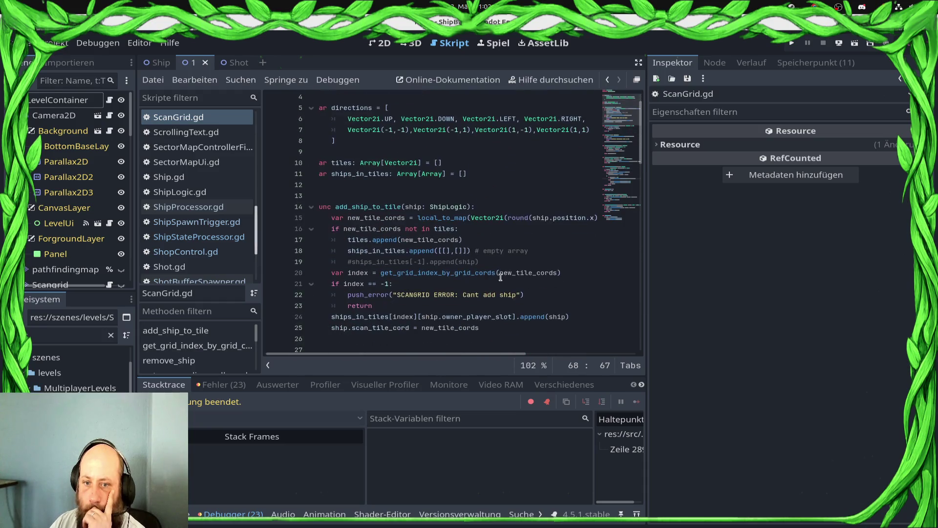
{"action": "scroll", "coordinate": [451, 245], "scroll_direction": "up", "scroll_amount": 2}
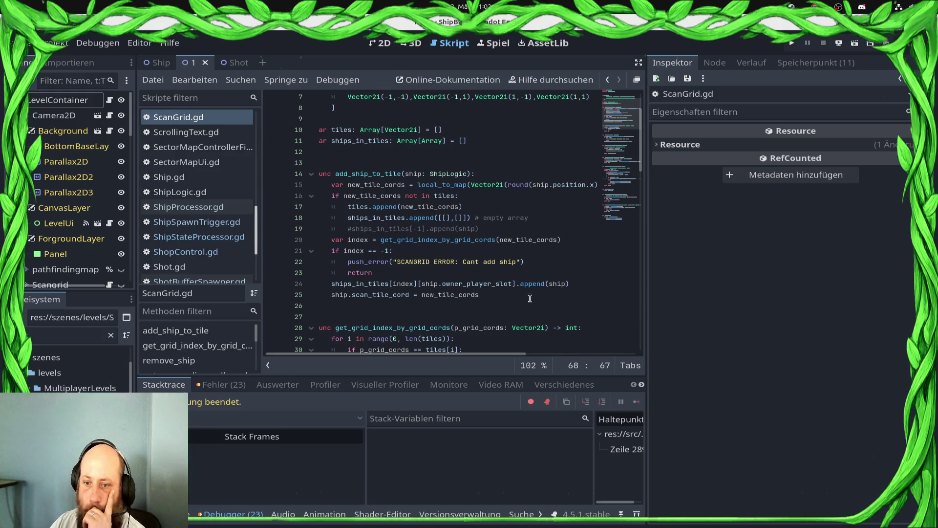
{"action": "double_click", "coordinate": [489, 284]}
{"action": "double_click", "coordinate": [450, 295]}
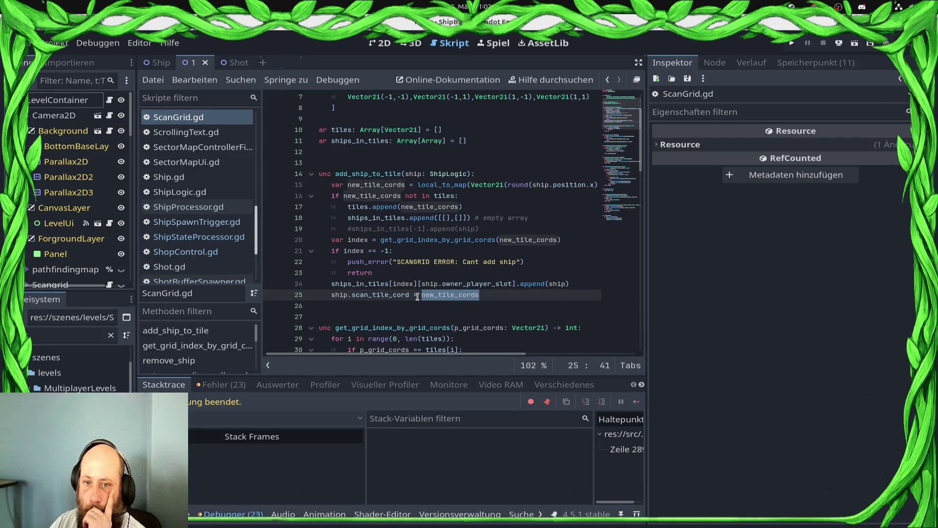
{"action": "left_click", "coordinate": [272, 295]}
{"action": "left_click", "coordinate": [793, 43]}
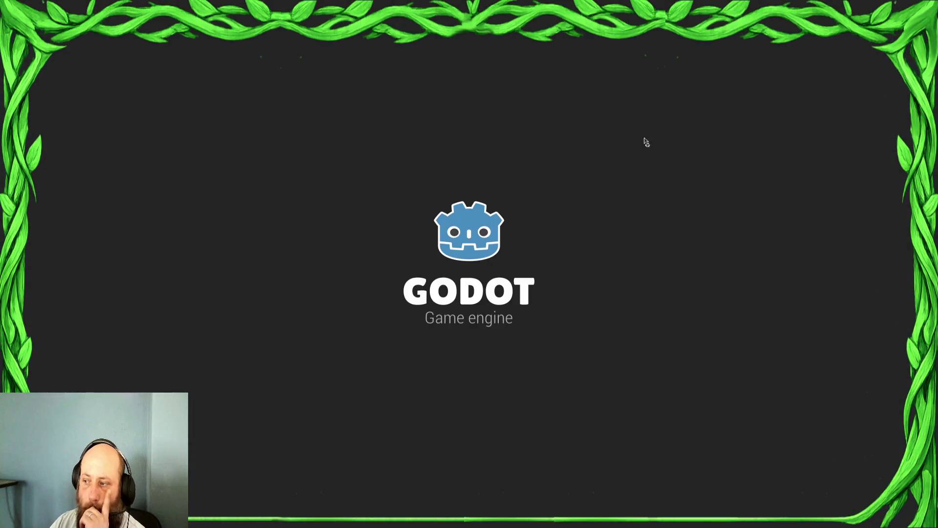
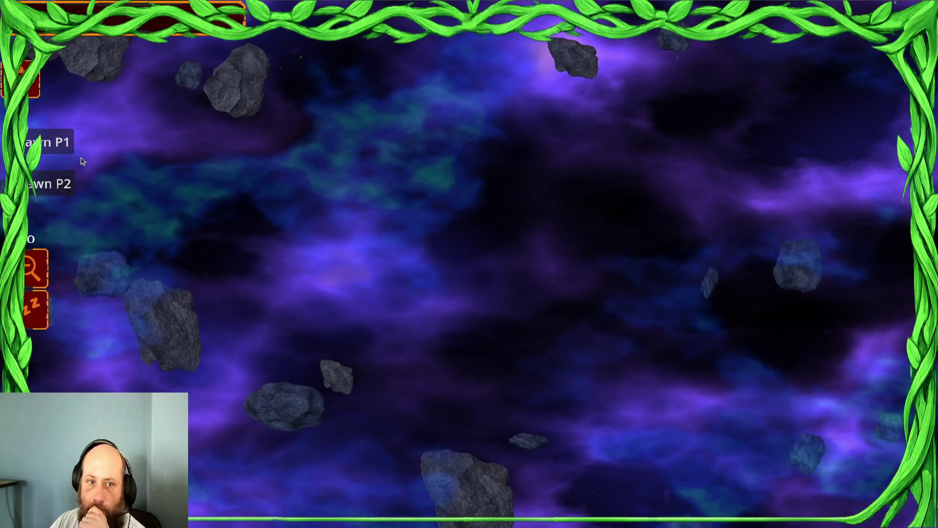
Step: Inspect the paused scan grid: Tiles holds (1, 0) and Ships in Tiles holds its ship
{"action": "left_click", "coordinate": [54, 142]}
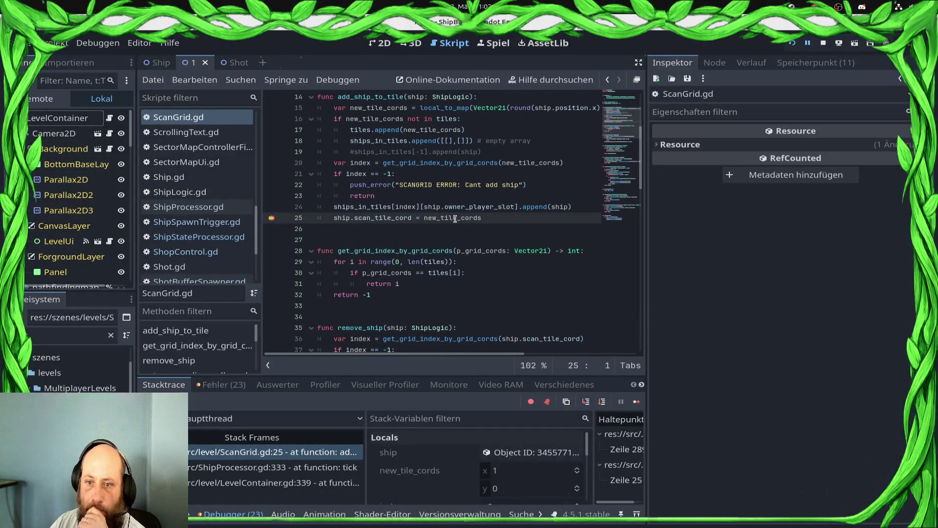
{"action": "mouse_move", "coordinate": [455, 219]}
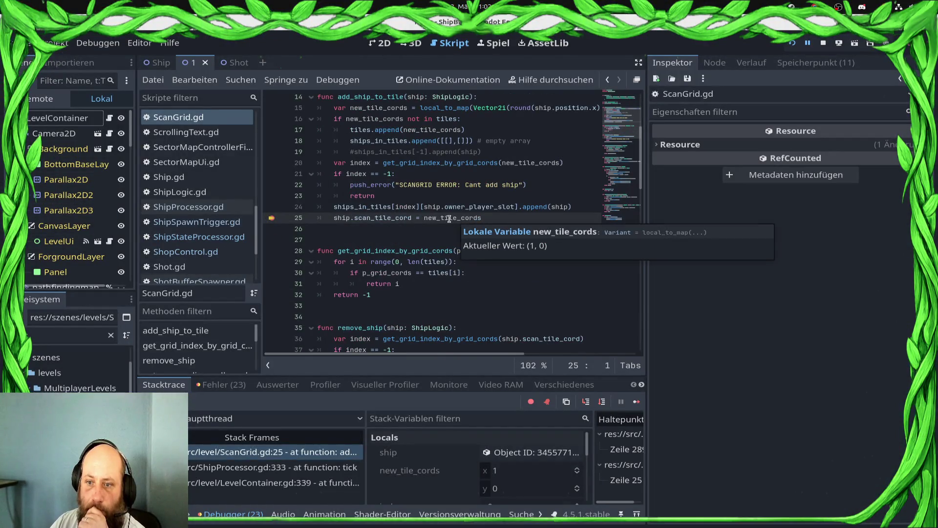
{"action": "scroll", "coordinate": [445, 234], "scroll_direction": "up", "scroll_amount": 2}
{"action": "mouse_move", "coordinate": [379, 271]}
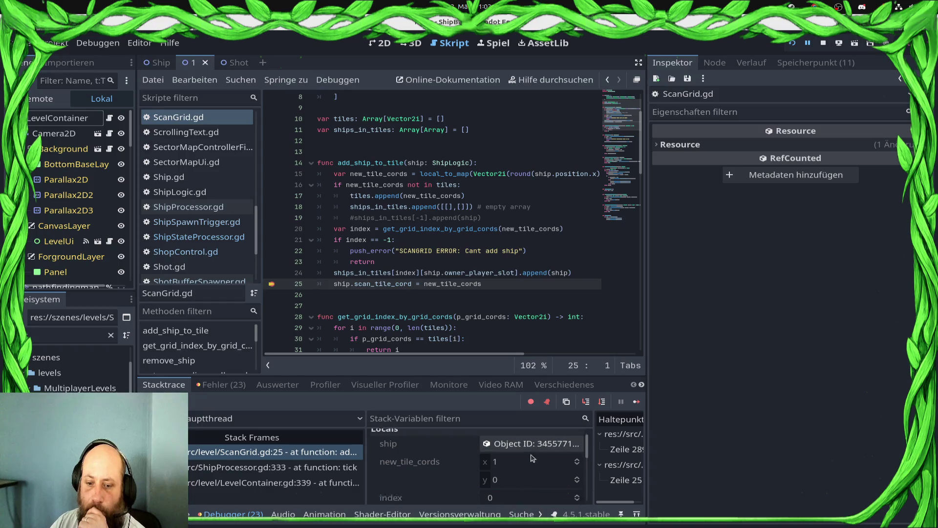
{"action": "scroll", "coordinate": [513, 460], "scroll_direction": "down", "scroll_amount": 3}
{"action": "left_click", "coordinate": [513, 457]}
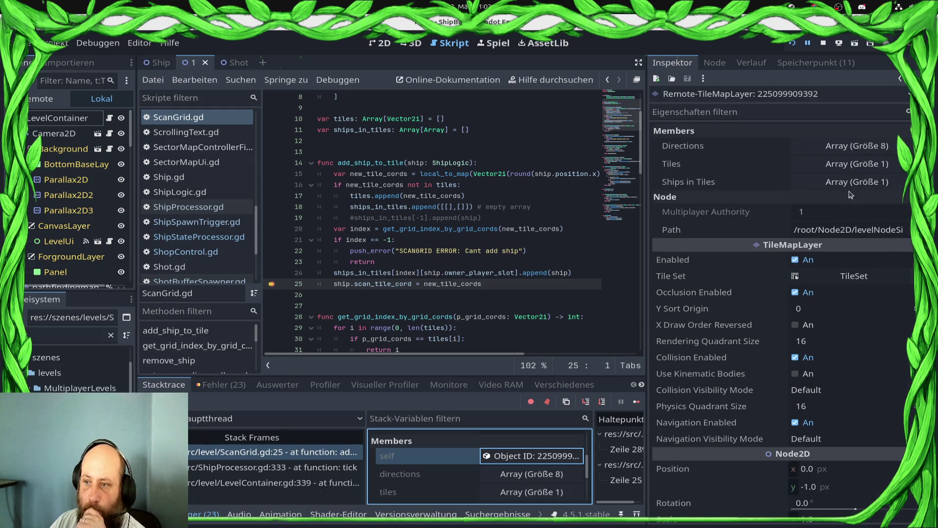
{"action": "left_click", "coordinate": [847, 165]}
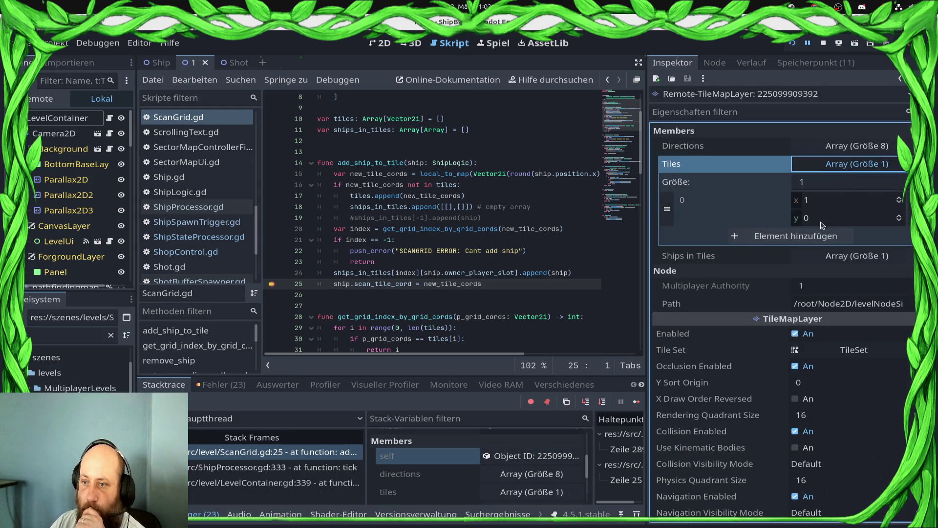
{"action": "left_click", "coordinate": [833, 256]}
{"action": "left_click", "coordinate": [836, 292]}
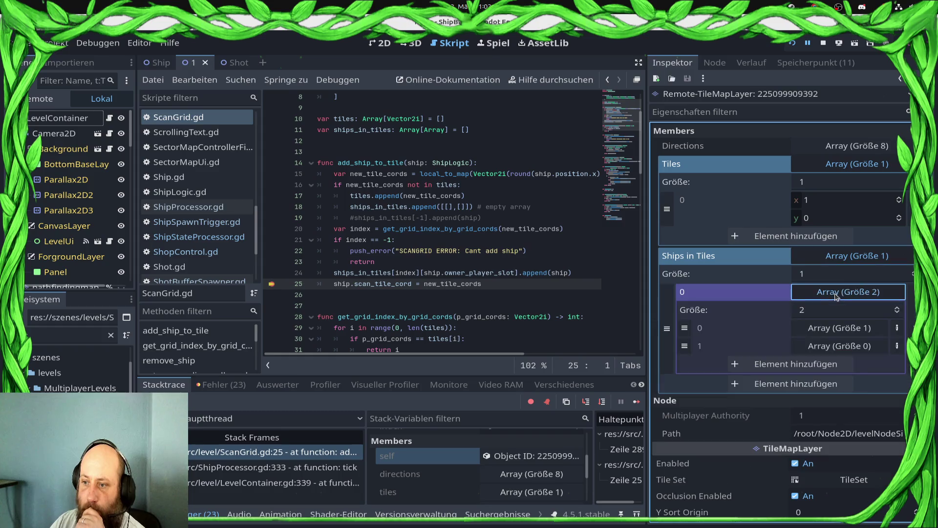
{"action": "left_click", "coordinate": [828, 332]}
{"action": "left_click", "coordinate": [334, 239]}
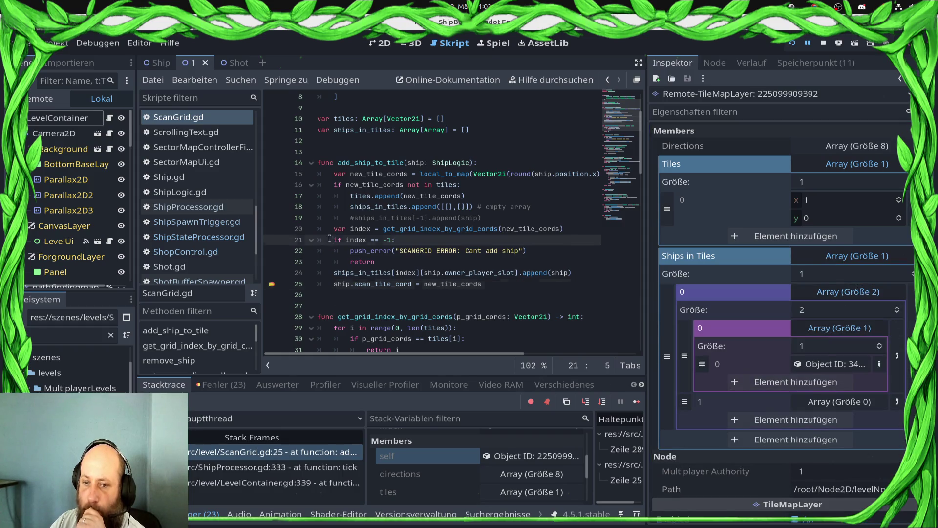
Step: Resume execution and remove the ScanGrid.gd line 25 breakpoint
{"action": "left_click", "coordinate": [636, 401]}
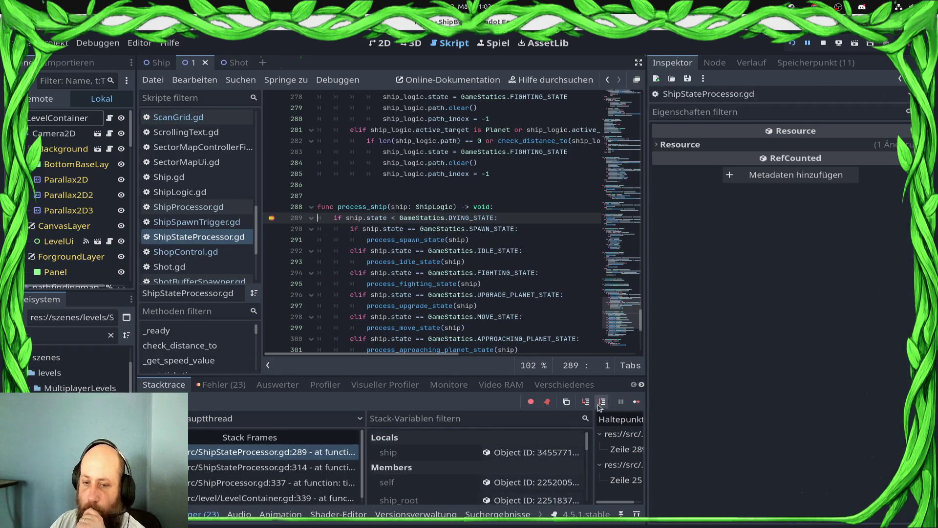
{"action": "left_click", "coordinate": [641, 407]}
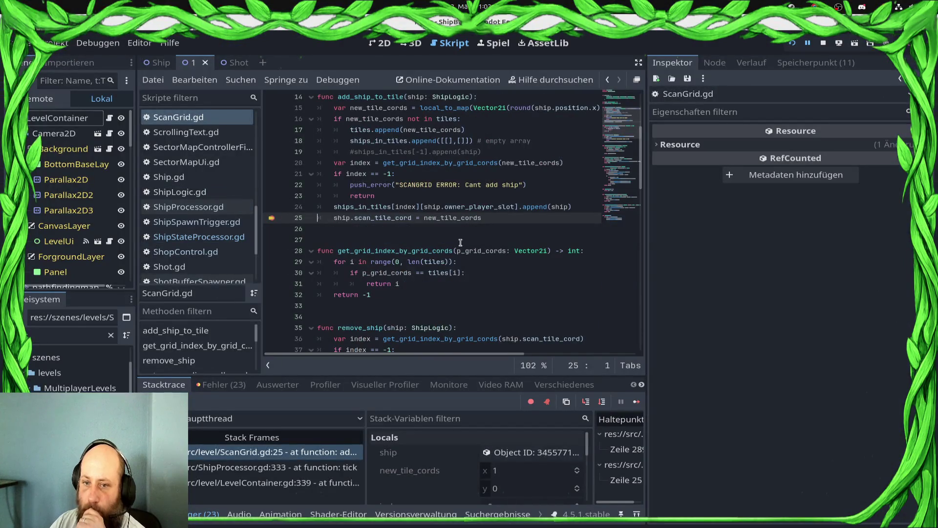
{"action": "key", "text": "F9"}
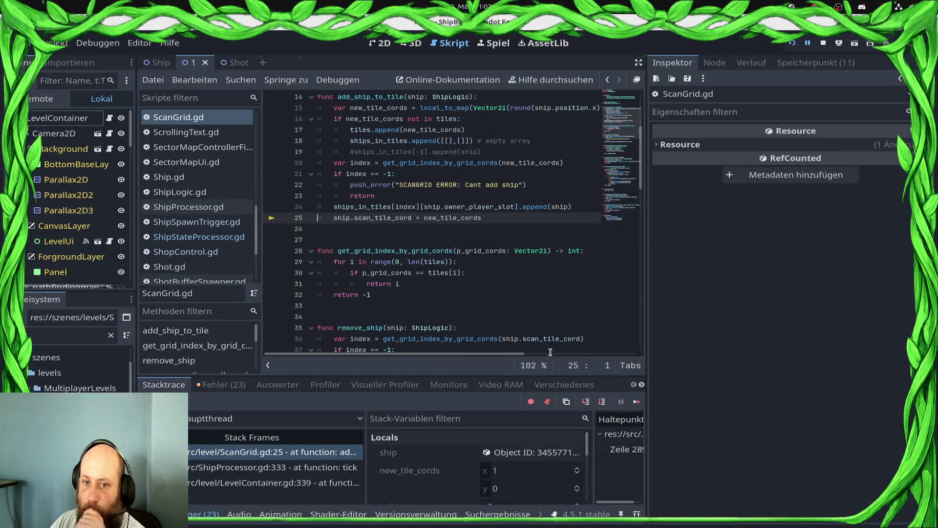
{"action": "left_click", "coordinate": [637, 401]}
Step: Remove the line 289 breakpoint, resume, spawn a player-two ship and move a ship
{"action": "left_click", "coordinate": [273, 219]}
{"action": "left_click", "coordinate": [637, 402]}
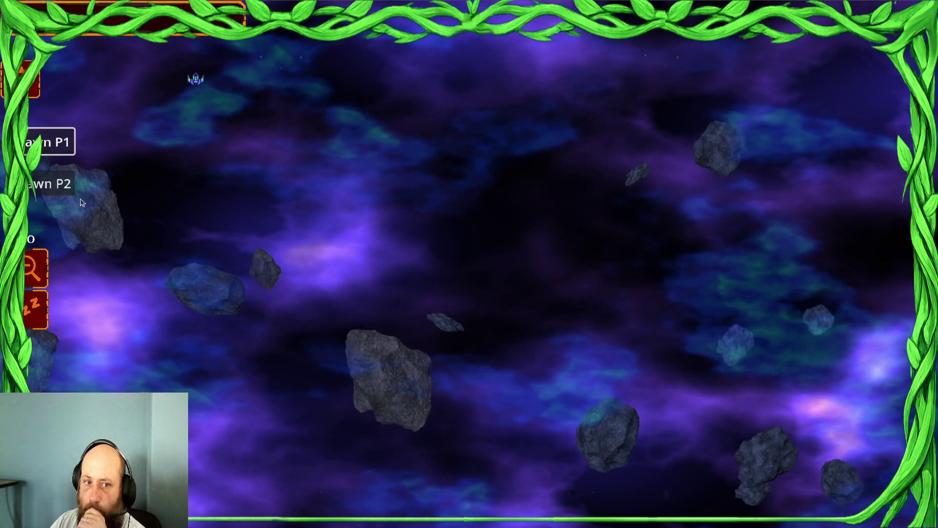
{"action": "left_click", "coordinate": [72, 184]}
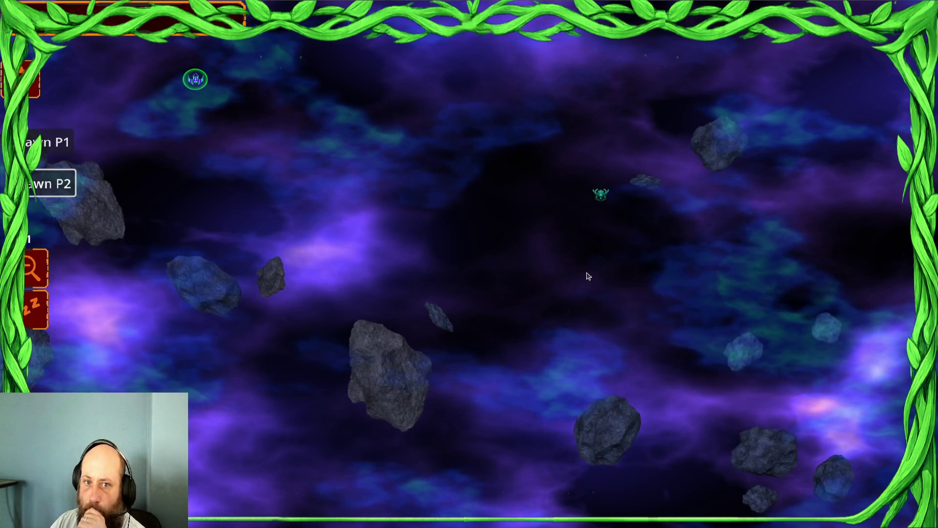
{"action": "right_click", "coordinate": [416, 185]}
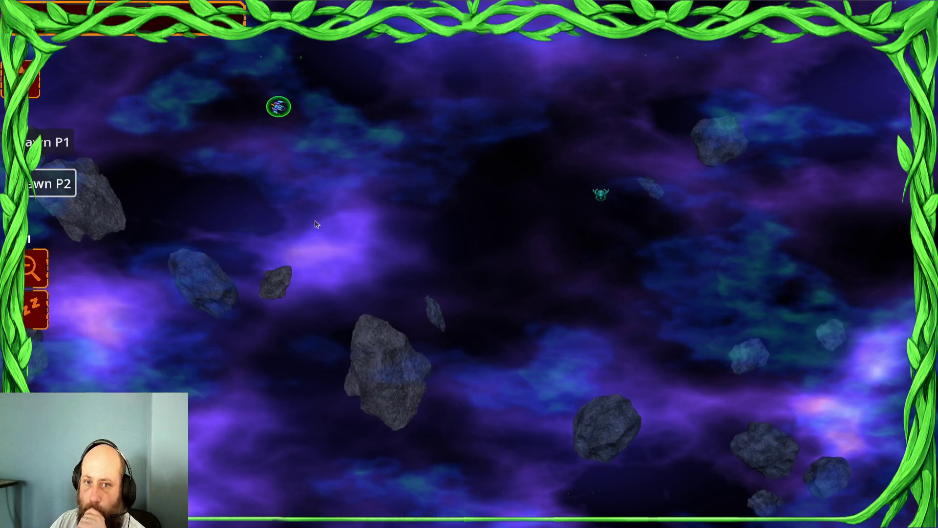
Step: Return to the editor and set a breakpoint on ShipStateProcessor.gd line 289
{"action": "key", "text": "super"}
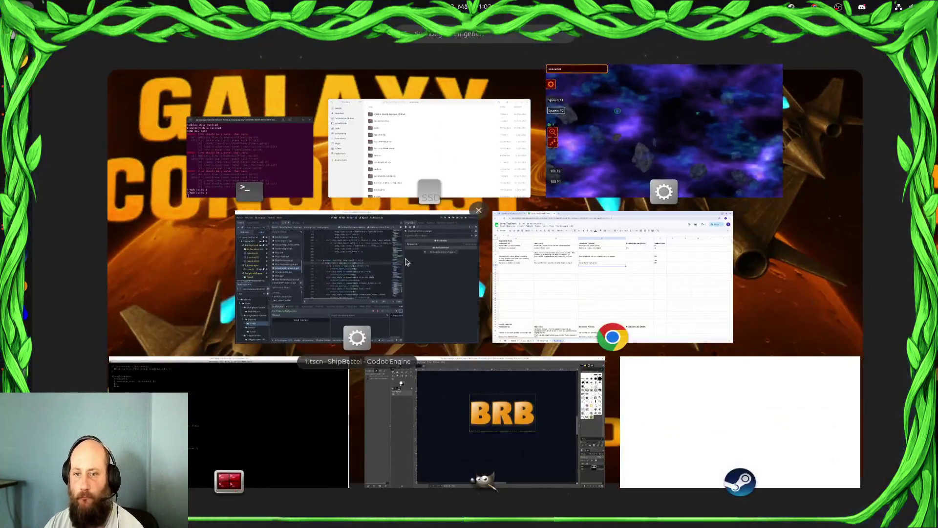
{"action": "left_click", "coordinate": [384, 290]}
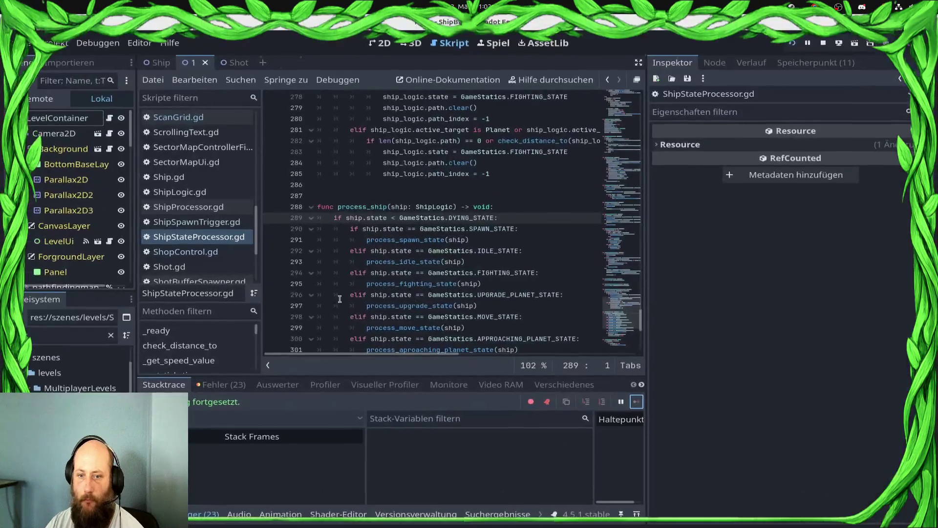
{"action": "left_click", "coordinate": [271, 217]}
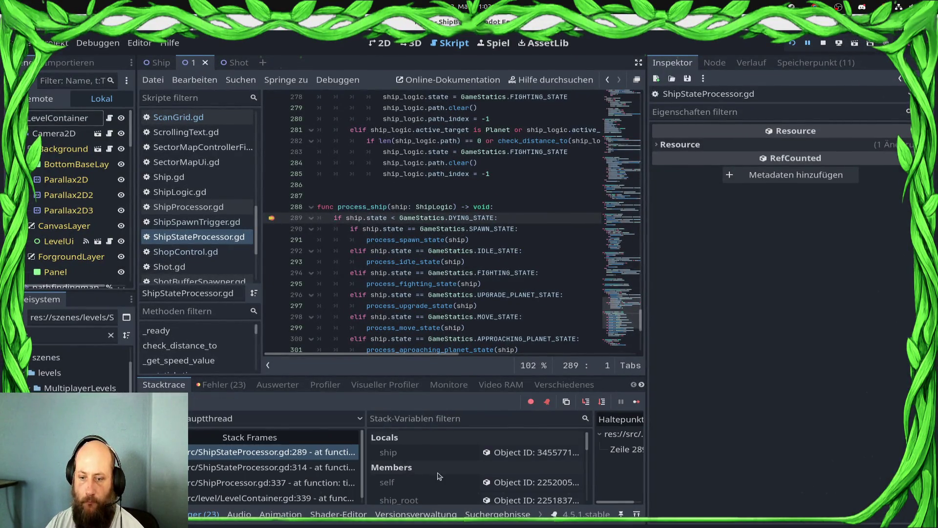
Step: Inspect the live scangrind: Tiles lists (3, 1) and (4, 1), each with its ships
{"action": "scroll", "coordinate": [439, 475], "scroll_direction": "down", "scroll_amount": 8}
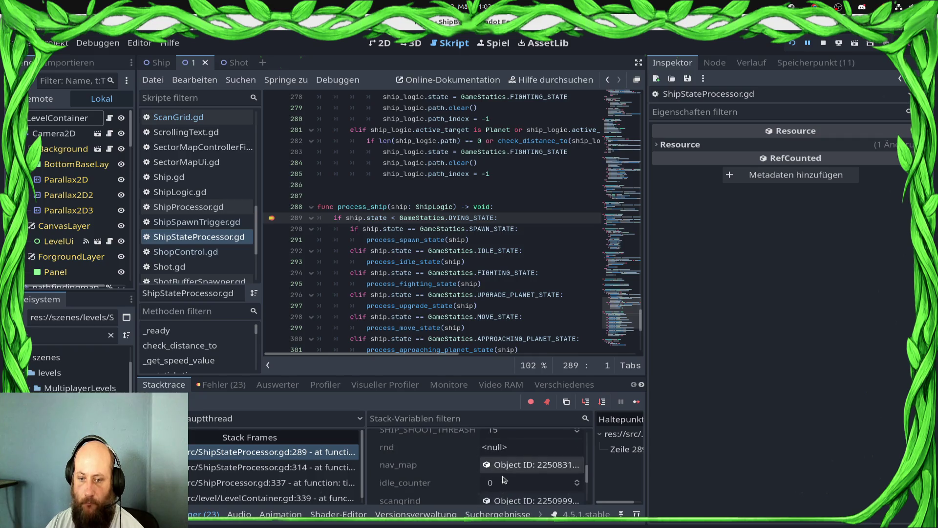
{"action": "scroll", "coordinate": [504, 479], "scroll_direction": "down", "scroll_amount": 2}
{"action": "left_click", "coordinate": [518, 465]}
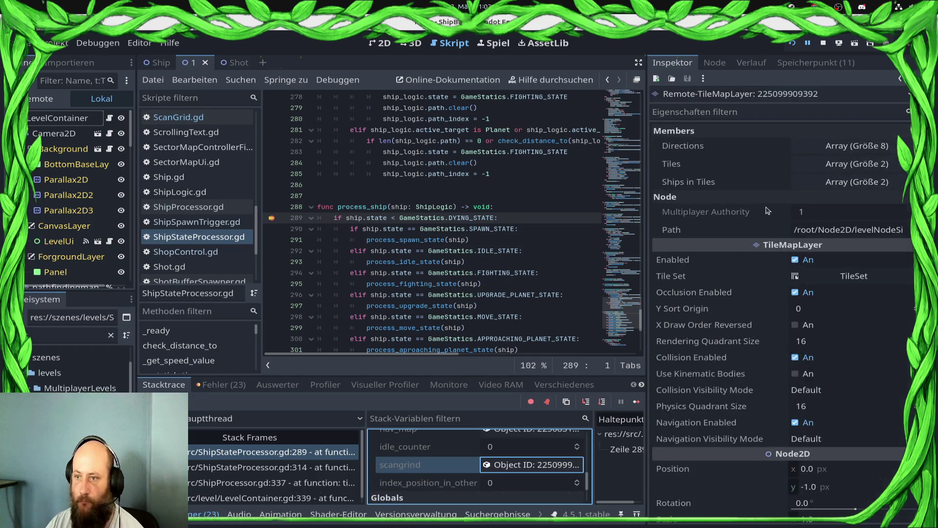
{"action": "left_click", "coordinate": [868, 166]}
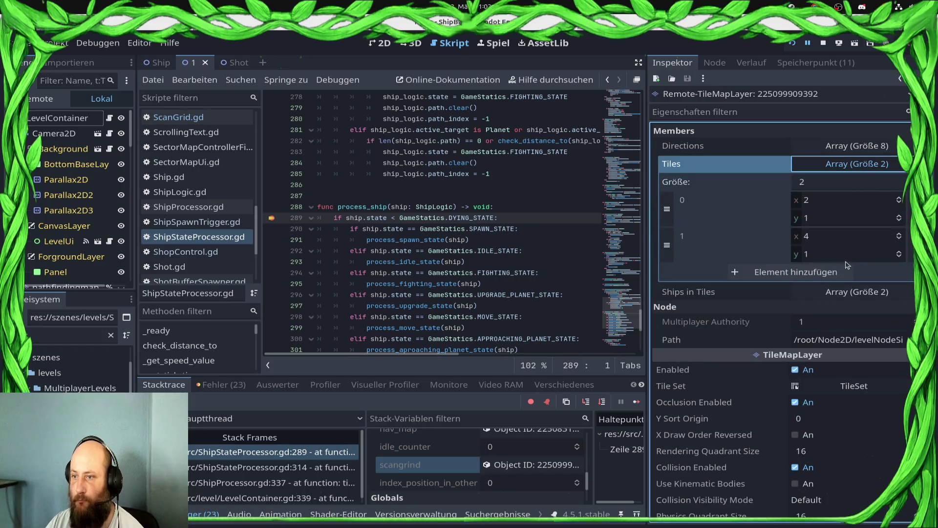
{"action": "left_click", "coordinate": [844, 294]}
{"action": "left_click", "coordinate": [853, 328]}
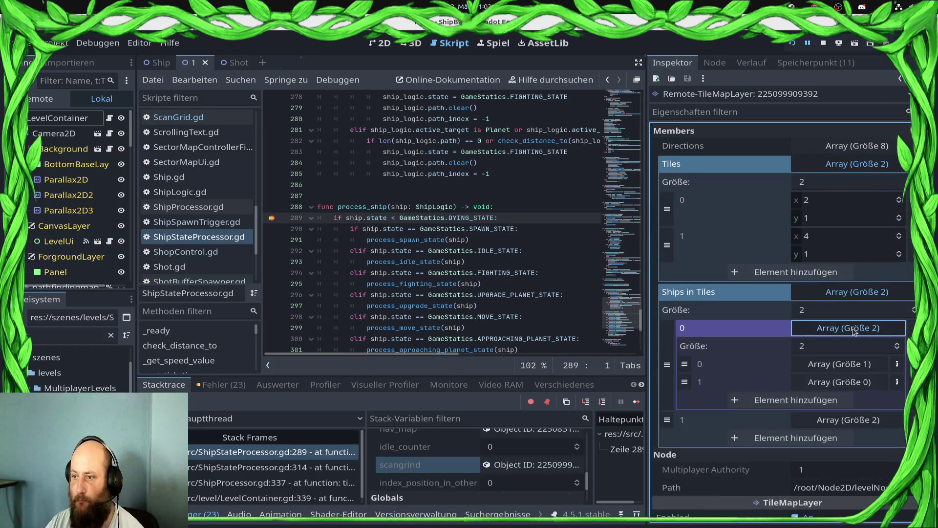
{"action": "left_click", "coordinate": [833, 426]}
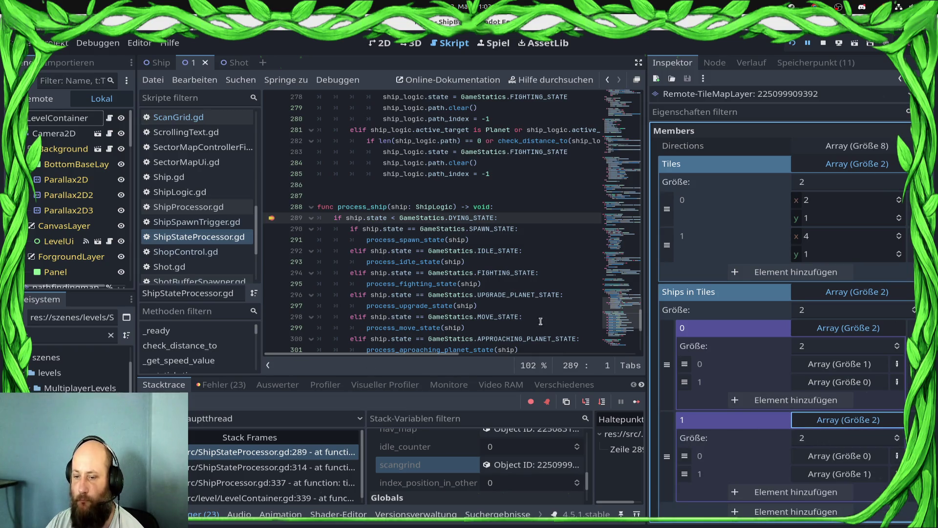
Step: Remove the line 289 breakpoint, resume the game, and return to the editor
{"action": "left_click", "coordinate": [271, 217]}
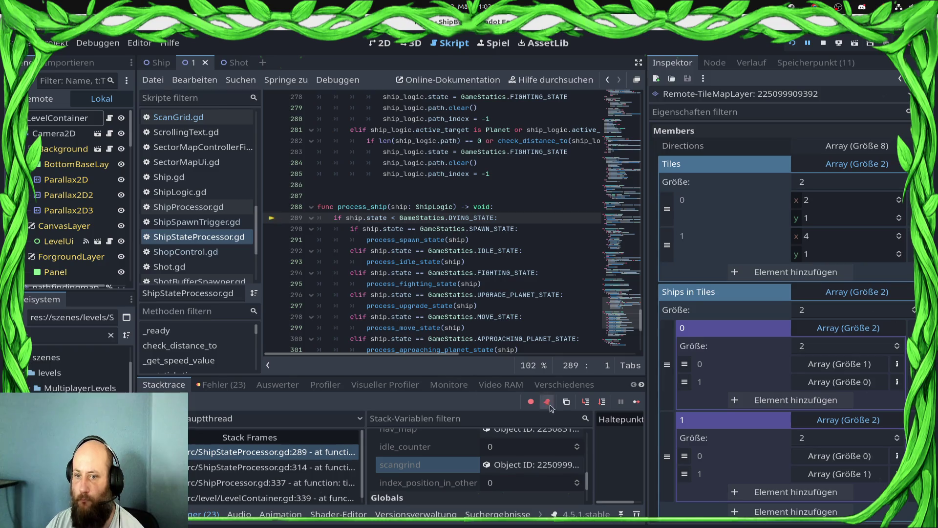
{"action": "left_click", "coordinate": [637, 402]}
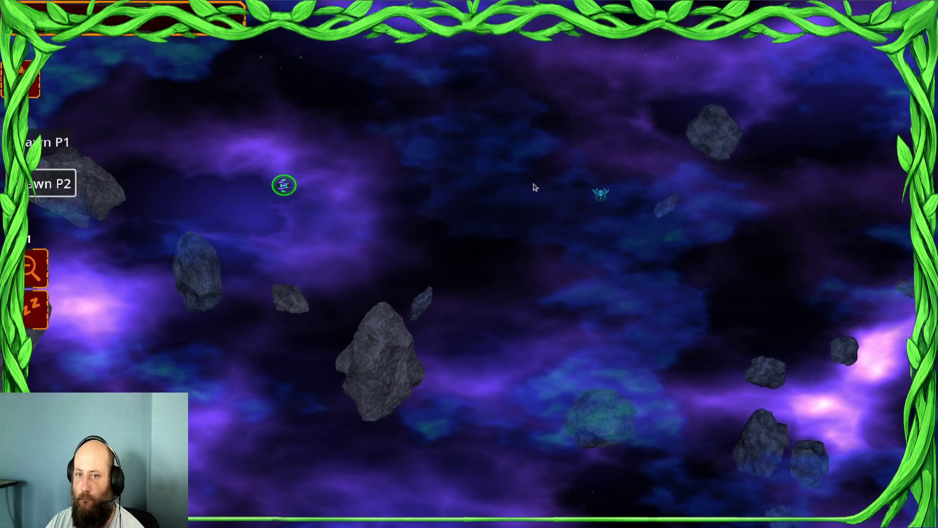
{"action": "key", "text": "super"}
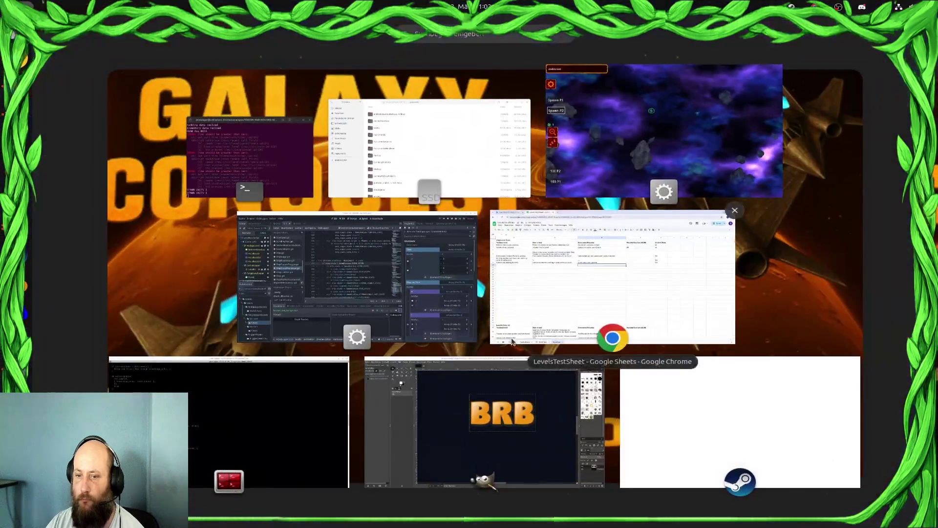
{"action": "left_click", "coordinate": [272, 223]}
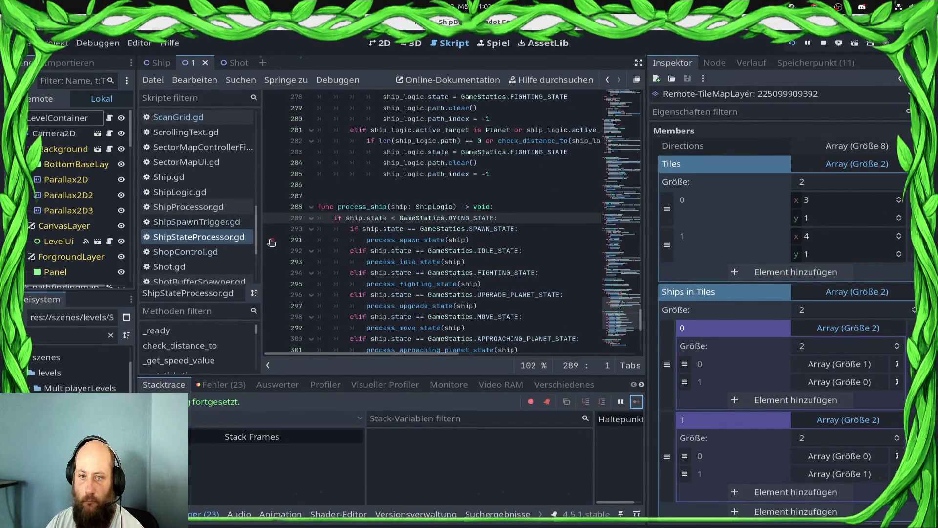
Step: Set a breakpoint on line 293 and look at the state processor's and paused ship's properties
{"action": "left_click", "coordinate": [271, 261]}
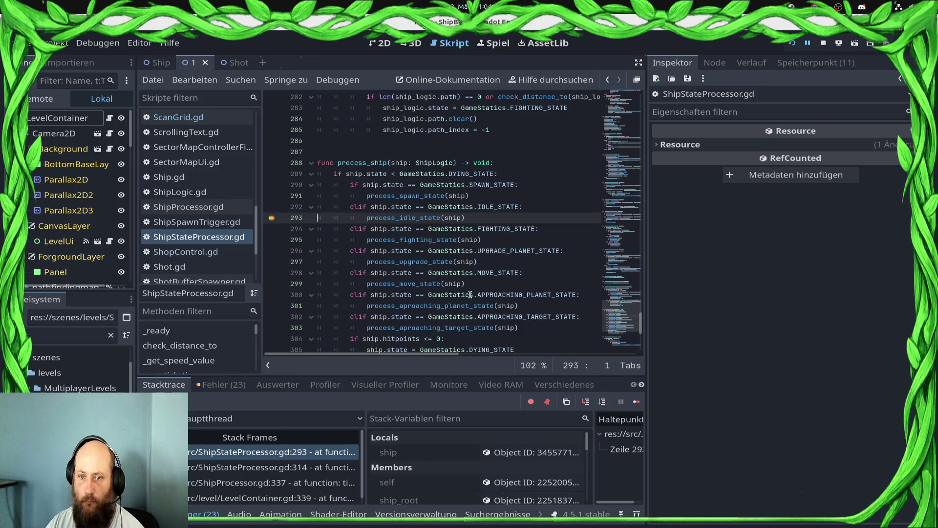
{"action": "scroll", "coordinate": [489, 464], "scroll_direction": "down", "scroll_amount": 2}
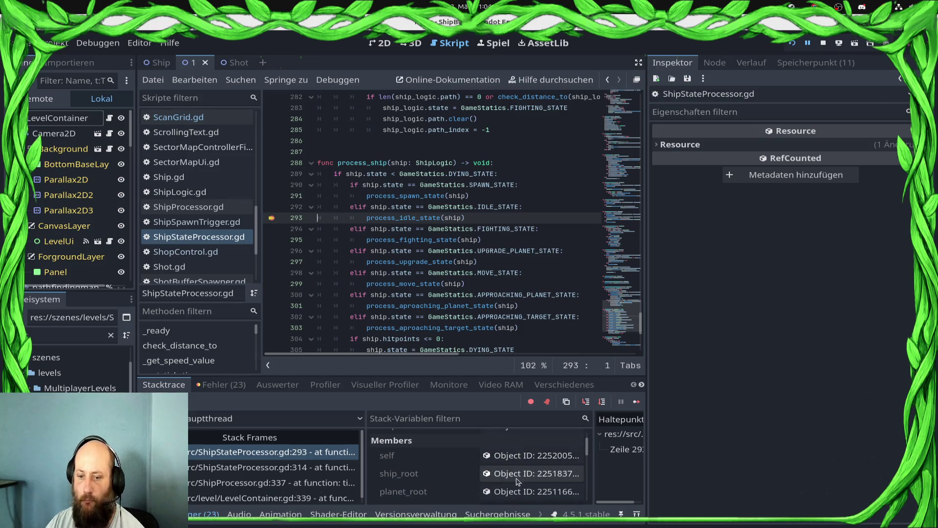
{"action": "left_click", "coordinate": [522, 460]}
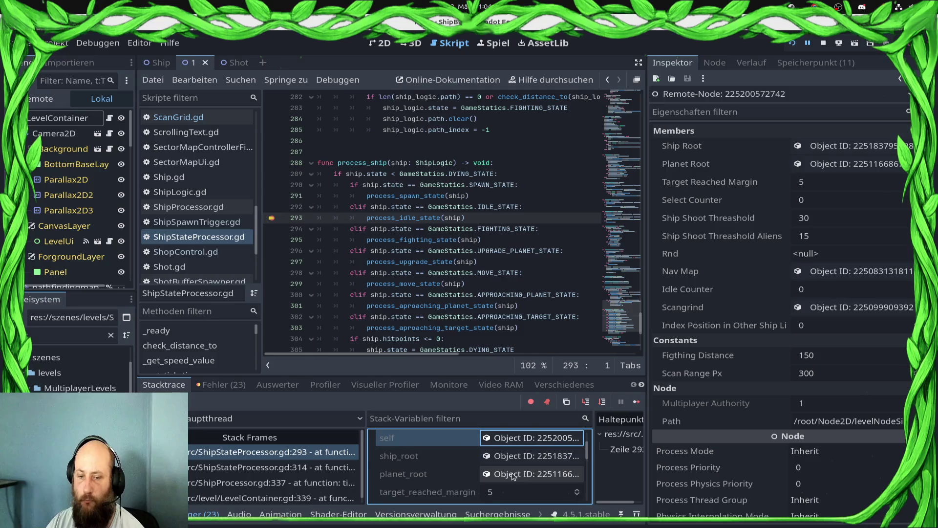
{"action": "scroll", "coordinate": [533, 464], "scroll_direction": "up", "scroll_amount": 2}
{"action": "left_click", "coordinate": [538, 454]}
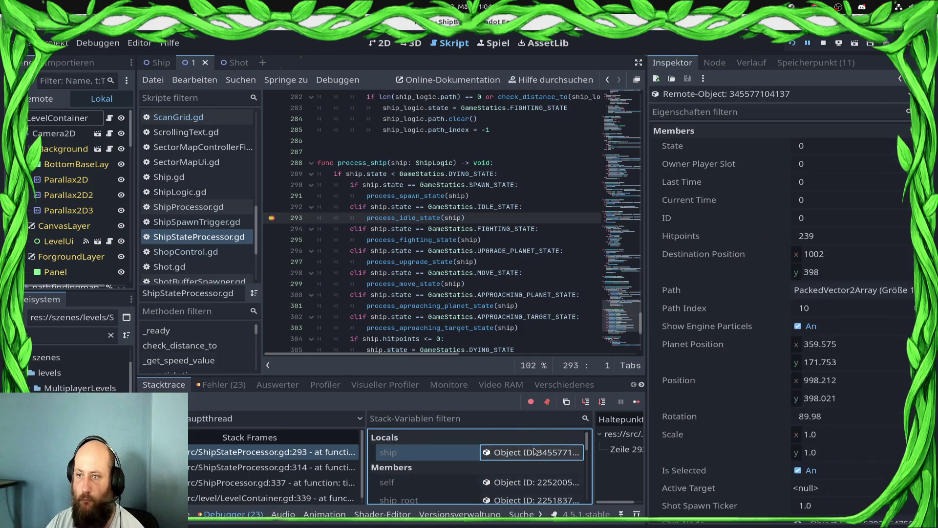
{"action": "scroll", "coordinate": [532, 467], "scroll_direction": "down", "scroll_amount": 3}
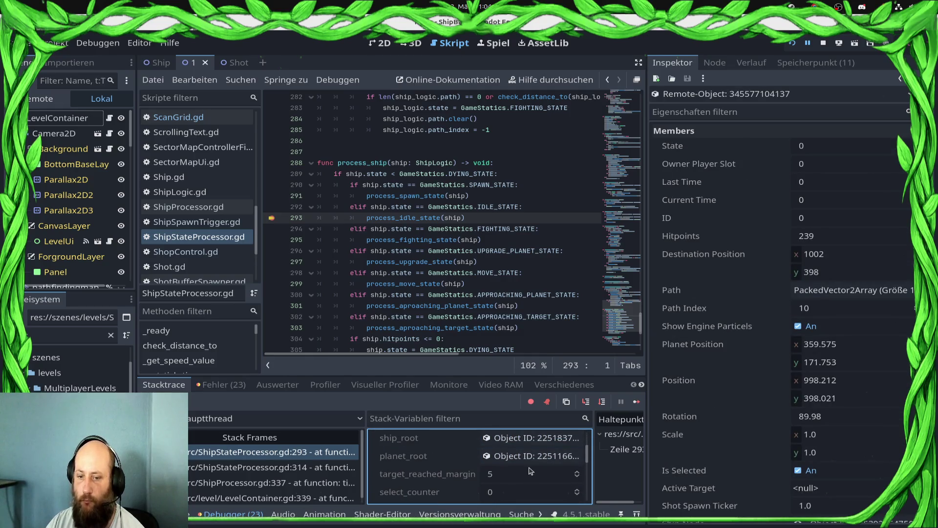
{"action": "scroll", "coordinate": [530, 469], "scroll_direction": "down", "scroll_amount": 3}
{"action": "scroll", "coordinate": [532, 467], "scroll_direction": "down", "scroll_amount": 3}
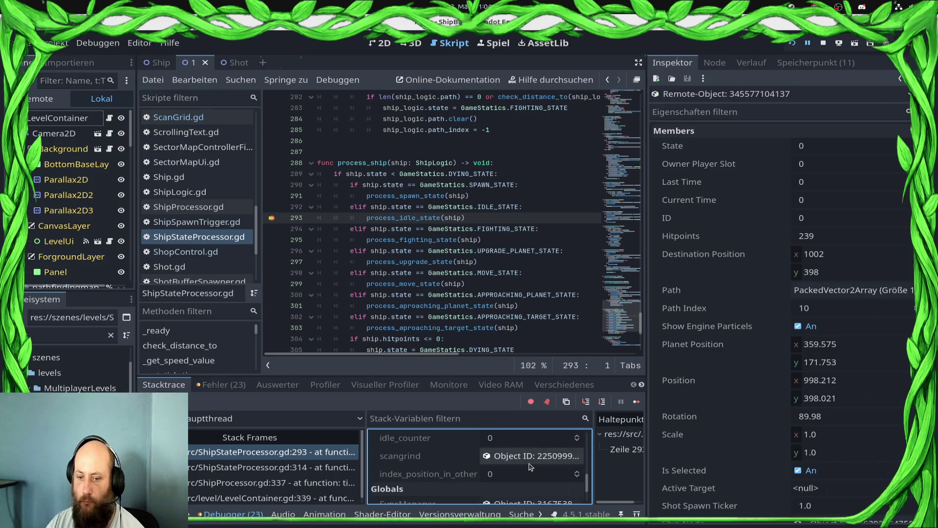
Step: Remote-inspect scangrind, checking both Tiles entries and both Ships in Tiles entries
{"action": "left_click", "coordinate": [533, 447]}
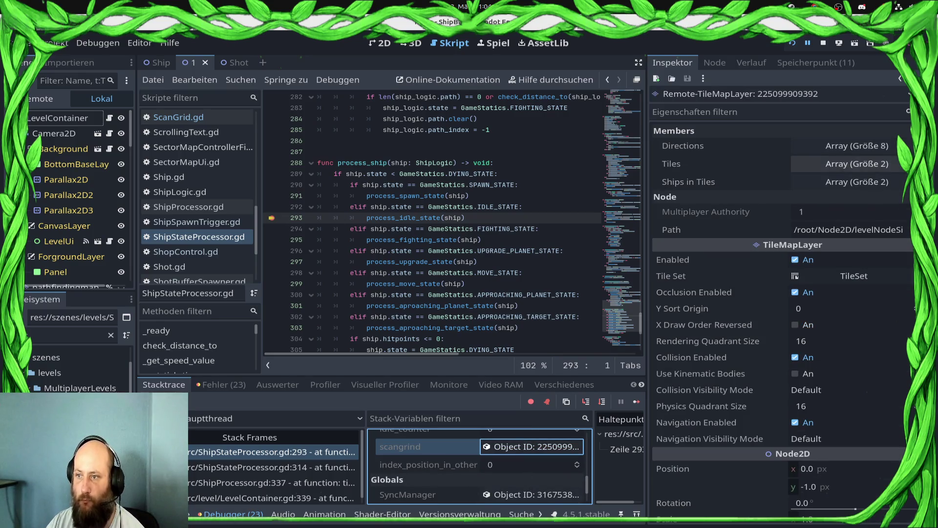
{"action": "left_click", "coordinate": [875, 163]}
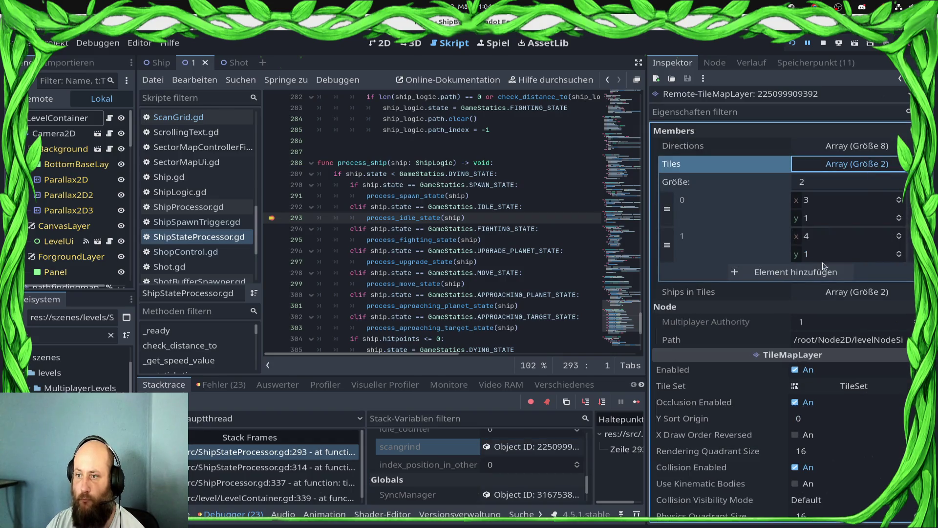
{"action": "left_click", "coordinate": [841, 292]}
{"action": "left_click", "coordinate": [845, 327]}
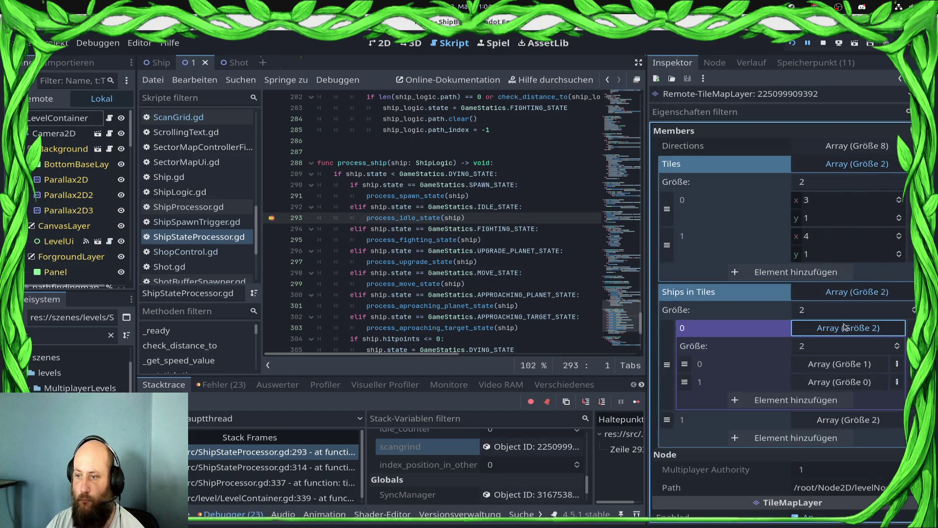
{"action": "left_click", "coordinate": [841, 419]}
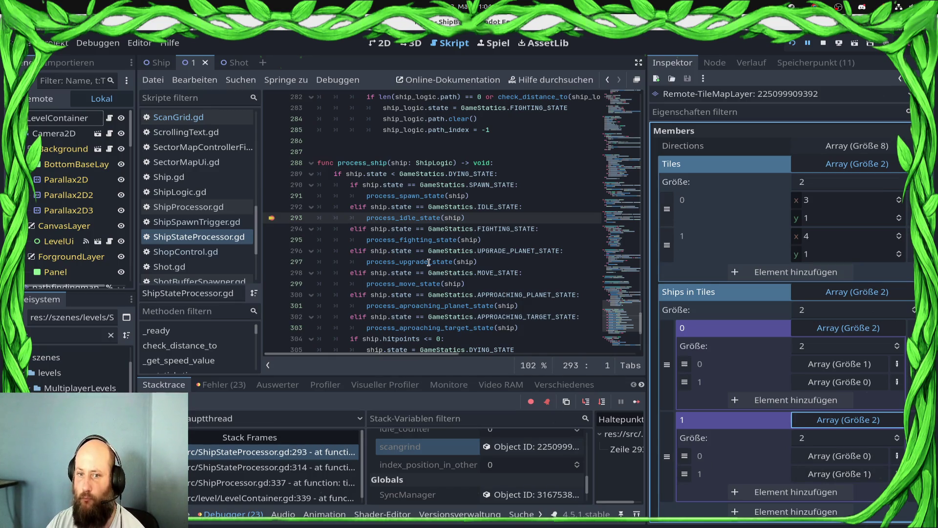
Step: Remove the line 293 breakpoint and stop the debug session
{"action": "scroll", "coordinate": [440, 244], "scroll_direction": "up", "scroll_amount": 5}
{"action": "scroll", "coordinate": [444, 220], "scroll_direction": "down", "scroll_amount": 2}
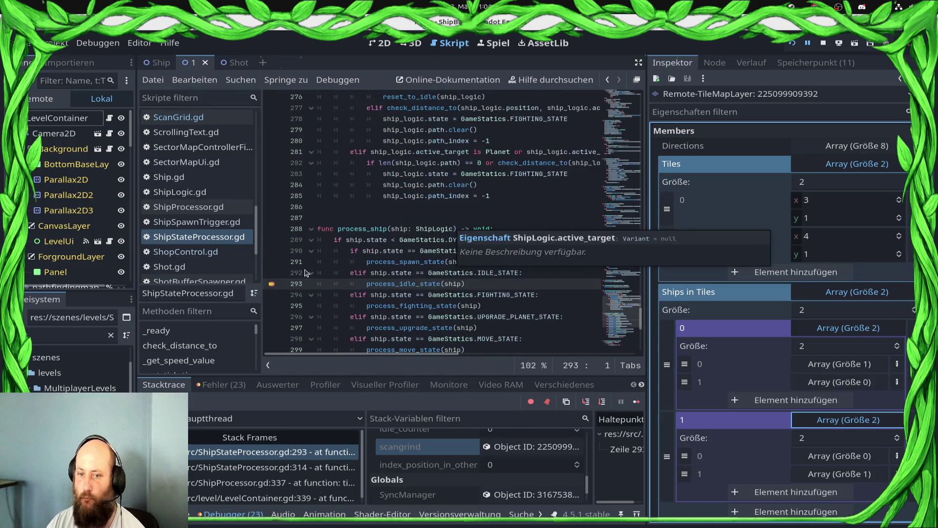
{"action": "left_click", "coordinate": [272, 285]}
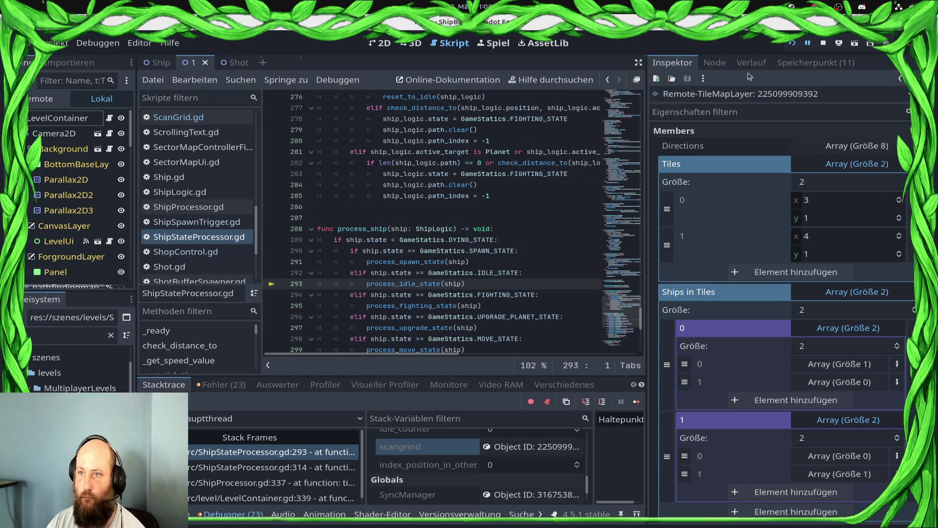
{"action": "left_click", "coordinate": [824, 44]}
{"action": "scroll", "coordinate": [492, 240], "scroll_direction": "up", "scroll_amount": 5}
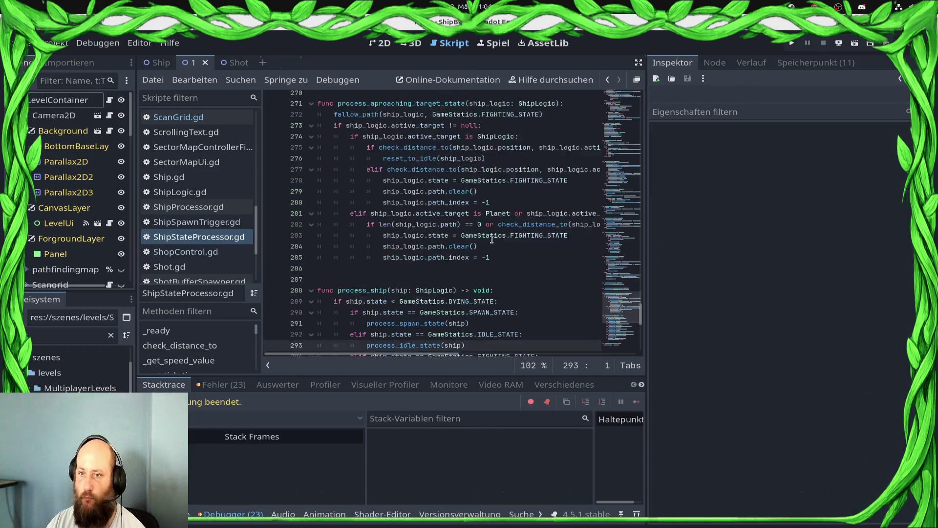
Step: Open ScanGrid.gd from the script list
{"action": "scroll", "coordinate": [492, 240], "scroll_direction": "up", "scroll_amount": 3}
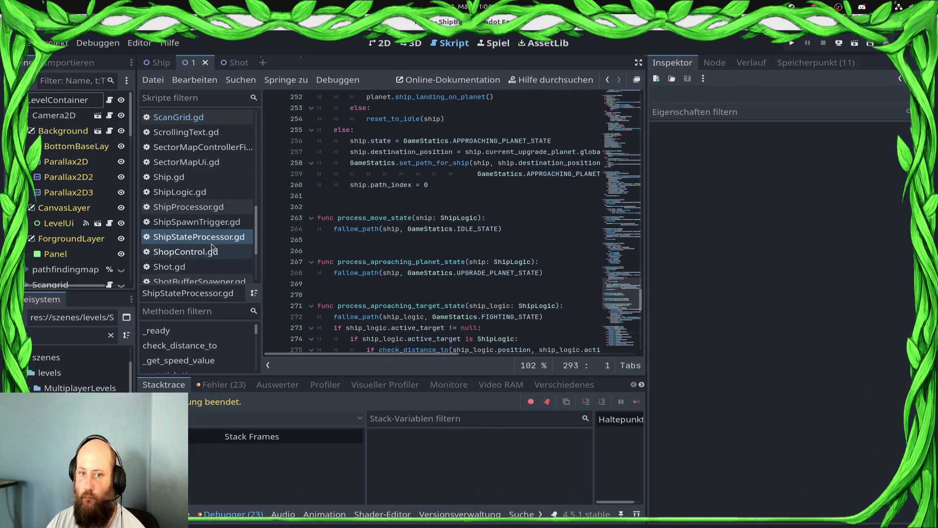
{"action": "scroll", "coordinate": [214, 226], "scroll_direction": "down", "scroll_amount": 3}
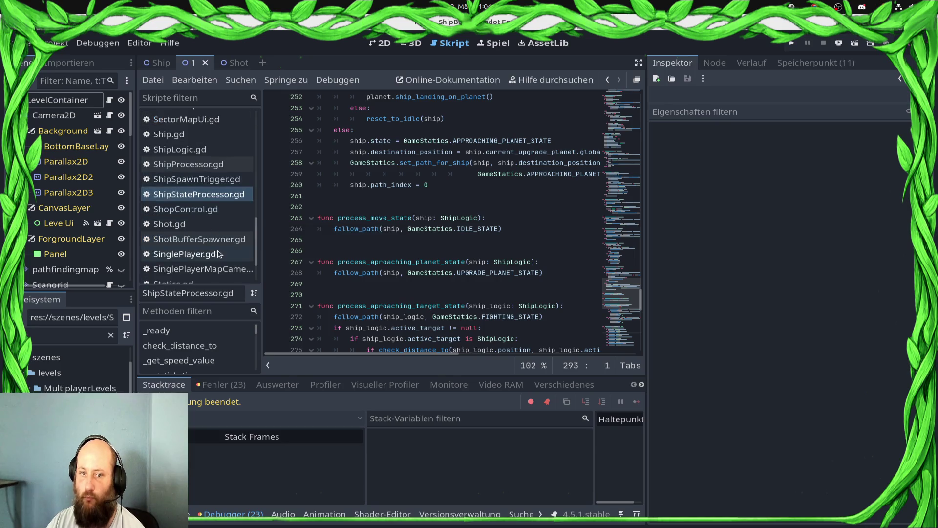
{"action": "scroll", "coordinate": [217, 248], "scroll_direction": "up", "scroll_amount": 15}
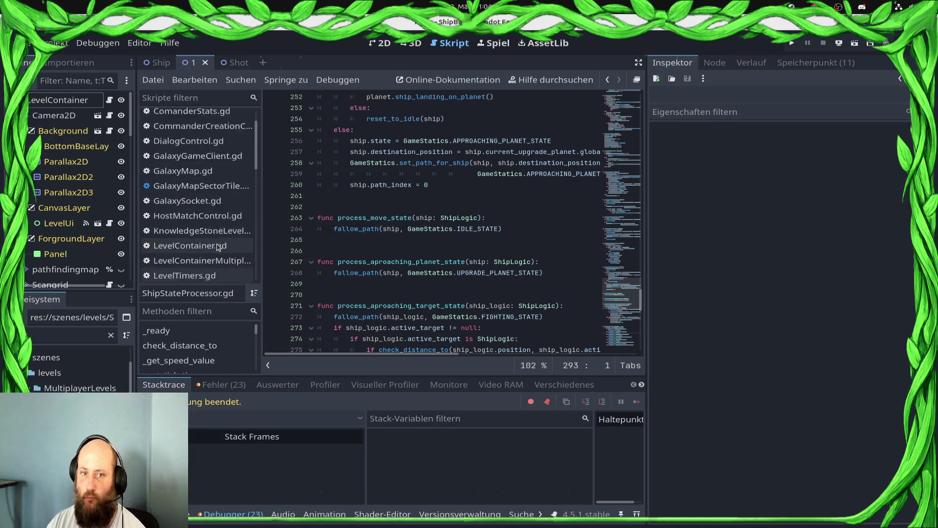
{"action": "scroll", "coordinate": [217, 248], "scroll_direction": "down", "scroll_amount": 20}
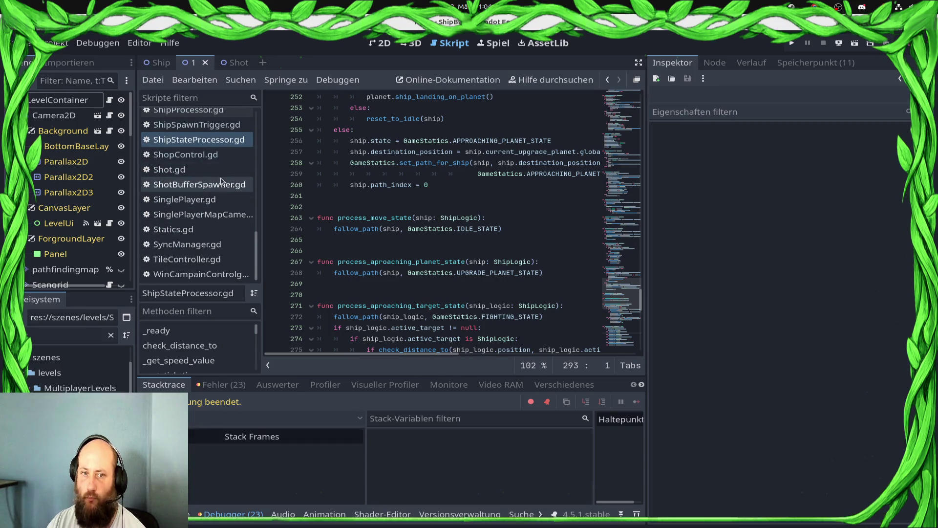
{"action": "scroll", "coordinate": [190, 247], "scroll_direction": "up", "scroll_amount": 3}
{"action": "scroll", "coordinate": [193, 247], "scroll_direction": "up", "scroll_amount": 7}
{"action": "scroll", "coordinate": [215, 251], "scroll_direction": "down", "scroll_amount": 3}
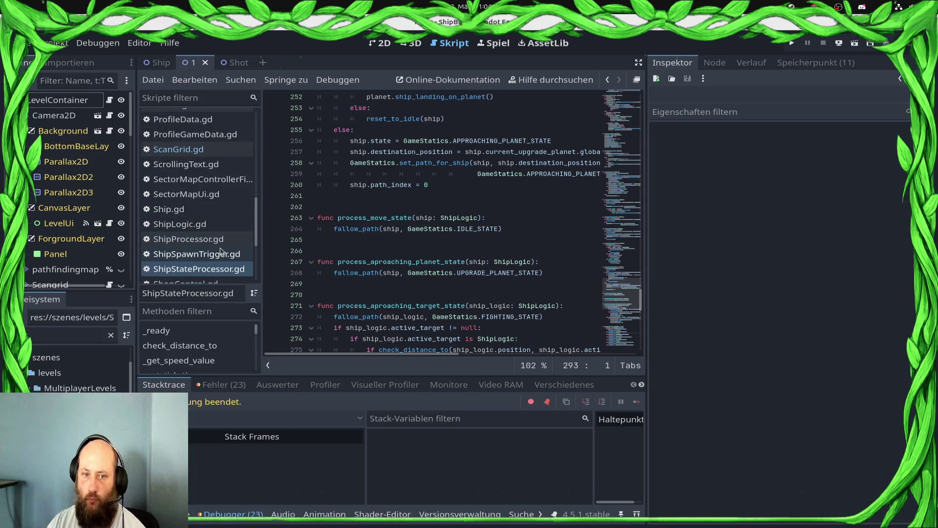
{"action": "scroll", "coordinate": [221, 252], "scroll_direction": "up", "scroll_amount": 5}
{"action": "scroll", "coordinate": [221, 242], "scroll_direction": "up", "scroll_amount": 10}
{"action": "scroll", "coordinate": [181, 181], "scroll_direction": "down", "scroll_amount": 10}
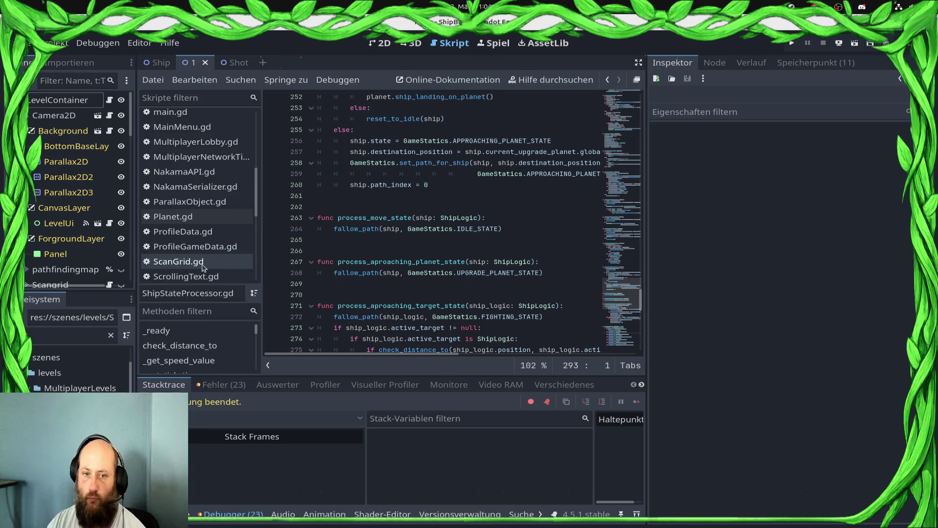
{"action": "scroll", "coordinate": [204, 261], "scroll_direction": "down", "scroll_amount": 3}
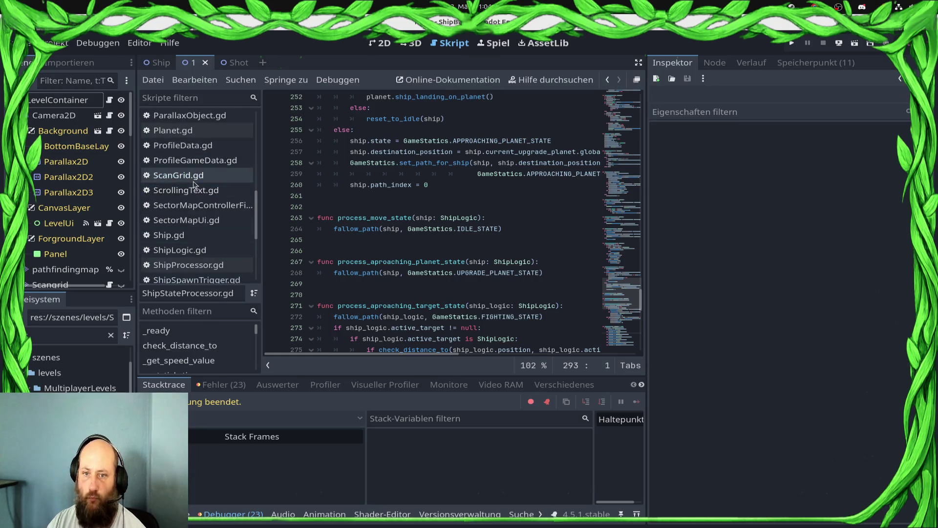
{"action": "left_click", "coordinate": [196, 175]}
{"action": "scroll", "coordinate": [513, 234], "scroll_direction": "up", "scroll_amount": 2}
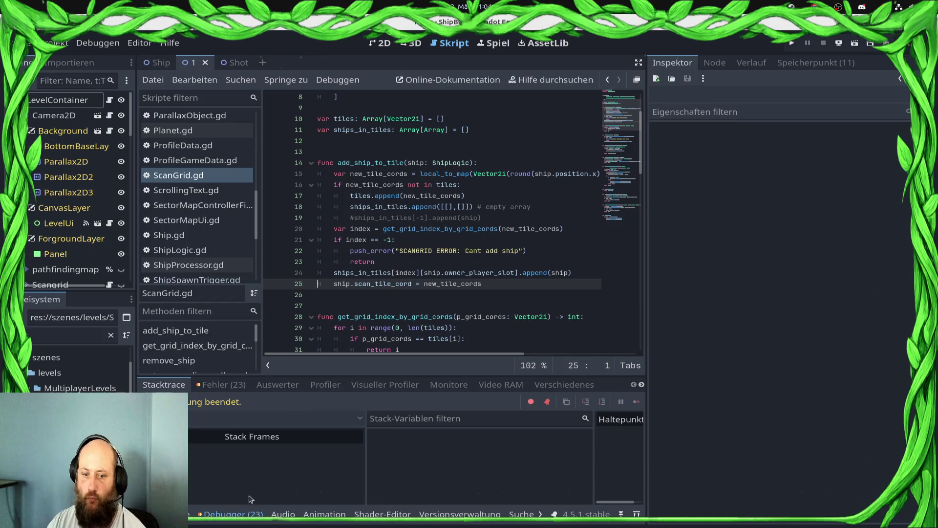
Step: Show the Fehler (23) list of errors and warnings in the debugger panel
{"action": "left_click", "coordinate": [233, 514]}
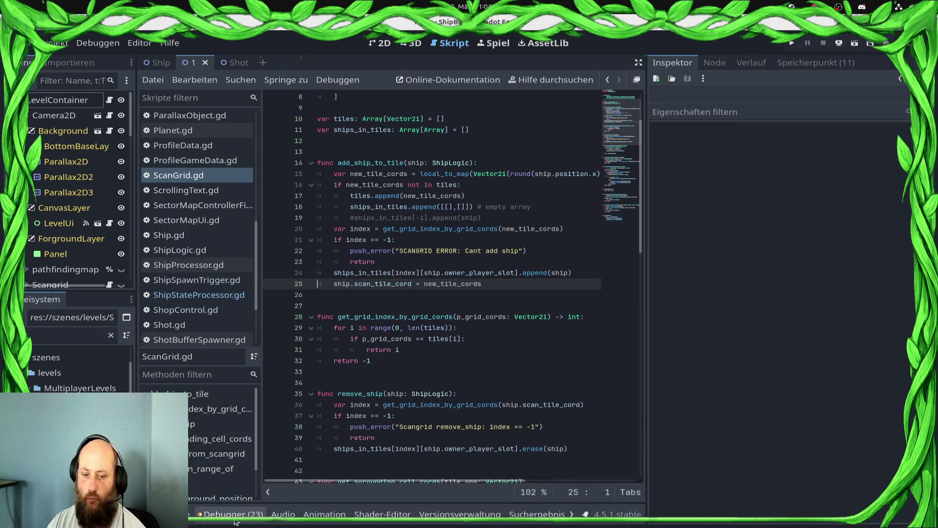
{"action": "left_click", "coordinate": [233, 515]}
{"action": "left_click", "coordinate": [222, 385]}
{"action": "scroll", "coordinate": [353, 411], "scroll_direction": "down", "scroll_amount": 2}
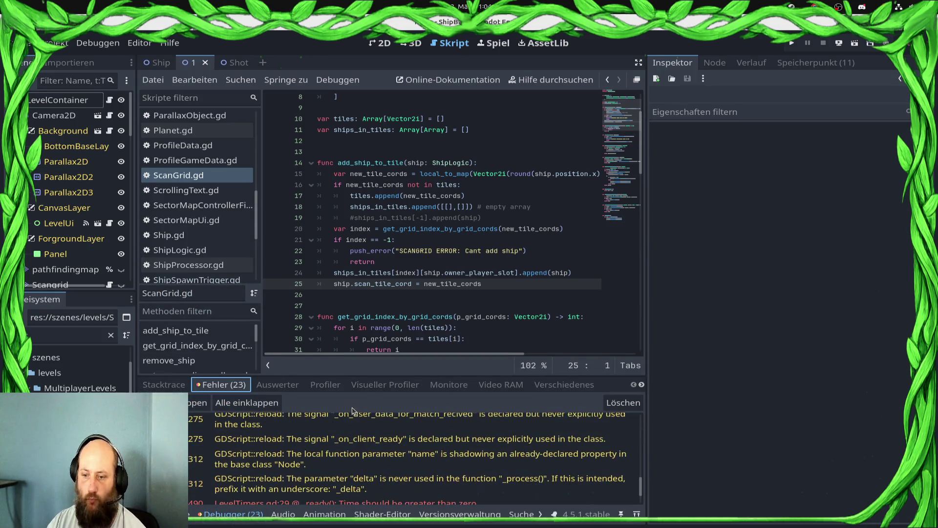
Step: Jump to the LevelTimers.gd line 29 error from the error list
{"action": "scroll", "coordinate": [353, 408], "scroll_direction": "down", "scroll_amount": 2}
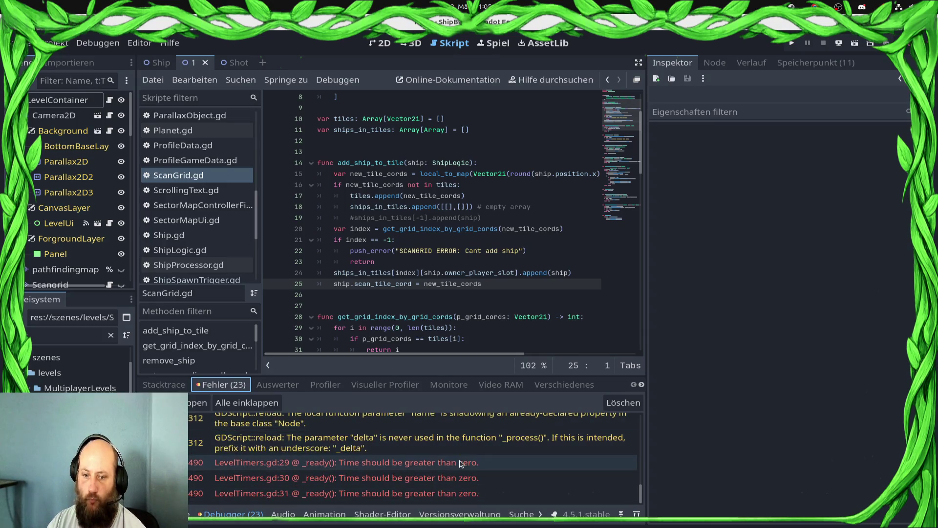
{"action": "left_click", "coordinate": [461, 463]}
{"action": "scroll", "coordinate": [467, 288], "scroll_direction": "up", "scroll_amount": 3}
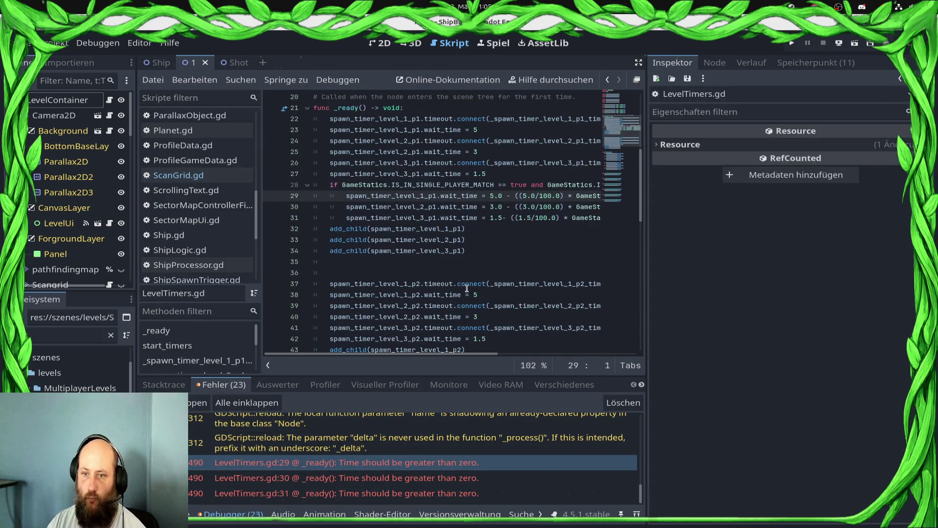
Step: Change the 100.0 divisors on lines 29–31 to 200.0, save, and go back to ScanGrid.gd
{"action": "double_click", "coordinate": [545, 196]}
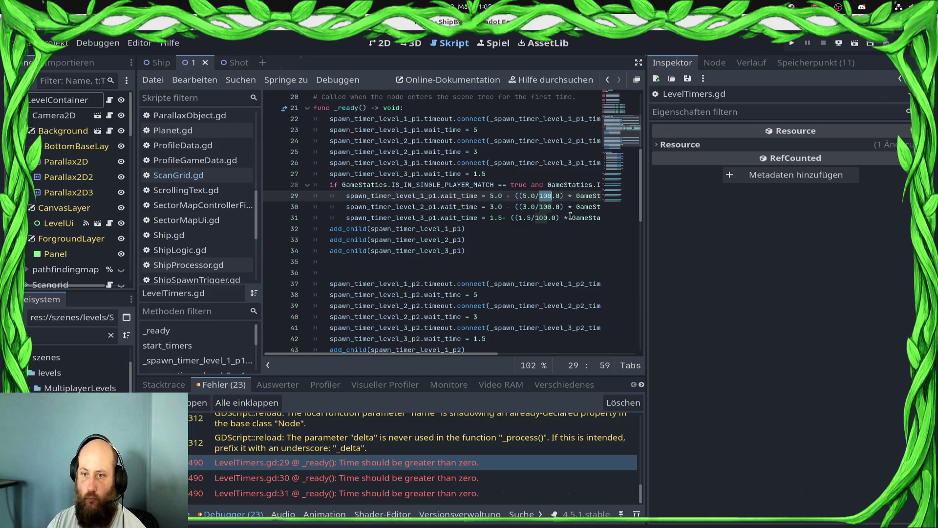
{"action": "mouse_move", "coordinate": [571, 216]}
{"action": "key", "text": "Left"}
{"action": "key", "text": "Delete"}
{"action": "type", "text": "2"}
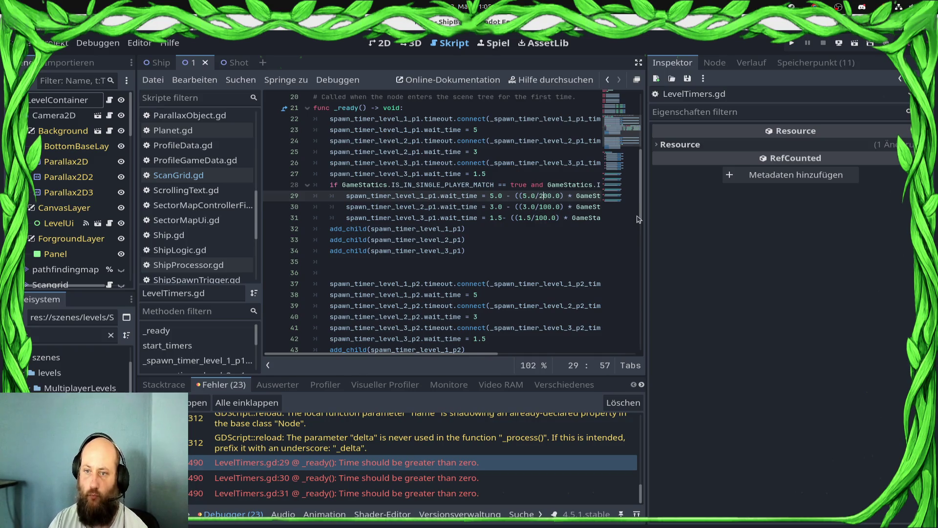
{"action": "key", "text": "Down"}
{"action": "key", "text": "Down"}
{"action": "key", "text": "BackSpace"}
{"action": "type", "text": "2"}
{"action": "key", "text": "ctrl+s"}
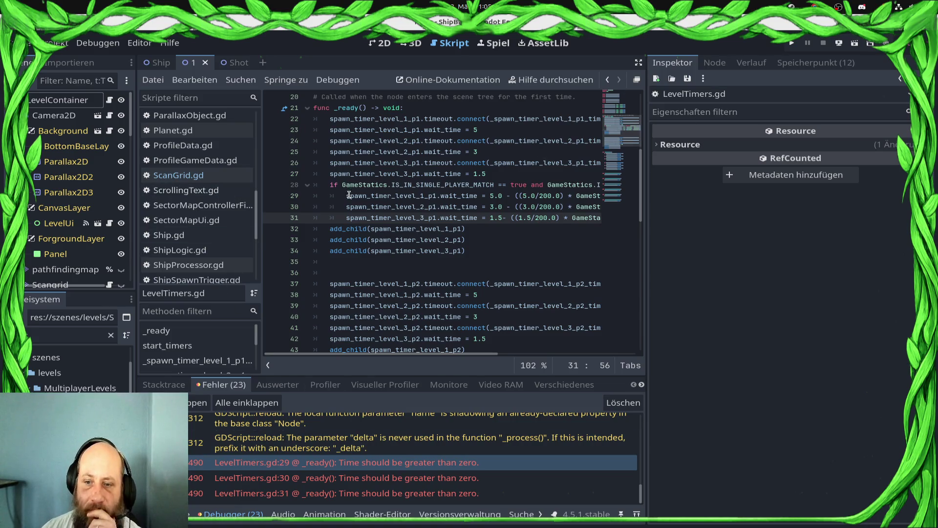
{"action": "left_click", "coordinate": [199, 176]}
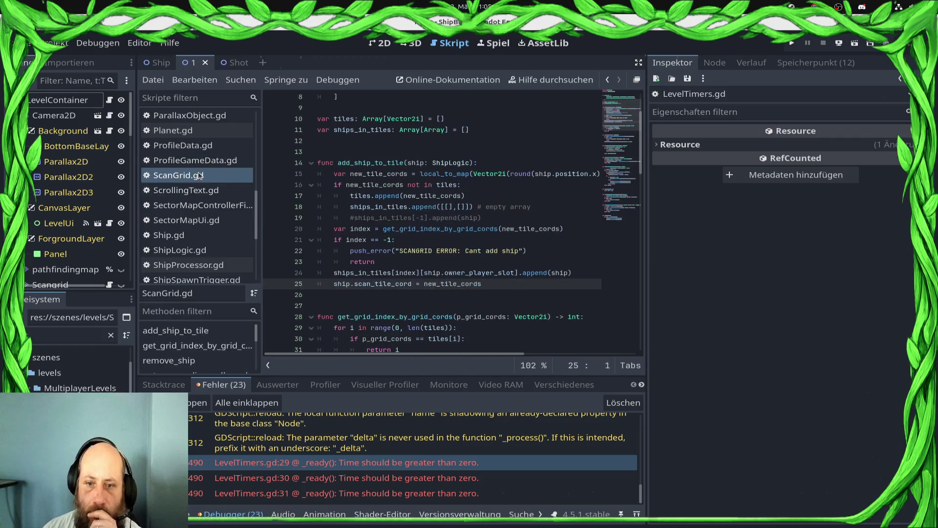
Step: Narrow the Inspector, add a breakpoint on ScanGrid.gd line 70, and run the project with F5
{"action": "scroll", "coordinate": [443, 213], "scroll_direction": "down", "scroll_amount": 18}
{"action": "scroll", "coordinate": [443, 212], "scroll_direction": "down", "scroll_amount": 5}
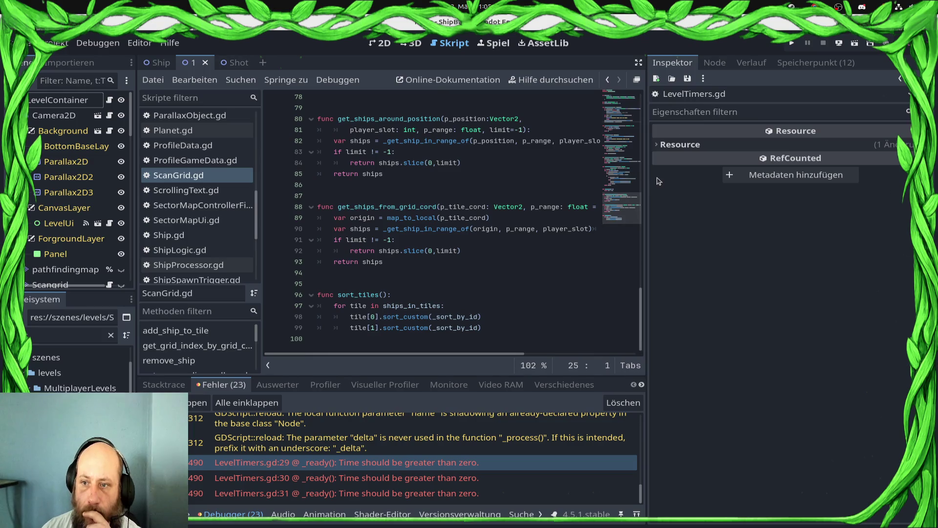
{"action": "left_click_drag", "start_coordinate": [647, 184], "coordinate": [746, 200]}
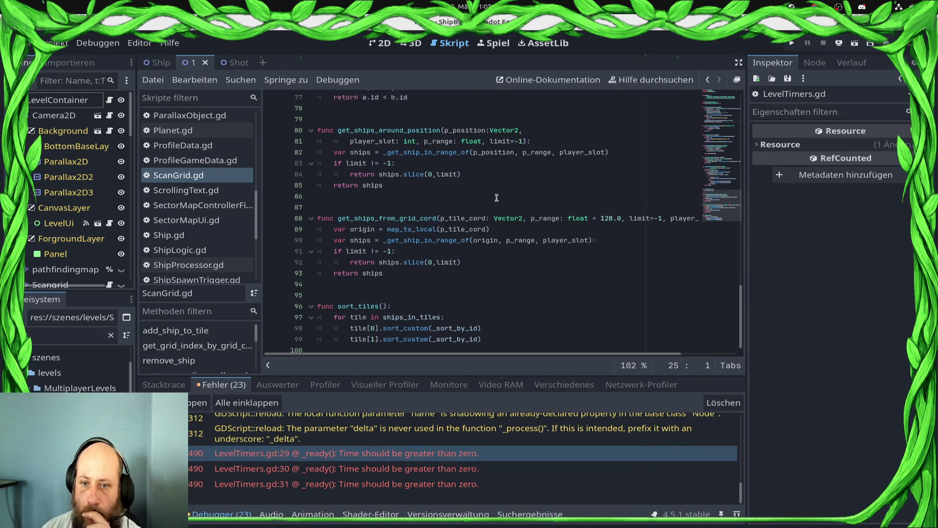
{"action": "scroll", "coordinate": [497, 198], "scroll_direction": "up", "scroll_amount": 7}
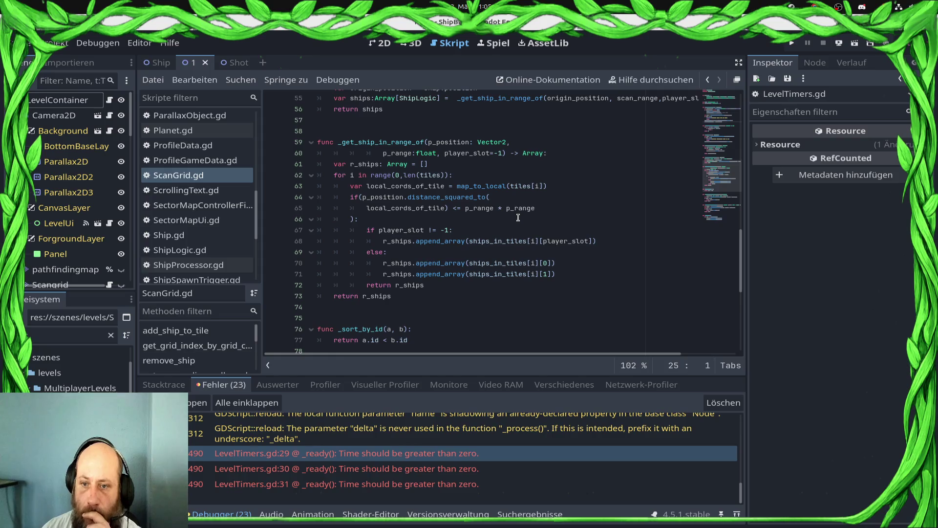
{"action": "mouse_move", "coordinate": [481, 207]}
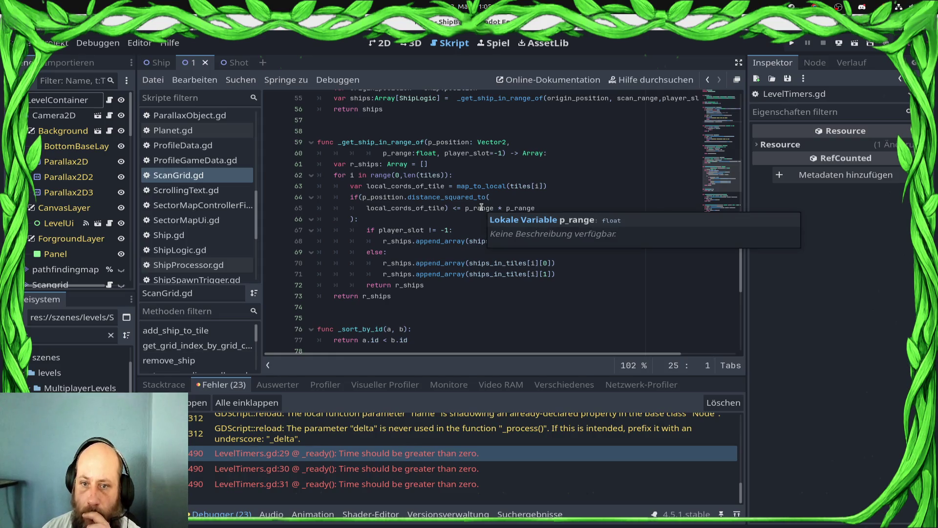
{"action": "left_click", "coordinate": [273, 263]}
{"action": "key", "text": "F5"}
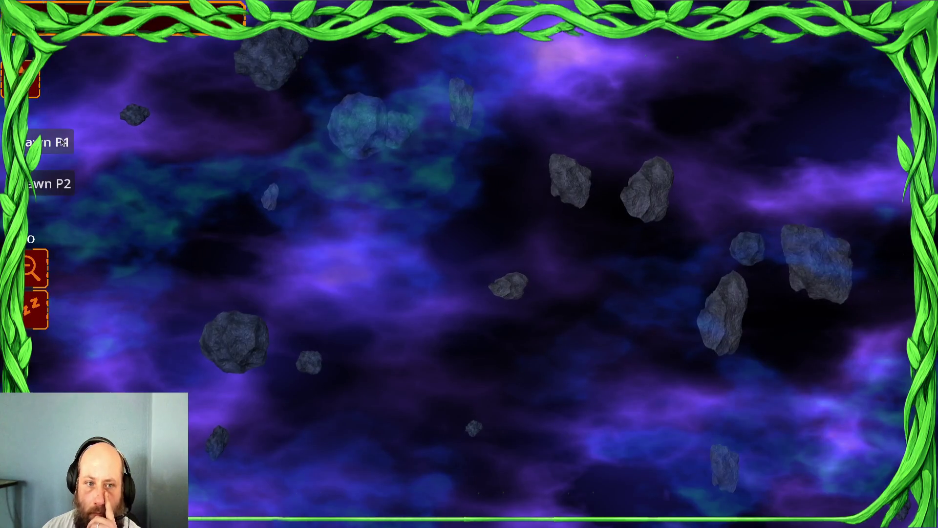
Step: Spawn three player-one ships and three batches of player-two enemy ships
{"action": "left_click", "coordinate": [62, 141]}
{"action": "left_click", "coordinate": [62, 142]}
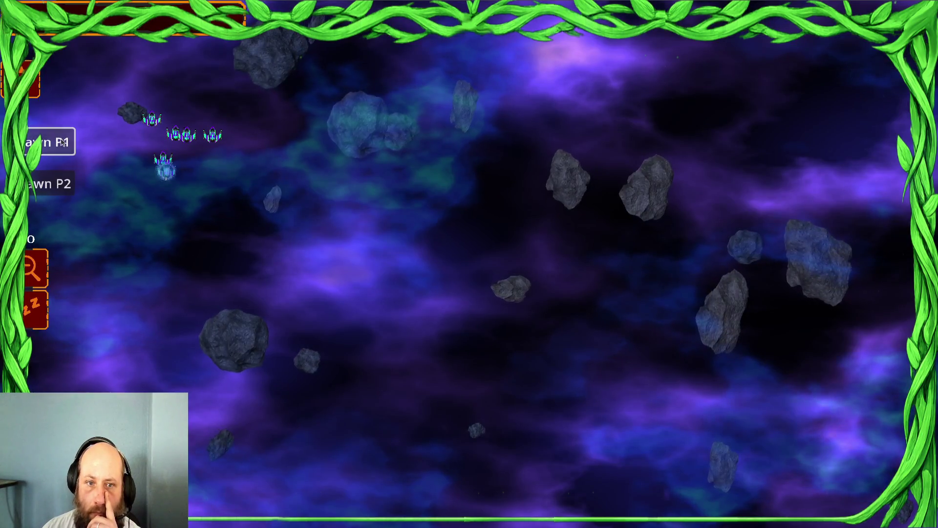
{"action": "left_click", "coordinate": [62, 142]}
{"action": "left_click", "coordinate": [43, 181]}
{"action": "left_click", "coordinate": [43, 181]}
{"action": "left_click", "coordinate": [43, 181]}
Step: Select the top-left player-one ships and order them onto the enemy group
{"action": "left_click_drag", "start_coordinate": [97, 37], "coordinate": [317, 256]}
{"action": "right_click", "coordinate": [700, 299]}
{"action": "right_click", "coordinate": [613, 259]}
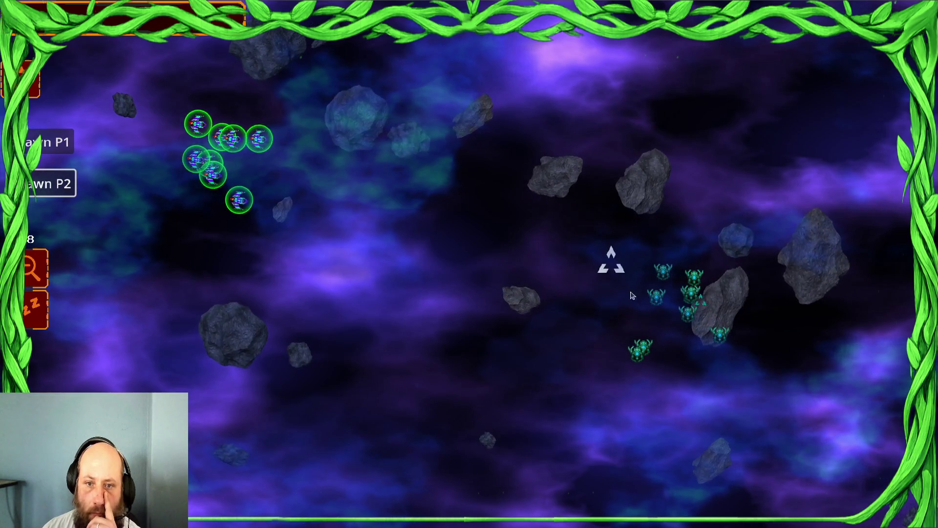
{"action": "right_click", "coordinate": [609, 262]}
{"action": "right_click", "coordinate": [593, 283]}
{"action": "right_click", "coordinate": [585, 279]}
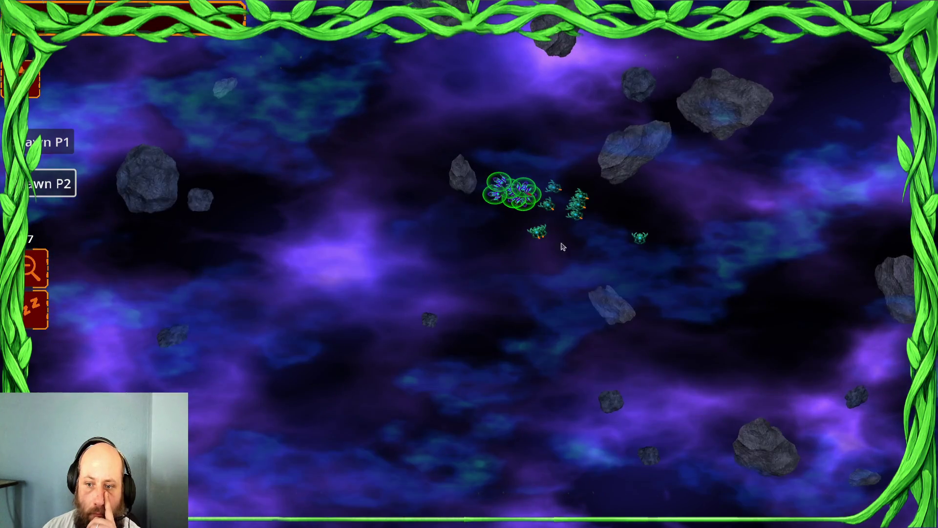
{"action": "right_click", "coordinate": [510, 215]}
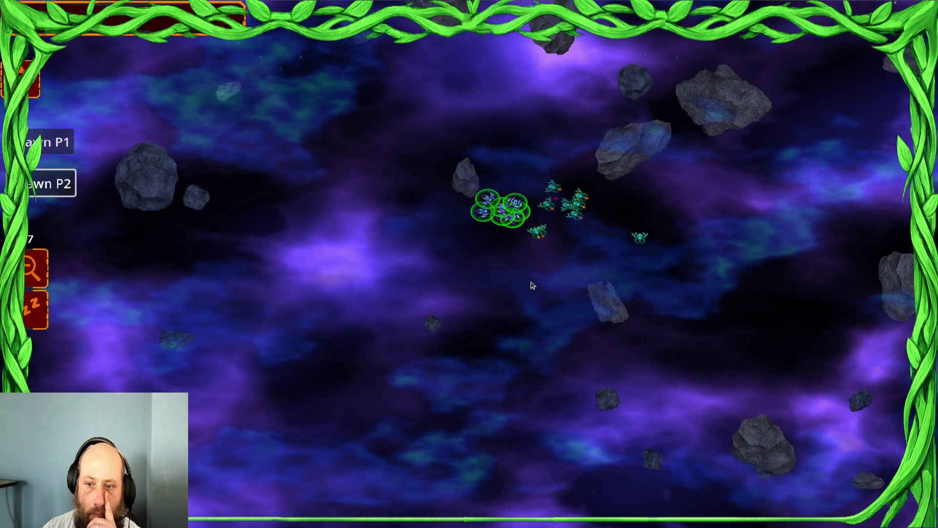
{"action": "key", "text": "super"}
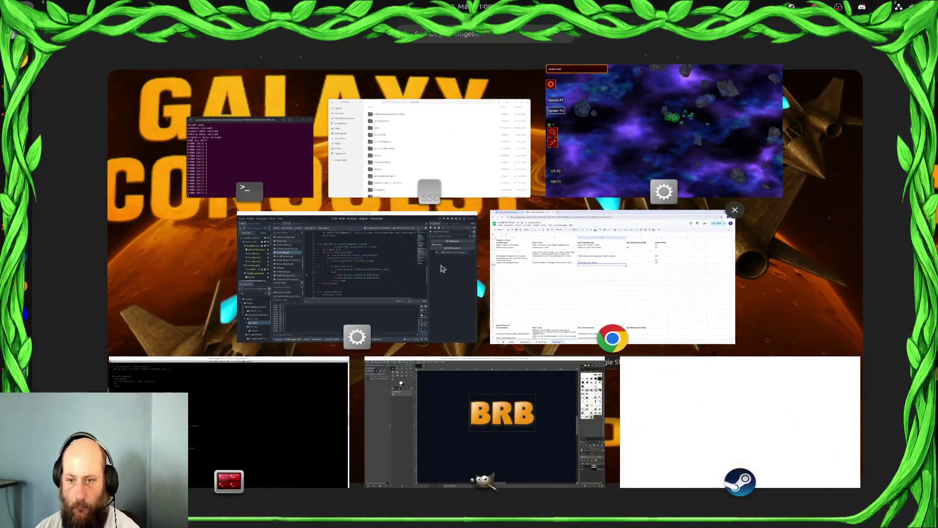
Step: From the editor, switch to the running game with F12 and move the ships beside the enemies
{"action": "left_click", "coordinate": [464, 264]}
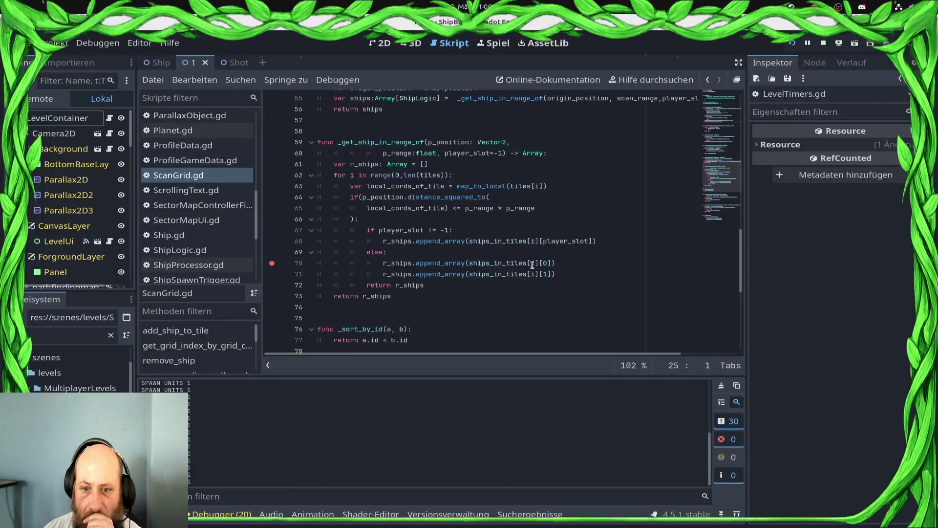
{"action": "left_click", "coordinate": [562, 278]}
{"action": "mouse_move", "coordinate": [503, 263]}
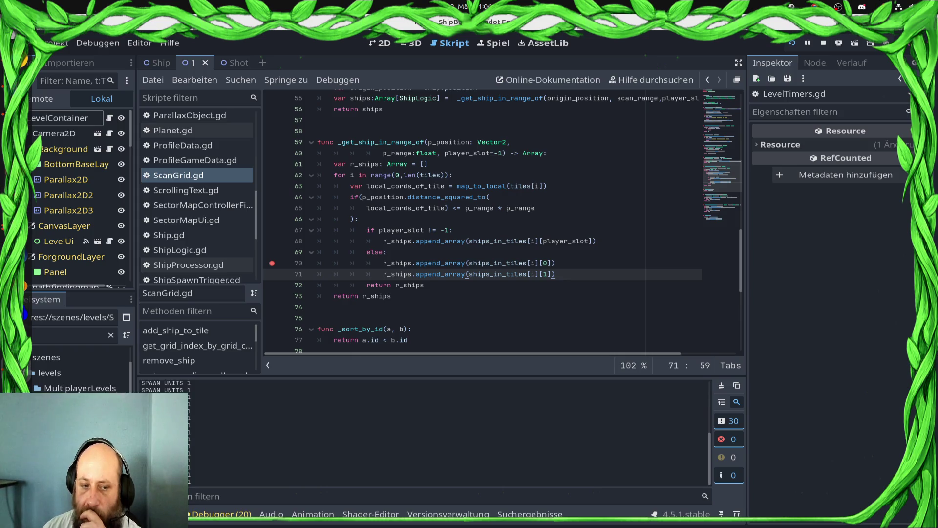
{"action": "key", "text": "F12"}
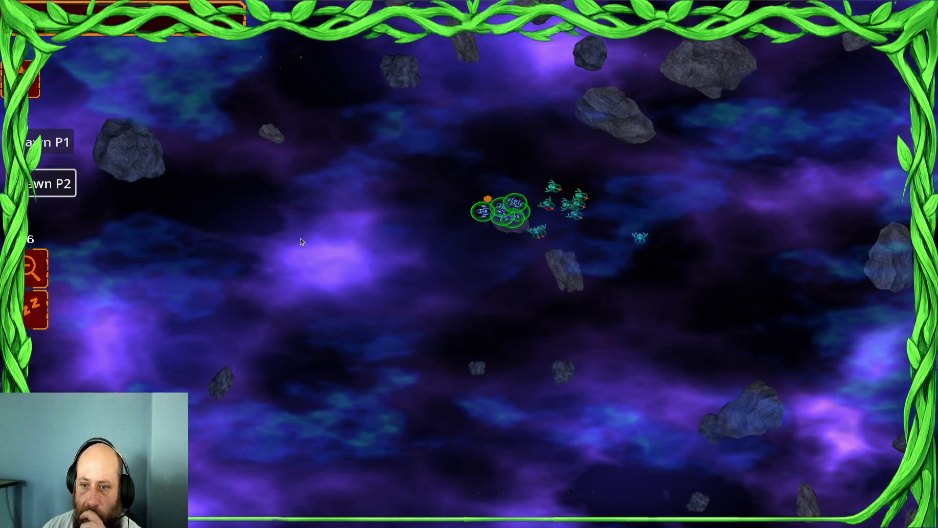
{"action": "right_click", "coordinate": [487, 245]}
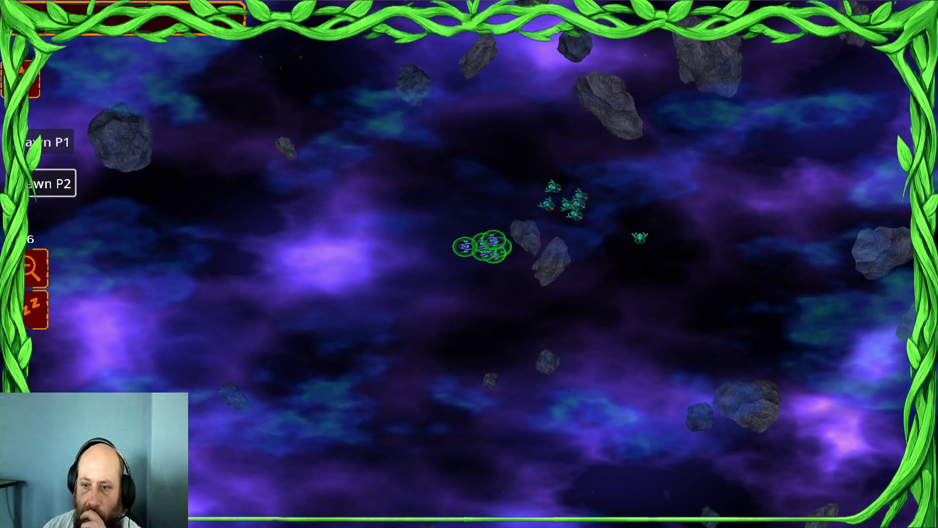
{"action": "right_click", "coordinate": [515, 203]}
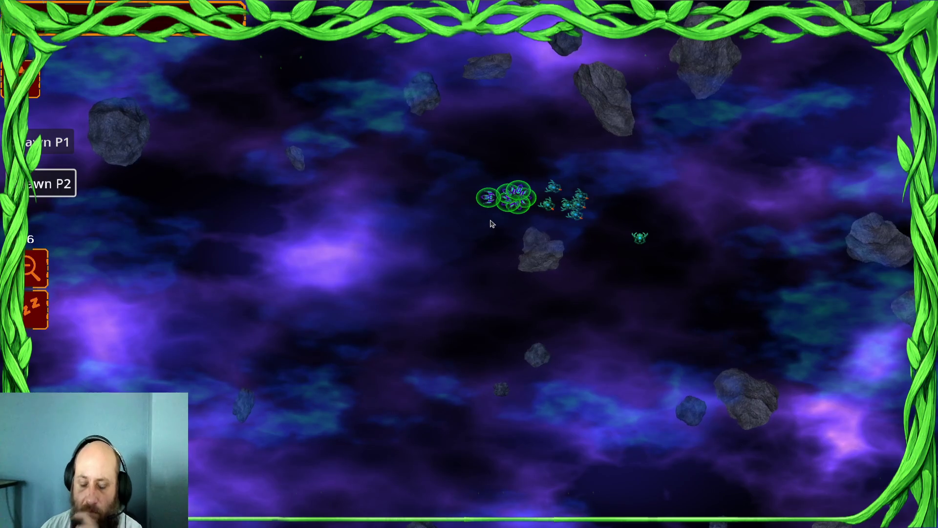
Step: Return to the script editor and set a breakpoint on ScanGrid.gd line 61
{"action": "key", "text": "super"}
{"action": "left_click", "coordinate": [431, 299]}
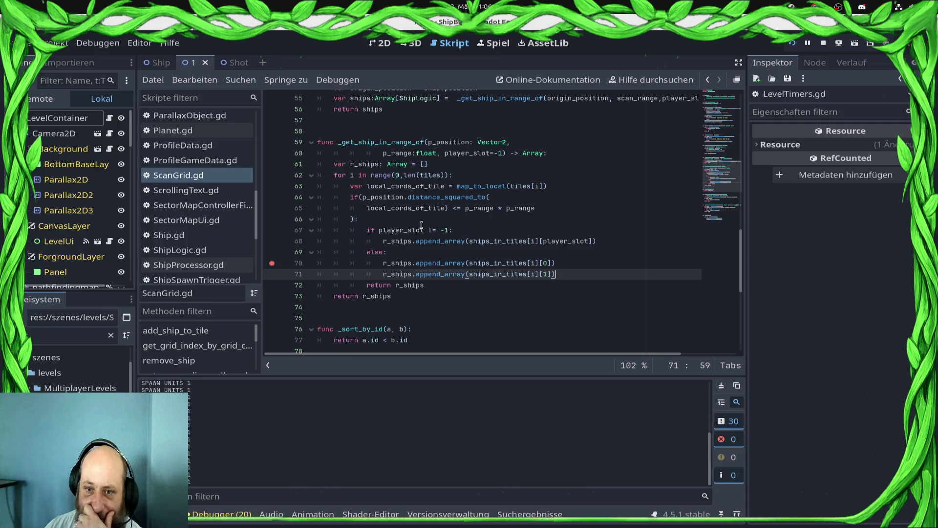
{"action": "left_click", "coordinate": [272, 164]}
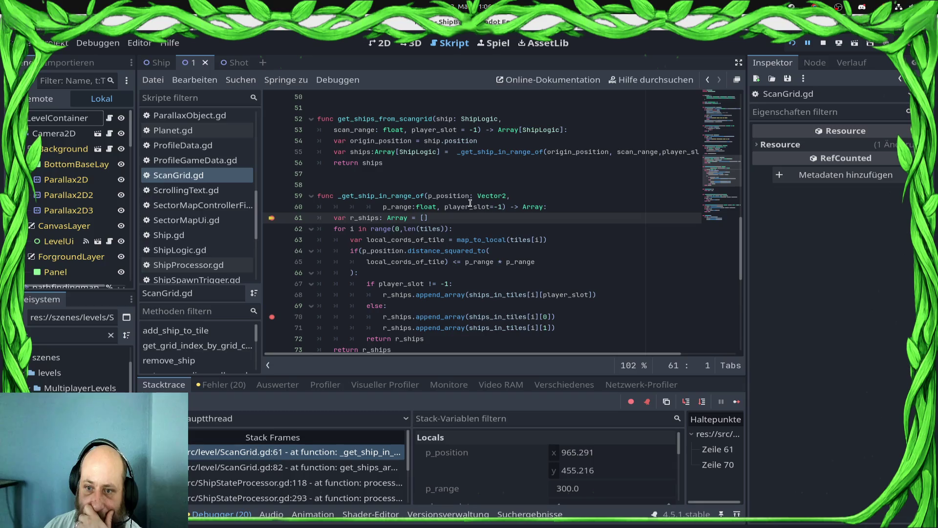
Step: Add a breakpoint on line 68, remove the line 70 one, resume, and return to the editor
{"action": "mouse_move", "coordinate": [470, 203]}
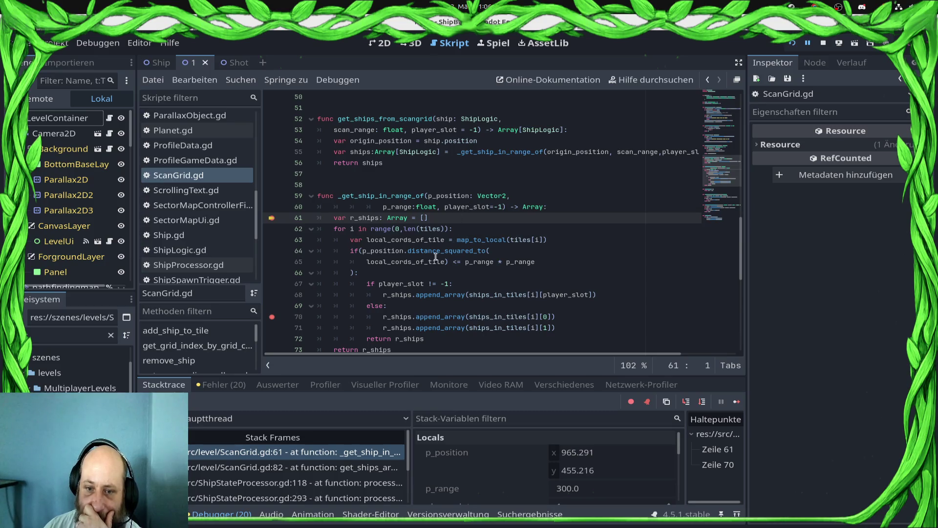
{"action": "left_click", "coordinate": [277, 297]}
{"action": "left_click", "coordinate": [271, 316]}
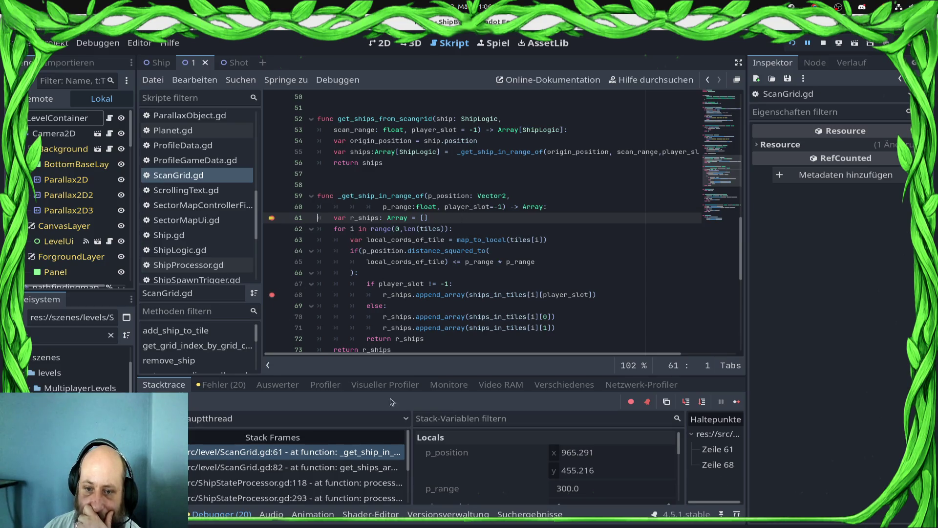
{"action": "left_click", "coordinate": [736, 402]}
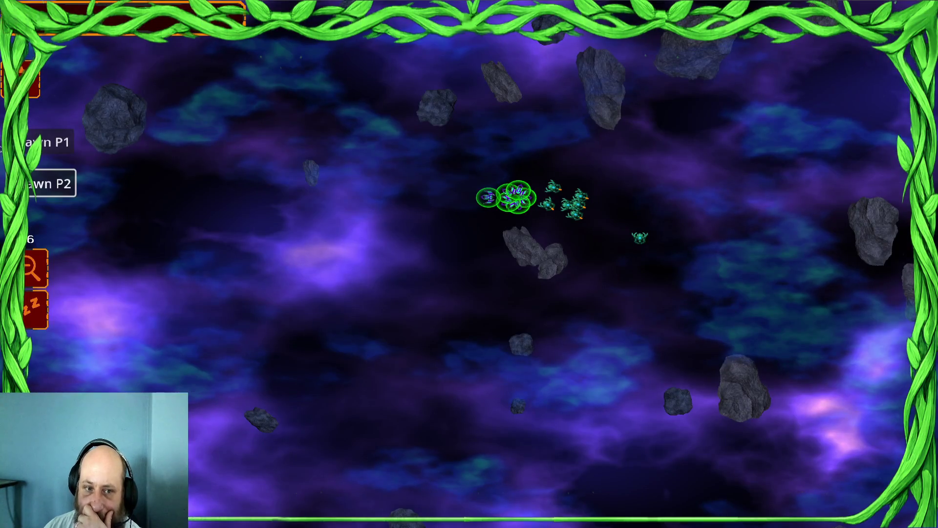
{"action": "key", "text": "super"}
{"action": "left_click", "coordinate": [355, 319]}
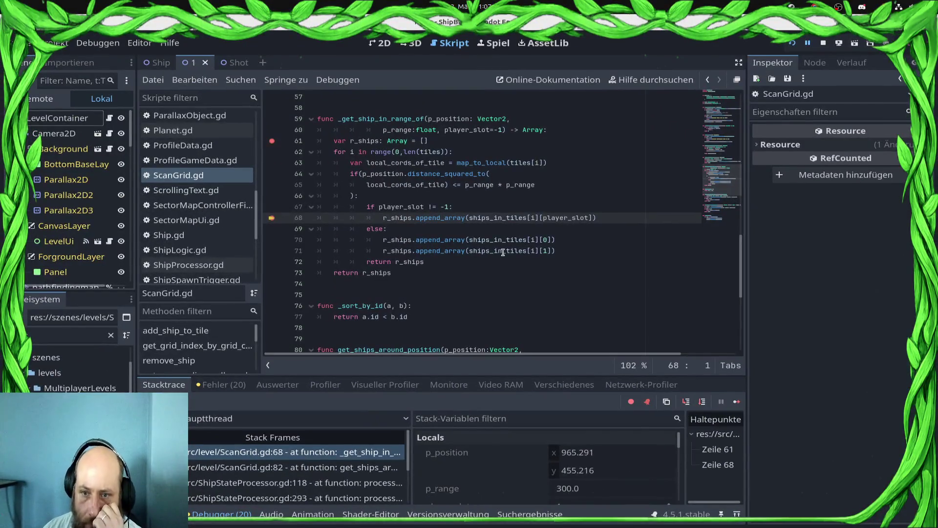
Step: Inspect the scan grid's live TileMapLayer properties via self in the debugger Members
{"action": "mouse_move", "coordinate": [484, 221]}
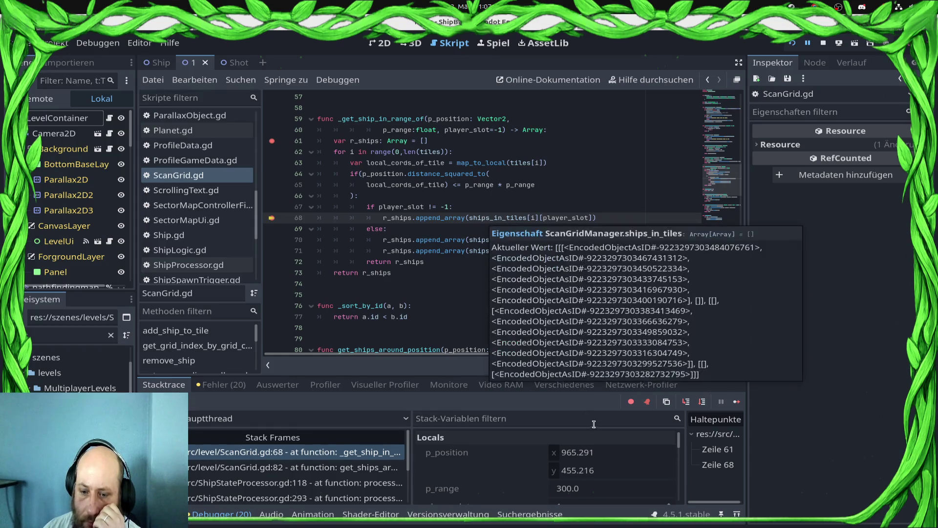
{"action": "scroll", "coordinate": [541, 478], "scroll_direction": "down", "scroll_amount": 5}
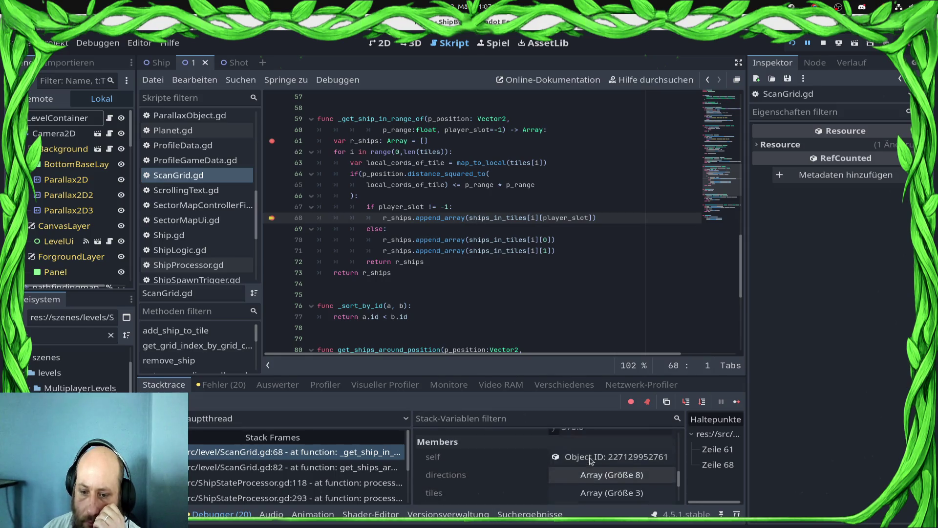
{"action": "left_click", "coordinate": [606, 465]}
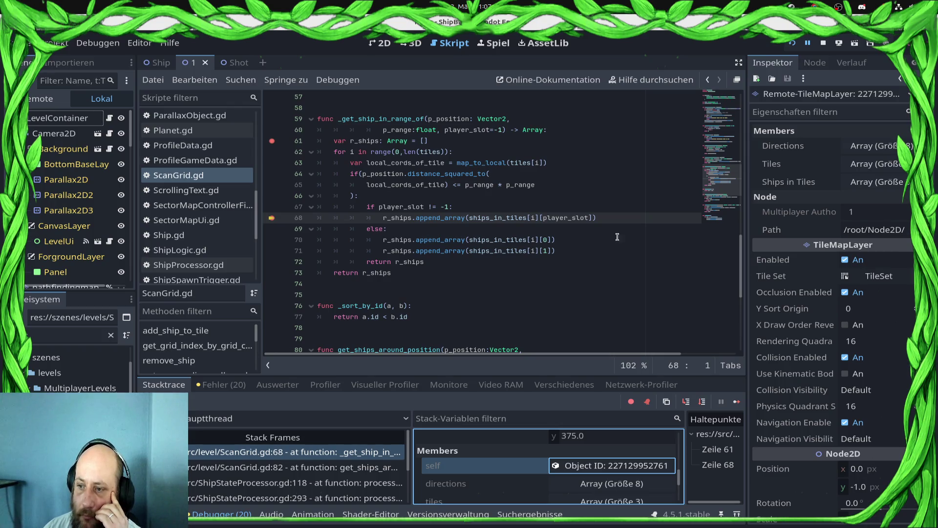
Step: Compare the Ships in Tiles arrays against tile coordinates (3, 1), (4, 1) and (4, 2)
{"action": "left_click", "coordinate": [896, 181]}
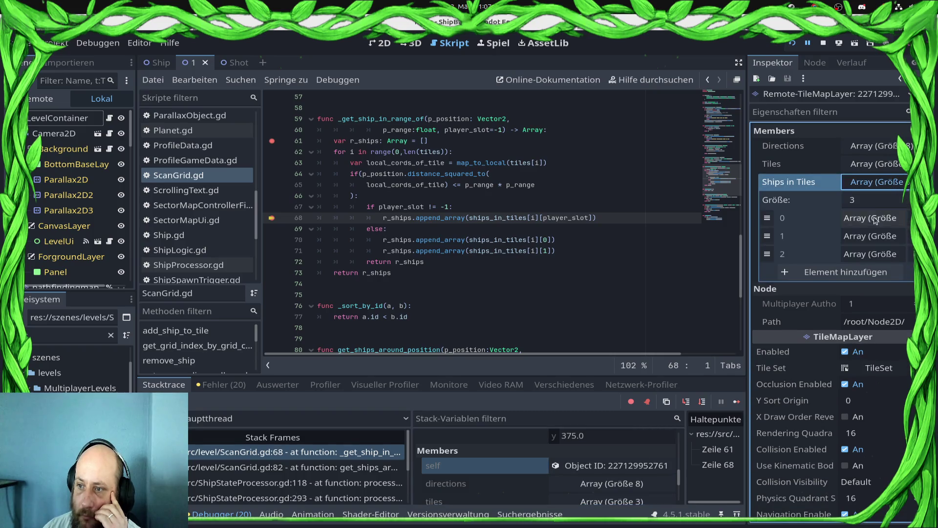
{"action": "left_click", "coordinate": [857, 255]}
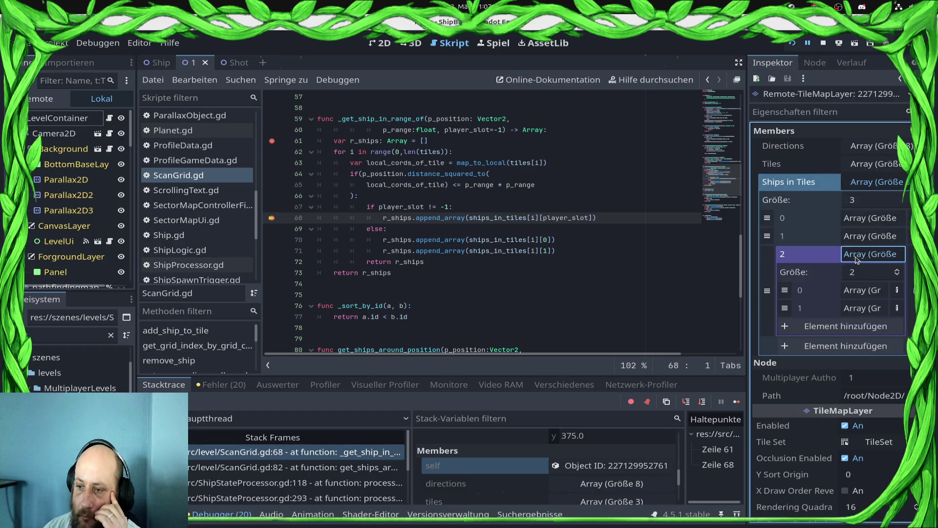
{"action": "mouse_move", "coordinate": [748, 259]}
{"action": "left_mouse_down"}
{"action": "mouse_move", "coordinate": [584, 233]}
{"action": "mouse_move", "coordinate": [657, 240]}
{"action": "left_mouse_up"}
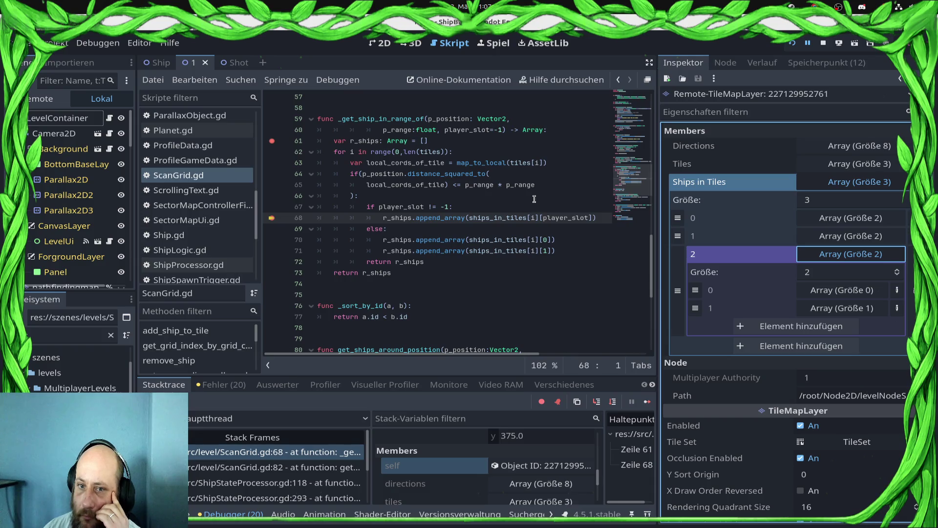
{"action": "mouse_move", "coordinate": [513, 188]}
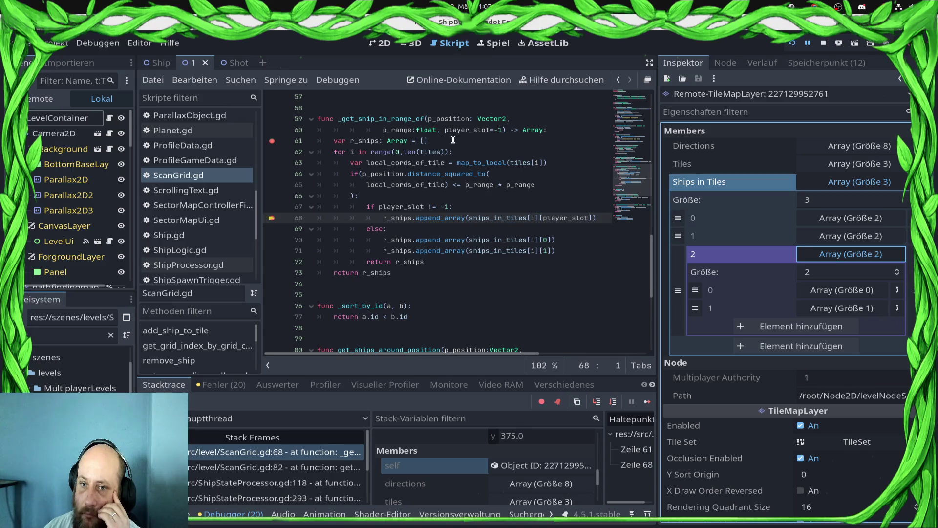
{"action": "mouse_move", "coordinate": [424, 178]}
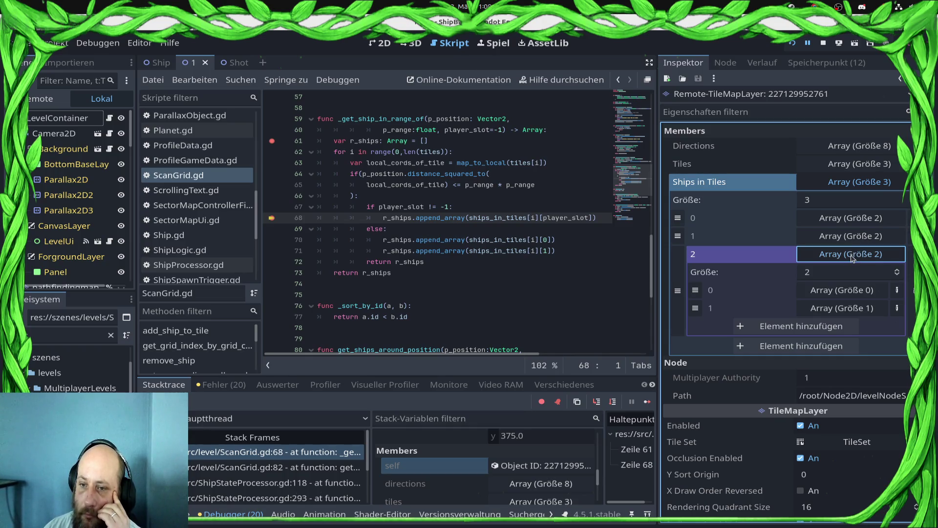
{"action": "left_click", "coordinate": [853, 256]}
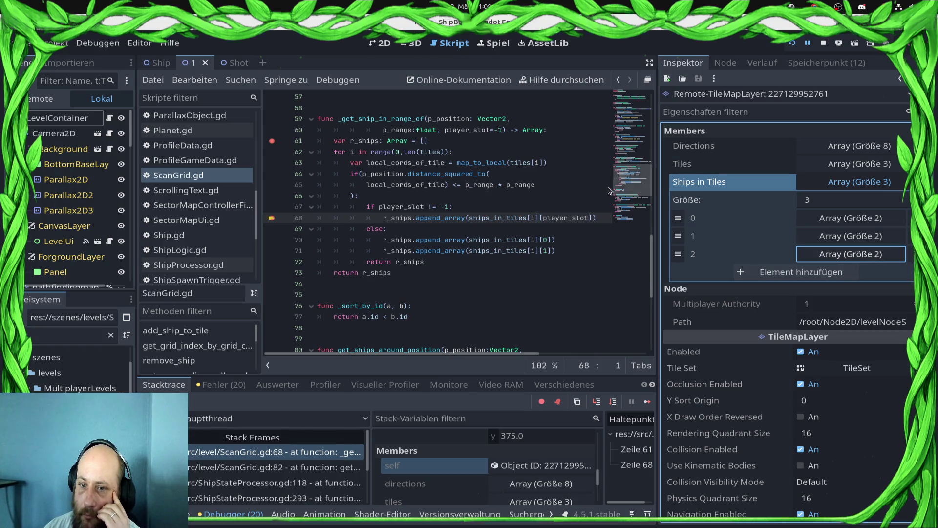
{"action": "double_click", "coordinate": [433, 186]}
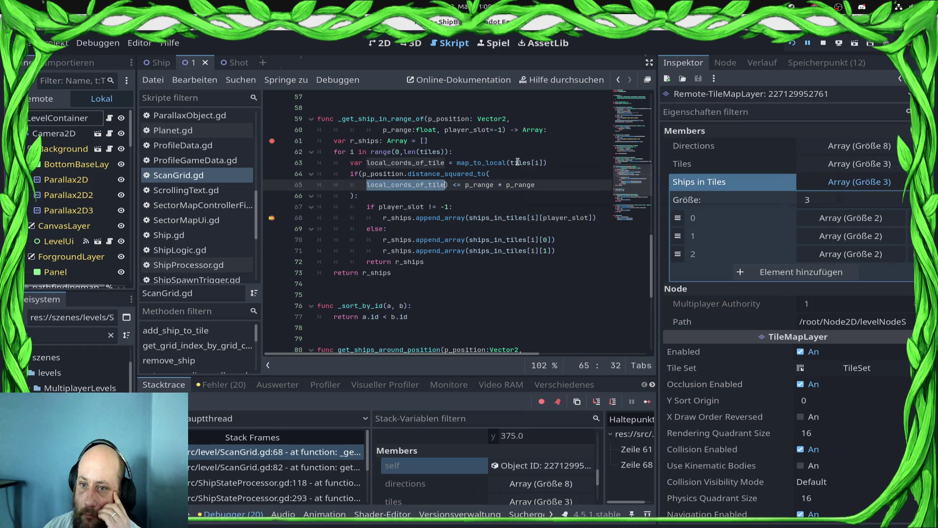
{"action": "left_click", "coordinate": [825, 170]}
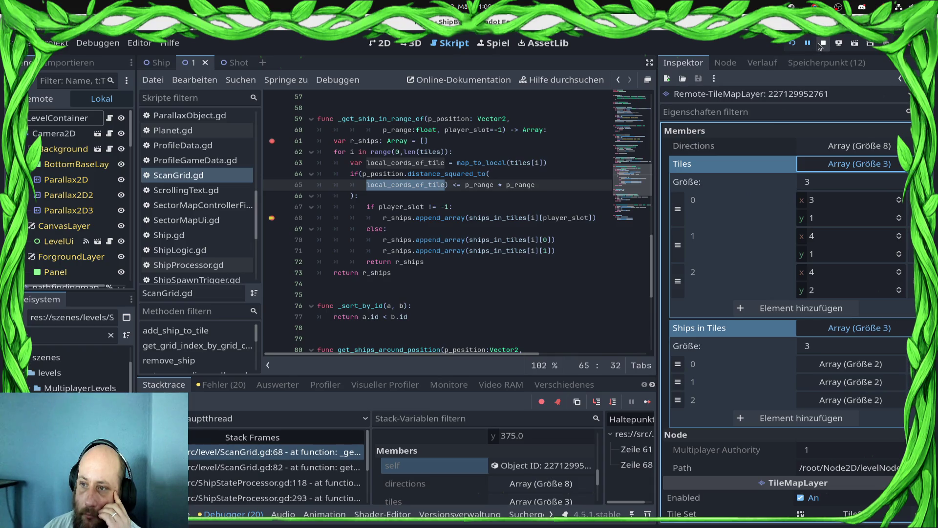
Step: Stop the running game and place the caret at the end of line 67
{"action": "left_click", "coordinate": [822, 43]}
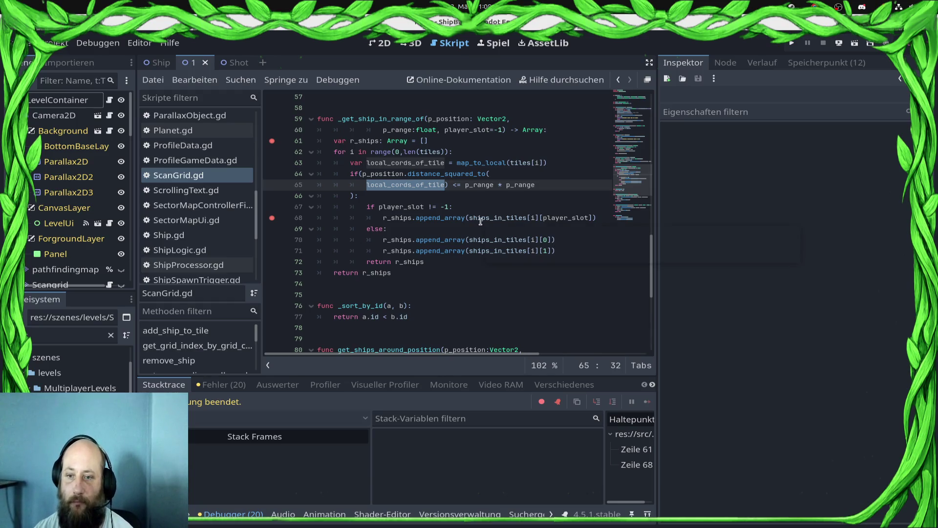
{"action": "left_click", "coordinate": [490, 208]}
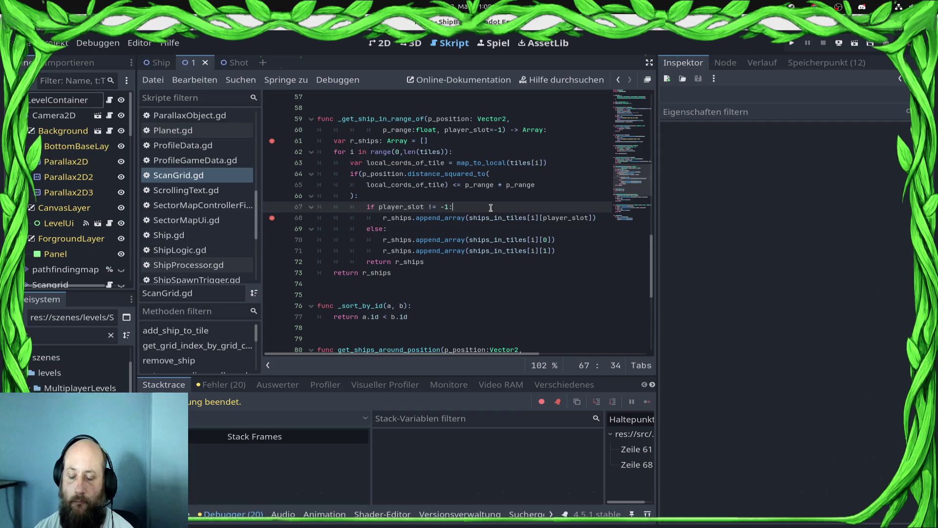
Step: Insert get_ships_from_grid_cord() on line 68 and jump to its definition at line 89
{"action": "key", "text": "Return"}
{"action": "type", "text": "get_"}
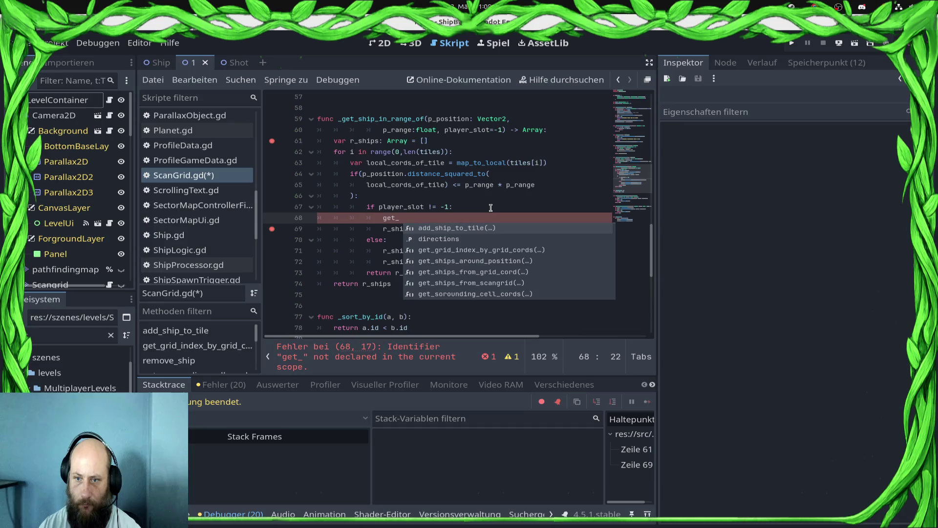
{"action": "key", "text": "Down"}
{"action": "key", "text": "Down"}
{"action": "key", "text": "Down"}
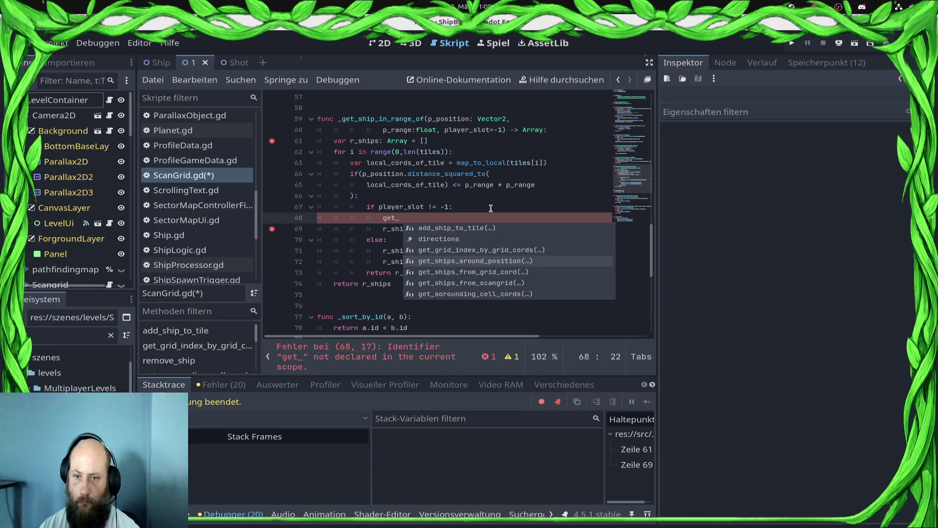
{"action": "key", "text": "BackSpace"}
{"action": "key", "text": "Down"}
{"action": "key", "text": "Down"}
{"action": "key", "text": "Down"}
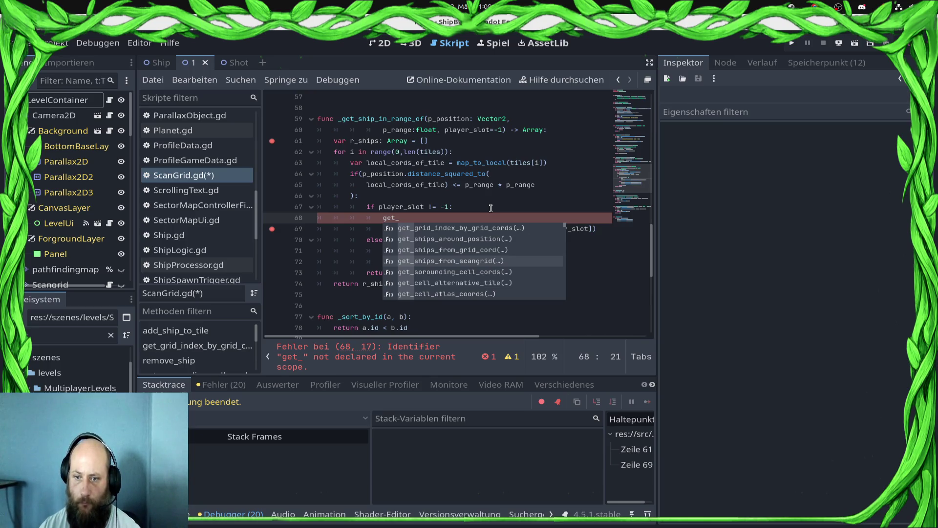
{"action": "key", "text": "Up"}
{"action": "key", "text": "Up"}
{"action": "key", "text": "Up"}
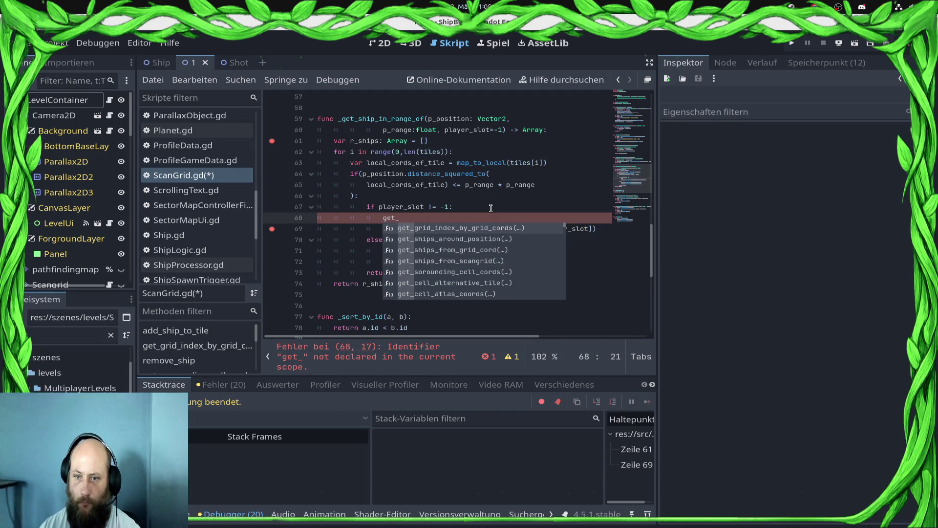
{"action": "key", "text": "Down"}
{"action": "key", "text": "Down"}
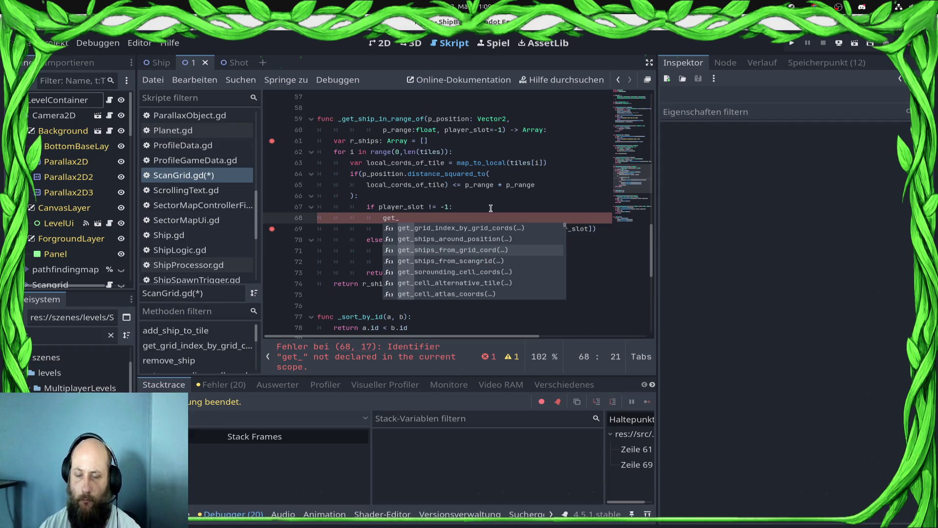
{"action": "key", "text": "Return"}
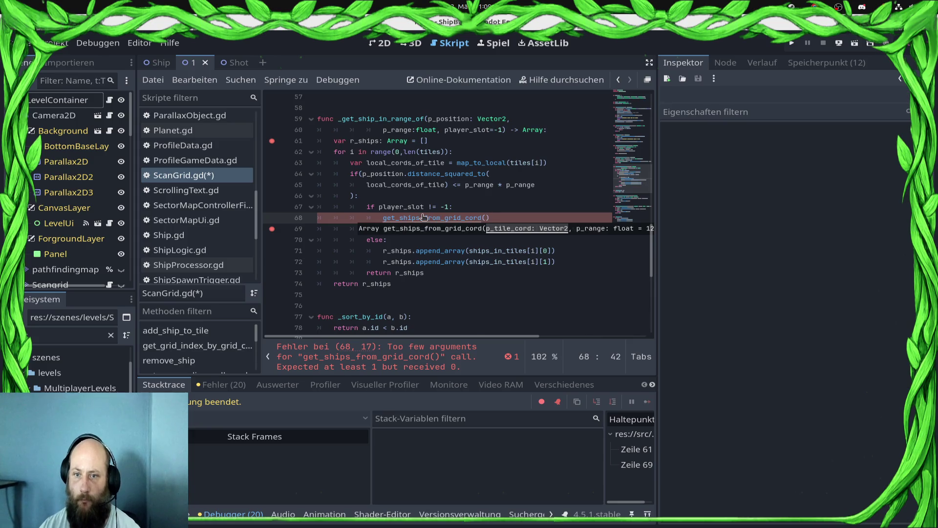
{"action": "left_click", "coordinate": [463, 218], "text": "ctrl"}
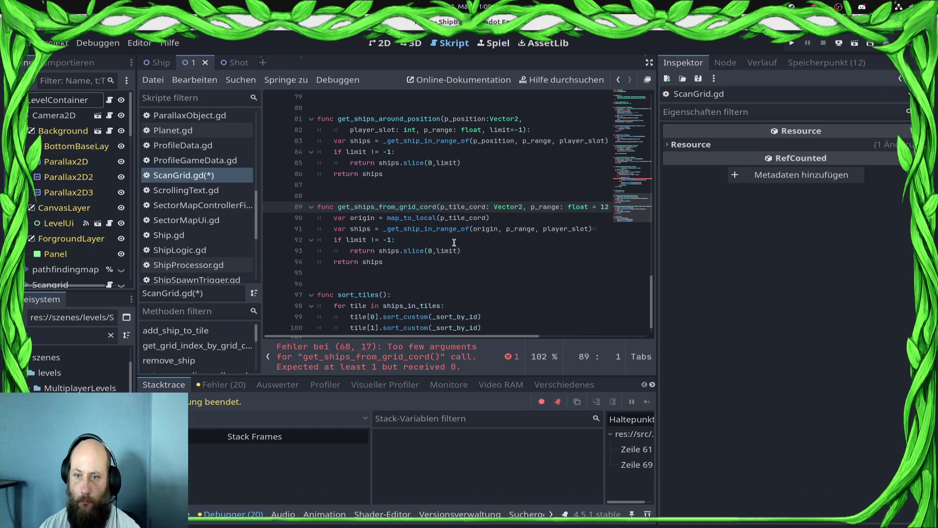
{"action": "scroll", "coordinate": [445, 253], "scroll_direction": "down", "scroll_amount": 1}
{"action": "scroll", "coordinate": [445, 253], "scroll_direction": "up", "scroll_amount": 10}
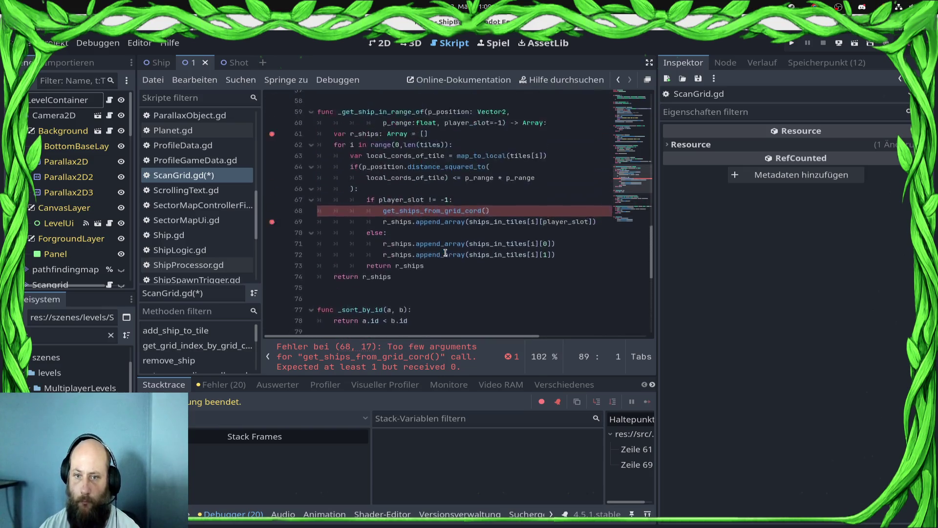
{"action": "left_click", "coordinate": [510, 253]}
{"action": "scroll", "coordinate": [510, 254], "scroll_direction": "up", "scroll_amount": 6}
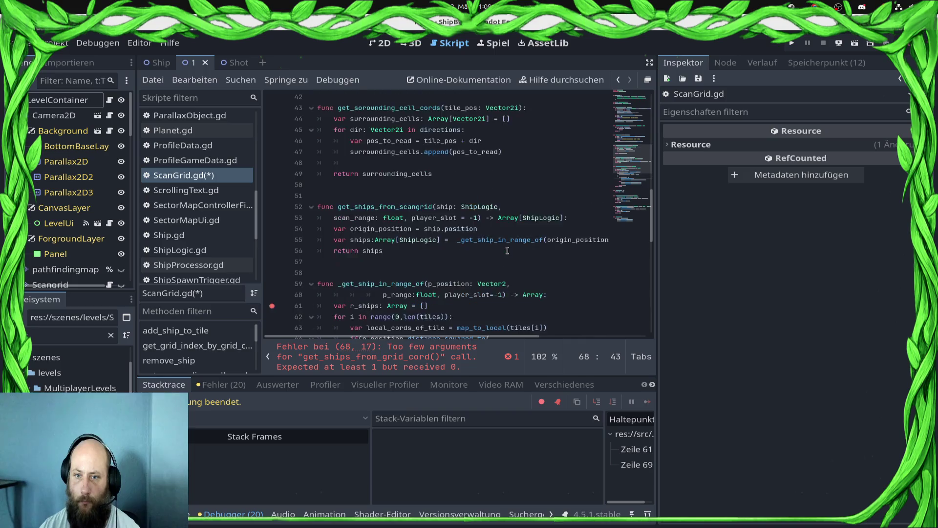
{"action": "double_click", "coordinate": [420, 258]}
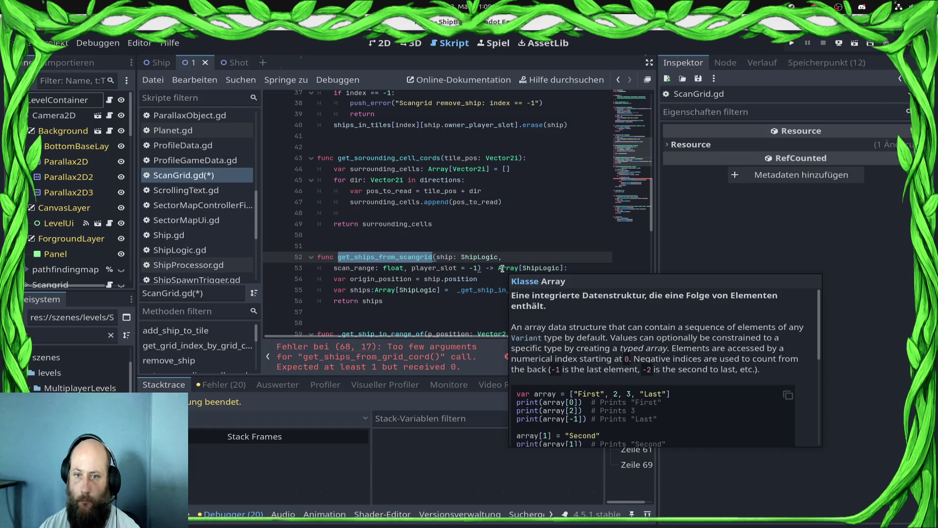
{"action": "scroll", "coordinate": [499, 240], "scroll_direction": "up", "scroll_amount": 5}
{"action": "scroll", "coordinate": [373, 236], "scroll_direction": "up", "scroll_amount": 2}
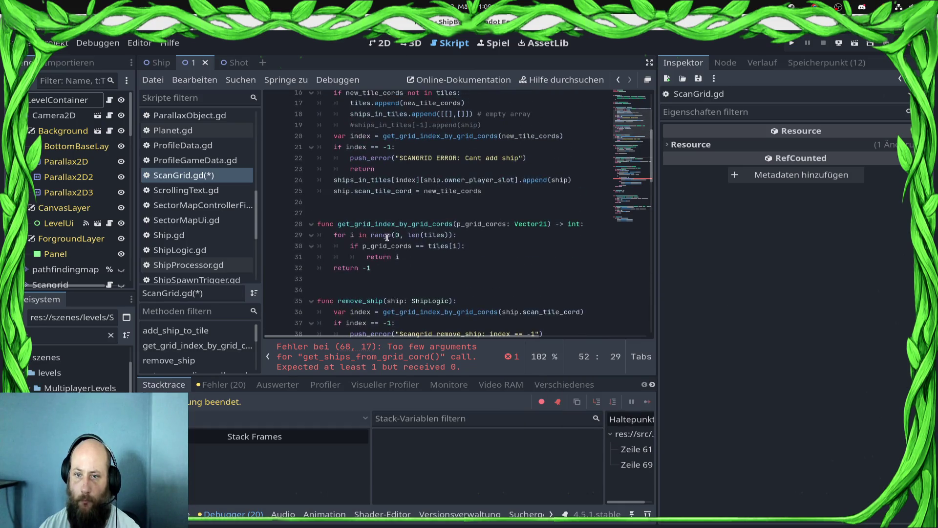
{"action": "double_click", "coordinate": [396, 224]}
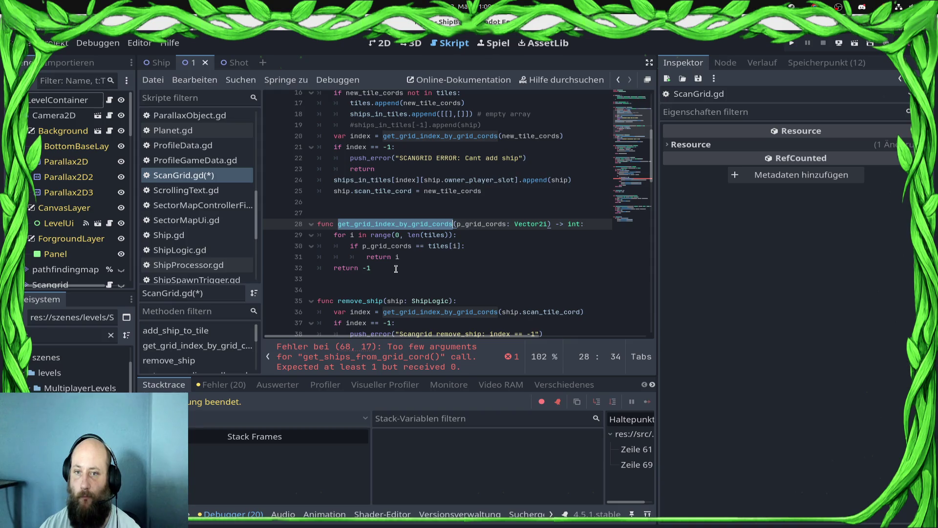
{"action": "scroll", "coordinate": [396, 269], "scroll_direction": "up", "scroll_amount": 2}
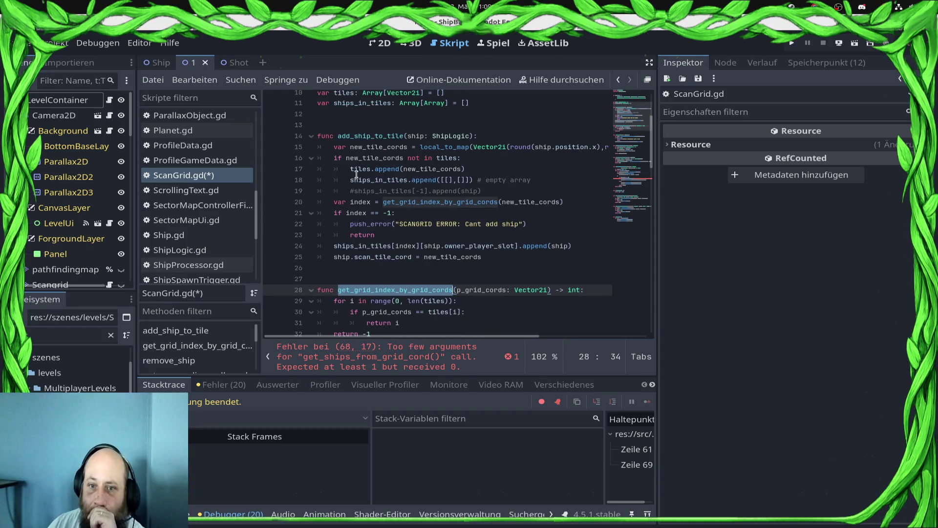
{"action": "scroll", "coordinate": [364, 213], "scroll_direction": "up", "scroll_amount": 3}
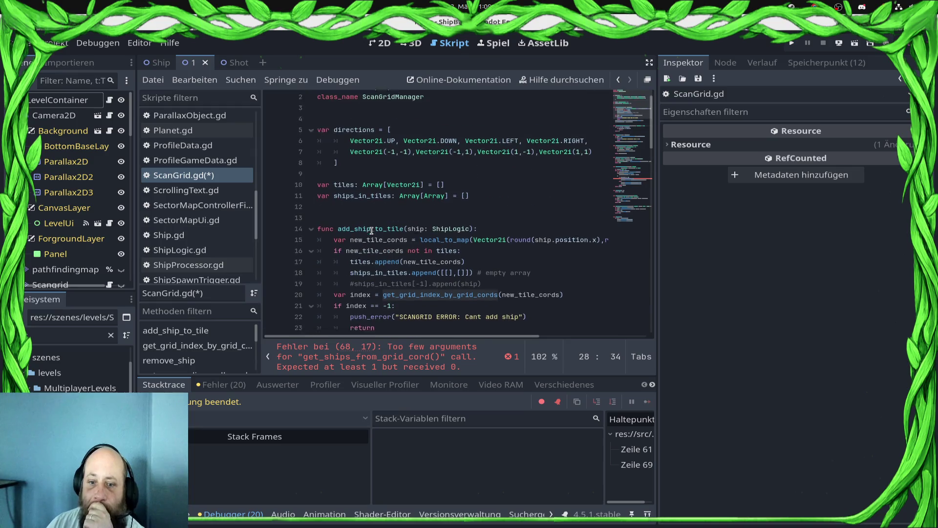
{"action": "scroll", "coordinate": [372, 231], "scroll_direction": "down", "scroll_amount": 2}
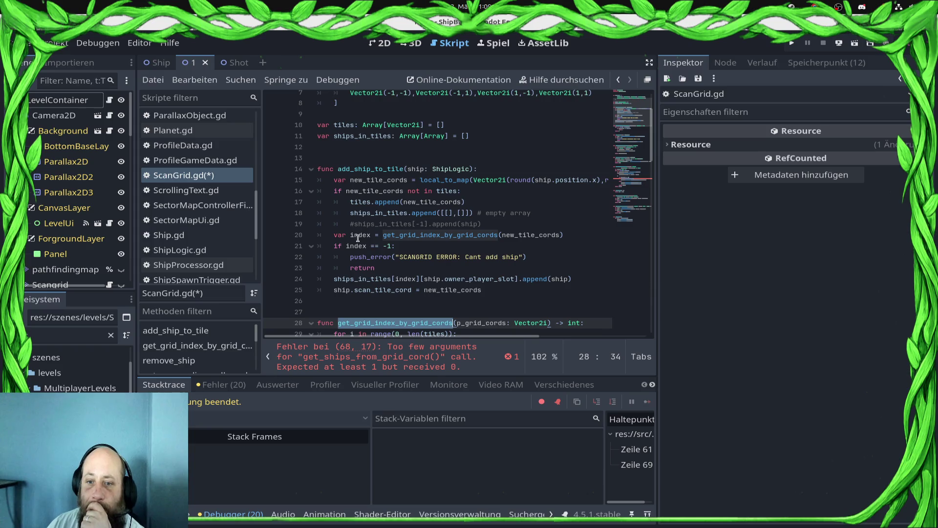
{"action": "left_click", "coordinate": [399, 240]}
{"action": "mouse_move", "coordinate": [585, 240]}
{"action": "left_mouse_down"}
{"action": "mouse_move", "coordinate": [433, 249]}
{"action": "mouse_move", "coordinate": [334, 235]}
{"action": "left_mouse_up"}
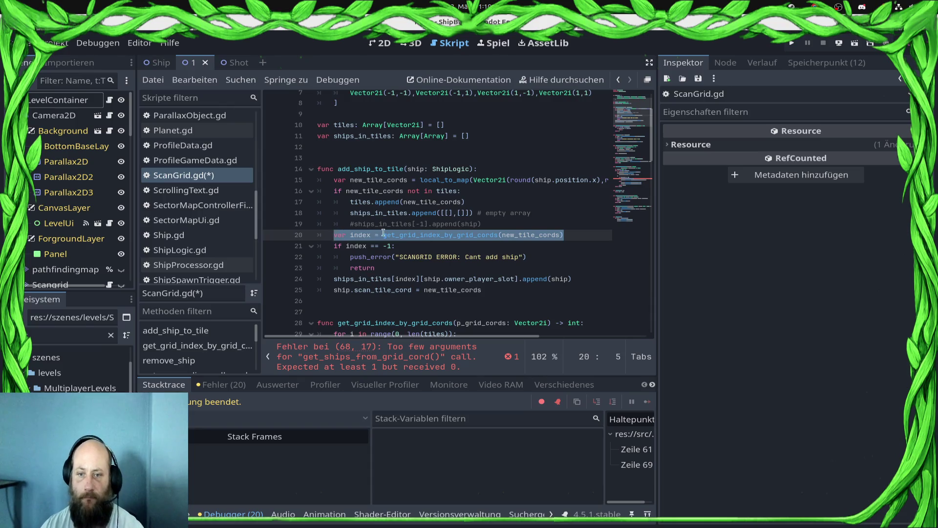
{"action": "scroll", "coordinate": [388, 237], "scroll_direction": "down", "scroll_amount": 4}
{"action": "scroll", "coordinate": [395, 260], "scroll_direction": "down", "scroll_amount": 12}
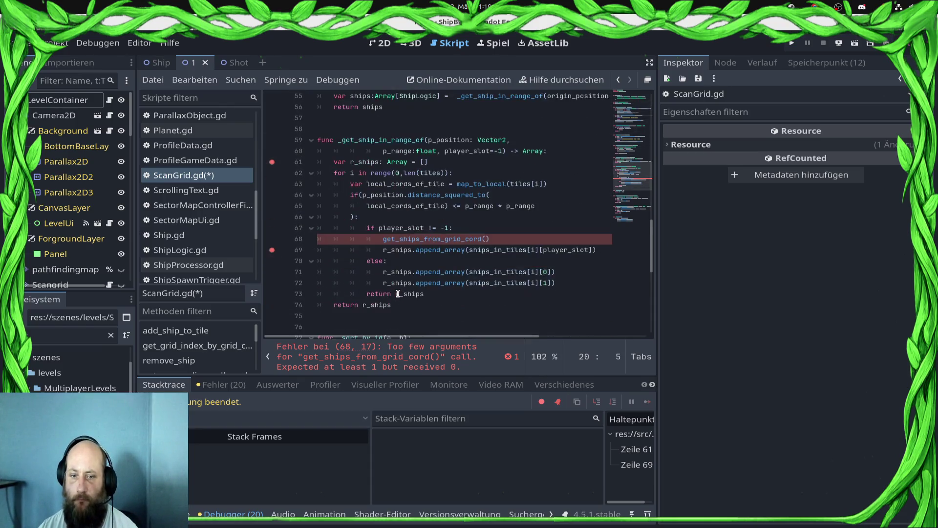
Step: Delete the unfinished line-68 call and paste the index lookup below the loop header
{"action": "mouse_move", "coordinate": [490, 239]}
{"action": "left_mouse_down"}
{"action": "mouse_move", "coordinate": [360, 240]}
{"action": "mouse_move", "coordinate": [380, 237]}
{"action": "left_mouse_up"}
{"action": "key", "text": "Delete"}
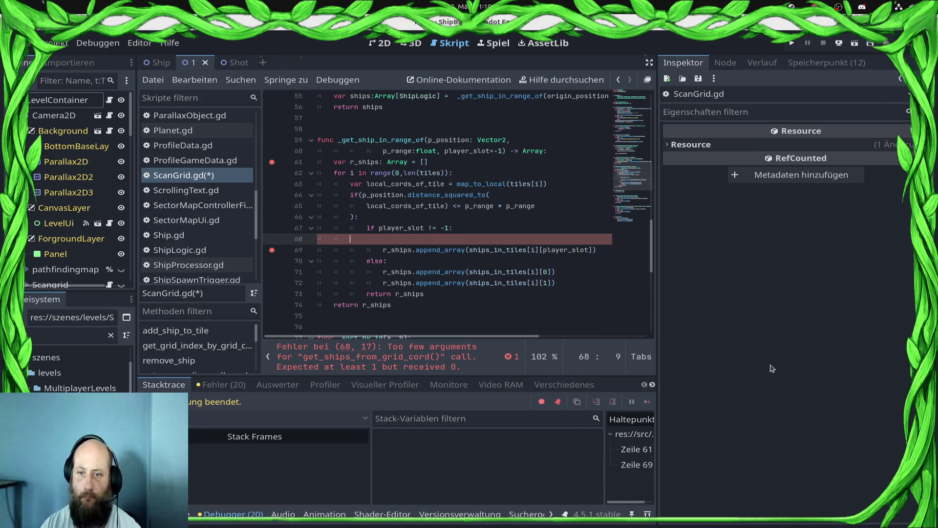
{"action": "key", "text": "BackSpace"}
{"action": "key", "text": "Up"}
{"action": "key", "text": "Up"}
{"action": "key", "text": "Up"}
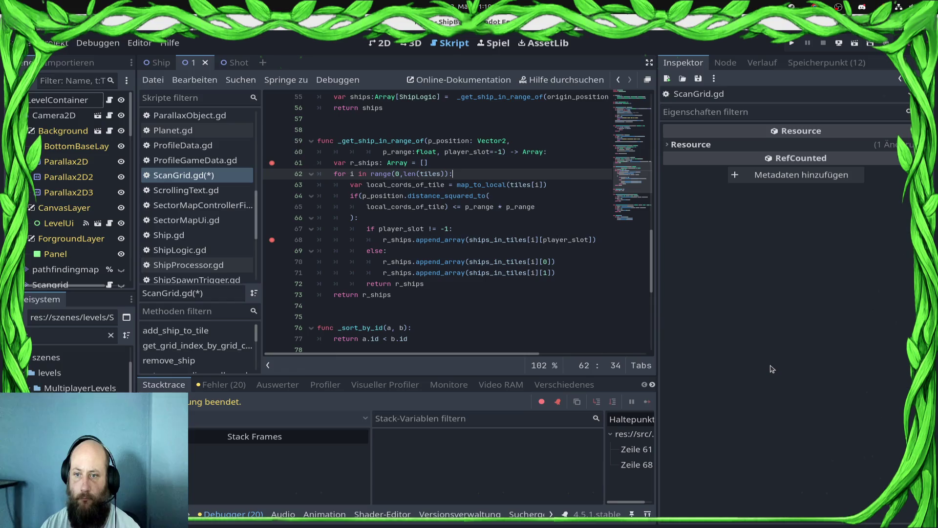
{"action": "key", "text": "Return"}
{"action": "type", "text": "var index = get_grid_index_by_grid_cords(new_tile_cords)"}
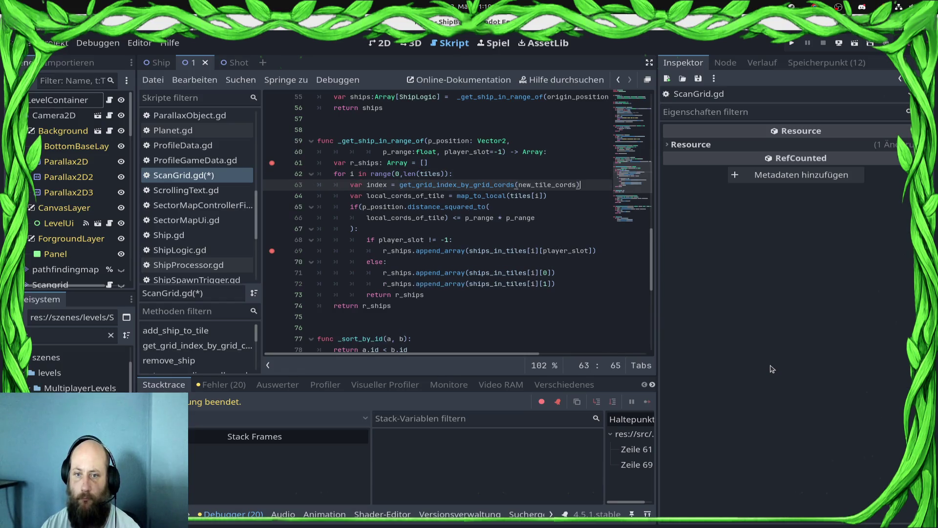
Step: Change the lookup's argument to tiles[i] and save the script
{"action": "key", "text": "shift+Left"}
{"action": "key", "text": "shift+Left"}
{"action": "key", "text": "shift+Left"}
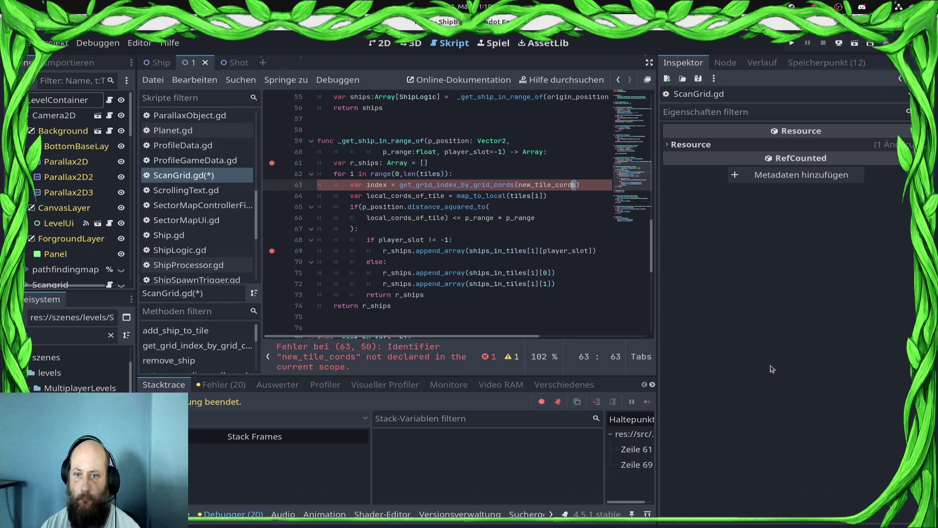
{"action": "key", "text": "shift+Left"}
{"action": "key", "text": "BackSpace"}
{"action": "type", "text": "tiles"}
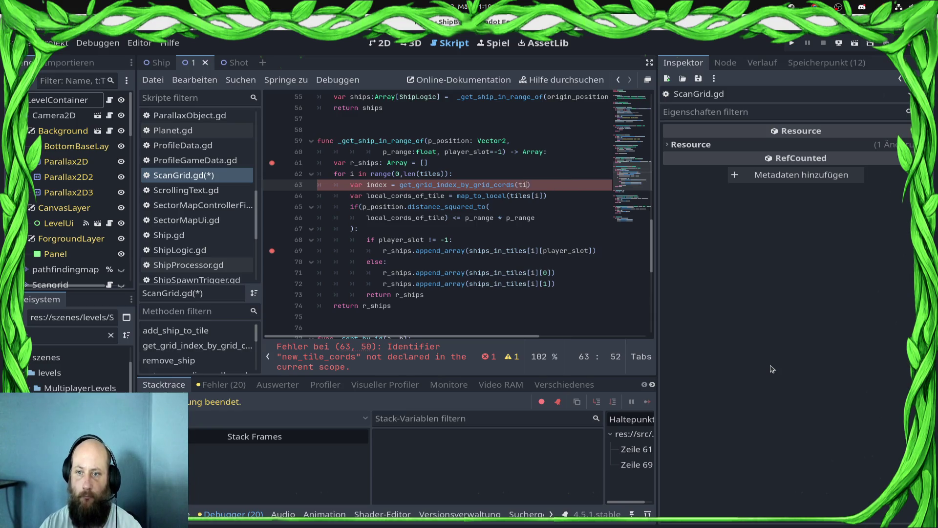
{"action": "type", "text": "[ui"}
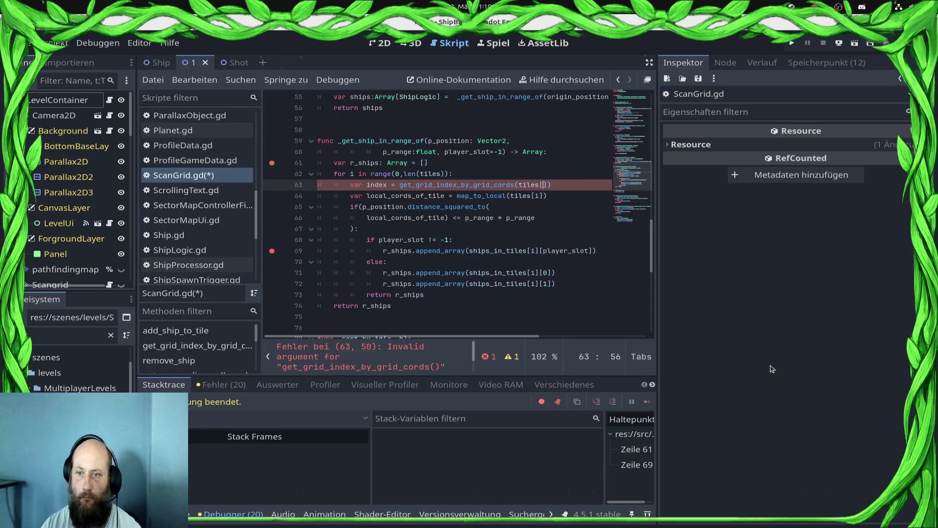
{"action": "key", "text": "BackSpace"}
{"action": "key", "text": "BackSpace"}
{"action": "type", "text": "i"}
{"action": "key", "text": "ctrl+s"}
Step: Move the index = get_grid_index_by_grid_cords(tiles[i]) line inside the range check
{"action": "key", "text": "Escape"}
{"action": "key", "text": "shift+Home"}
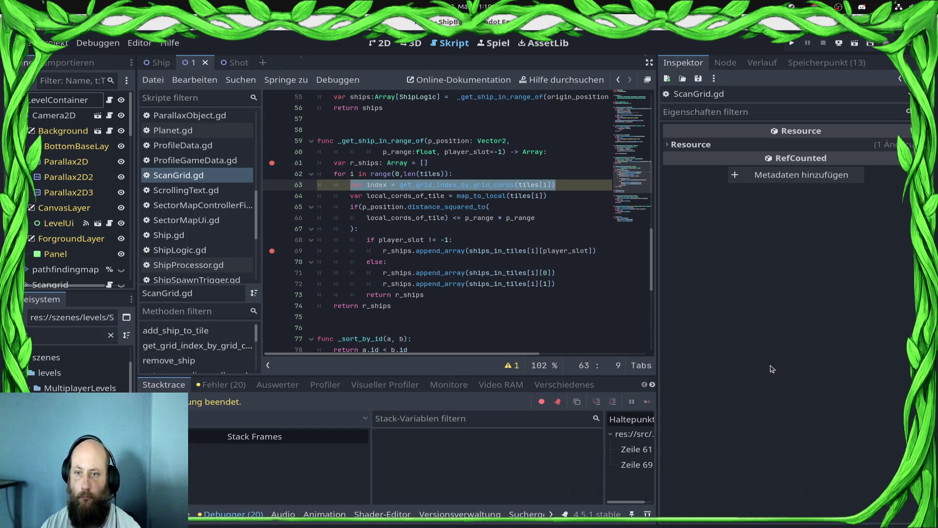
{"action": "key", "text": "ctrl+x"}
{"action": "key", "text": "shift+Home"}
{"action": "key", "text": "BackSpace"}
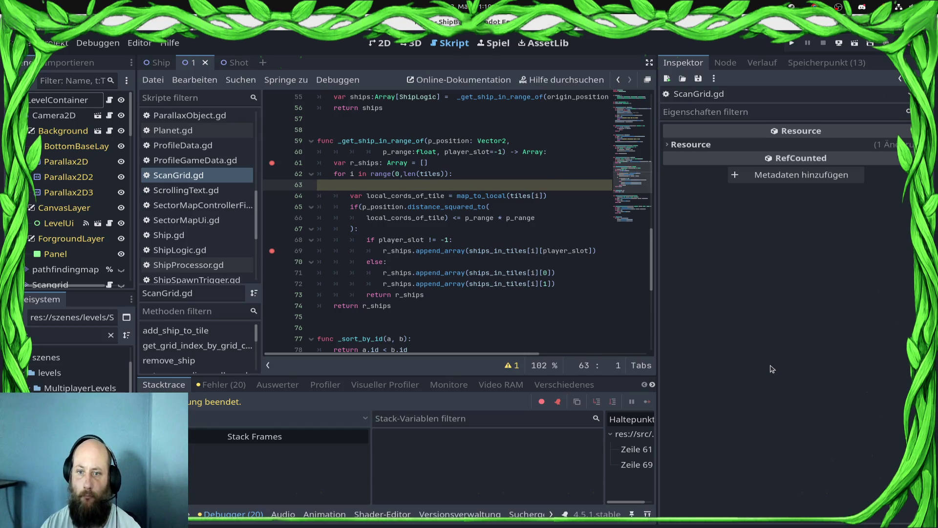
{"action": "key", "text": "ctrl+shift+k"}
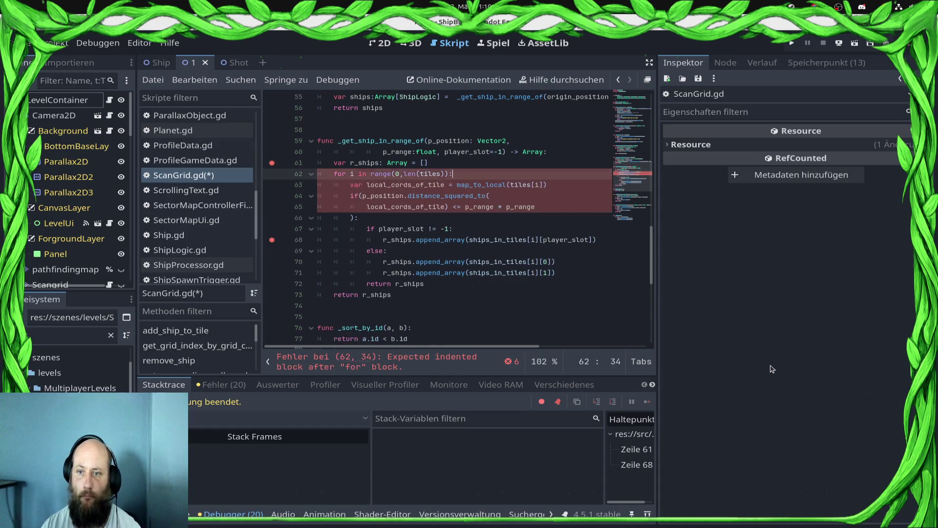
{"action": "key", "text": "Down"}
{"action": "key", "text": "Down"}
{"action": "key", "text": "Down"}
{"action": "key", "text": "Return"}
{"action": "key", "text": "ctrl+v"}
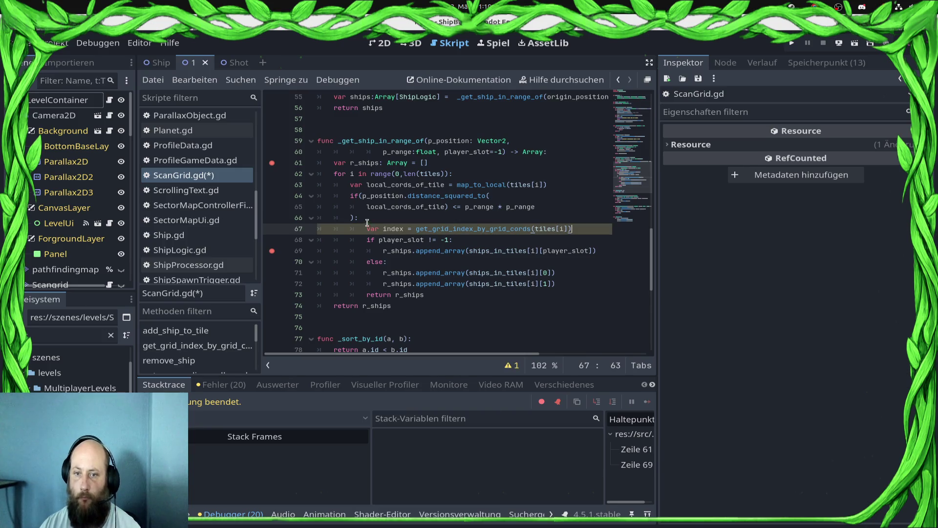
Step: Replace [i] with [index] in the three ships_in_tiles lookups and save
{"action": "left_click", "coordinate": [391, 225]}
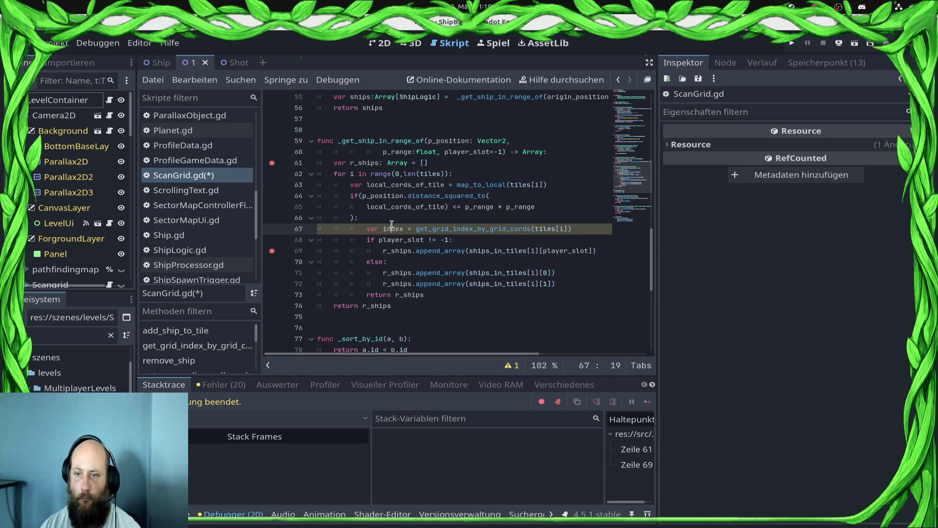
{"action": "left_click", "coordinate": [535, 251]}
{"action": "type", "text": "ndex"}
{"action": "key", "text": "Down"}
{"action": "key", "text": "Down"}
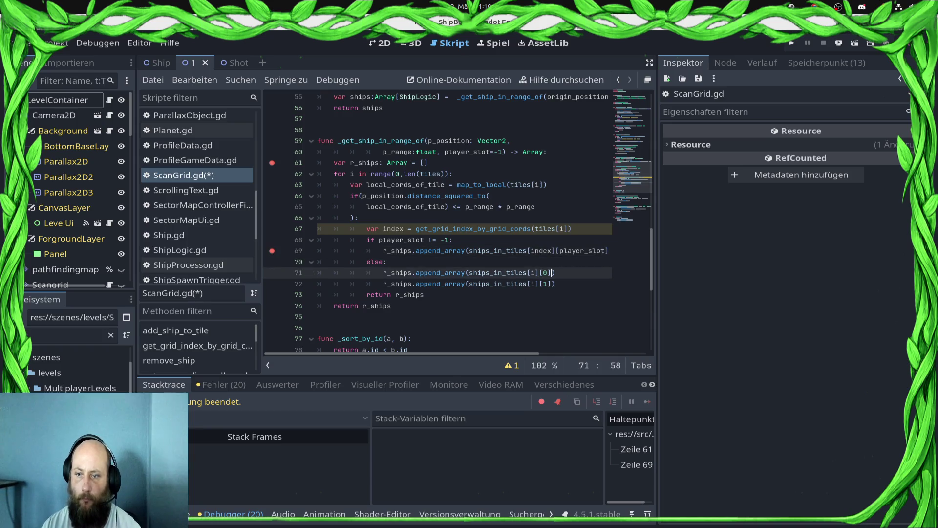
{"action": "type", "text": "ndex"}
{"action": "key", "text": "Down"}
{"action": "key", "text": "Left"}
{"action": "key", "text": "Left"}
{"action": "key", "text": "Left"}
{"action": "key", "text": "BackSpace"}
{"action": "type", "text": "index"}
{"action": "key", "text": "ctrl+s"}
Step: Remove the breakpoints on lines 61 and 69 and run the project
{"action": "left_click", "coordinate": [272, 163]}
{"action": "left_click", "coordinate": [272, 251]}
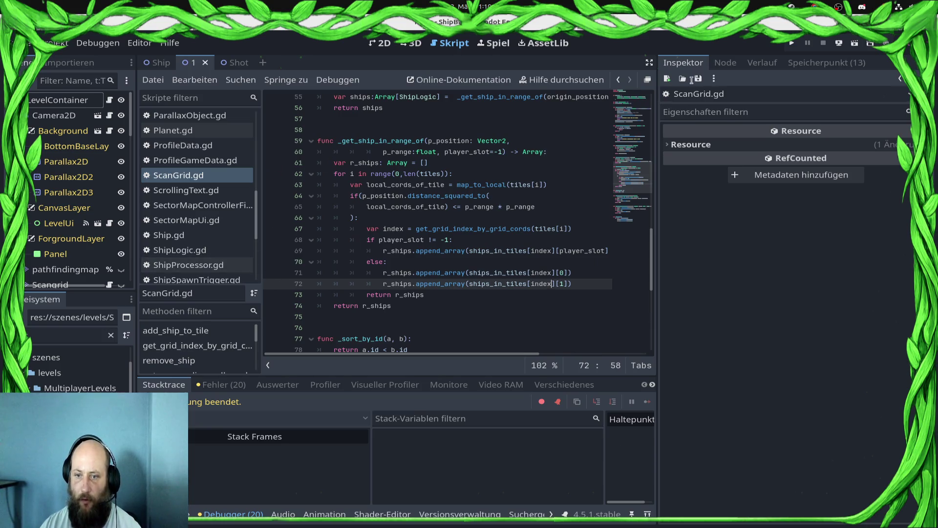
{"action": "left_click", "coordinate": [791, 43]}
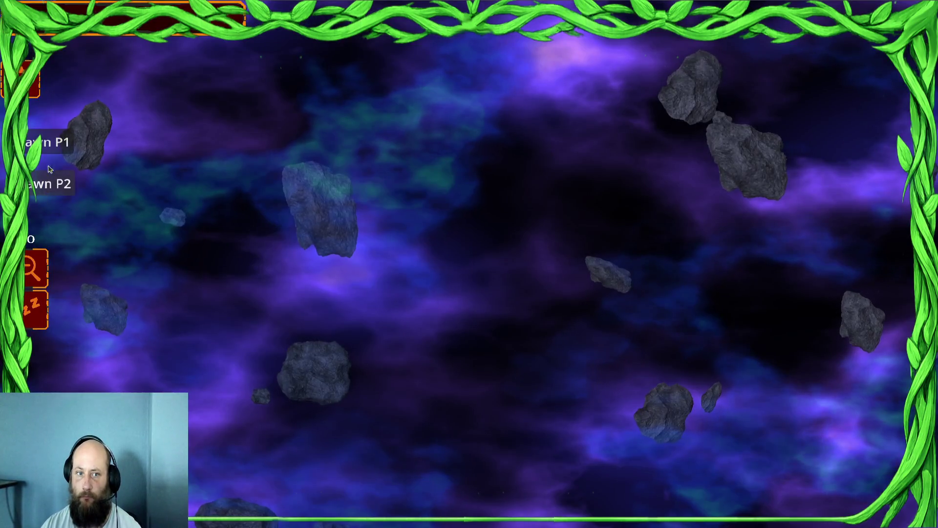
Step: Spawn three waves each of player-one and player-two ships
{"action": "left_click", "coordinate": [58, 147]}
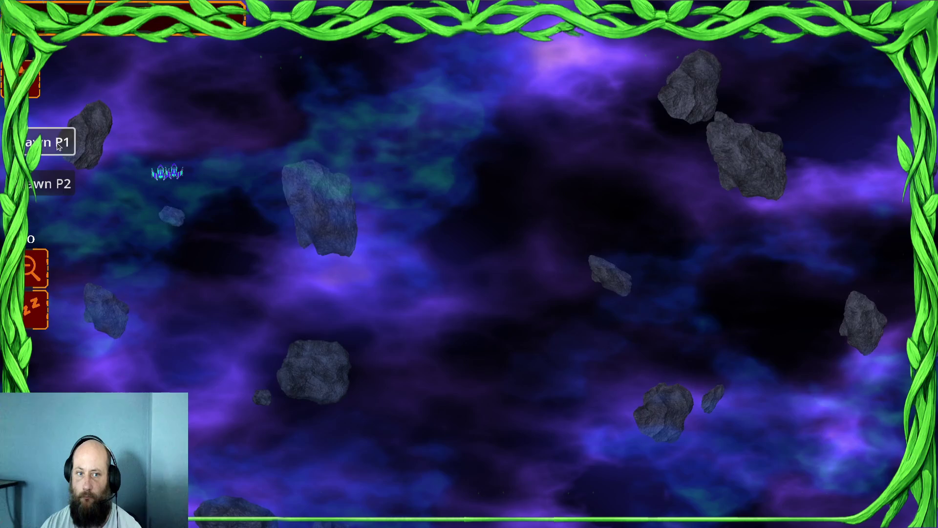
{"action": "left_click", "coordinate": [57, 146]}
{"action": "left_click", "coordinate": [57, 146]}
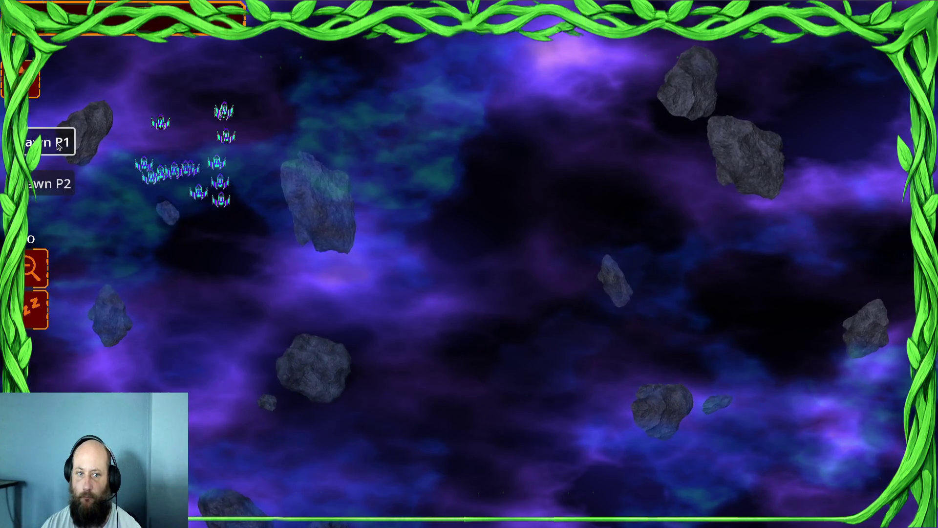
{"action": "left_click", "coordinate": [49, 186]}
{"action": "left_click", "coordinate": [49, 186]}
{"action": "left_click", "coordinate": [49, 186]}
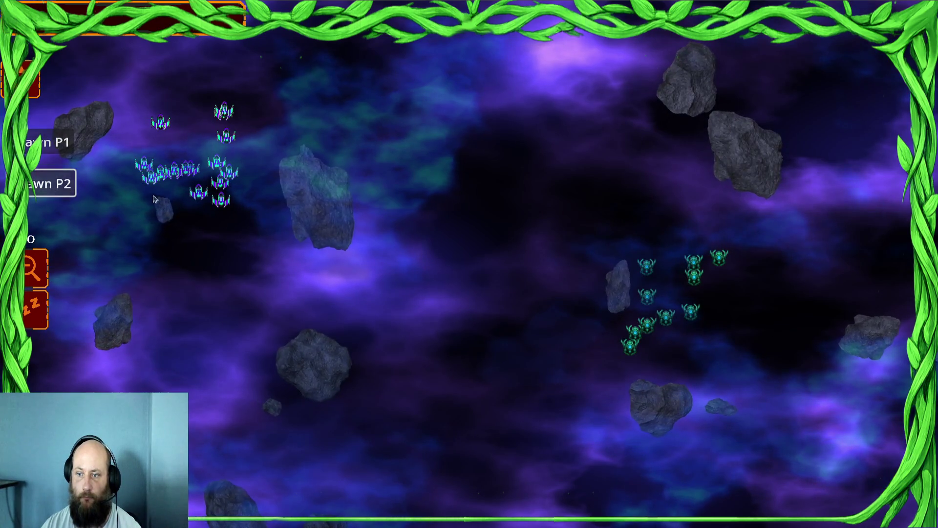
Step: Send the player-one fleet into the enemy group, then show the window overview
{"action": "left_click_drag", "start_coordinate": [242, 154], "coordinate": [241, 153]}
{"action": "right_click", "coordinate": [650, 228]}
{"action": "right_click", "coordinate": [589, 210]}
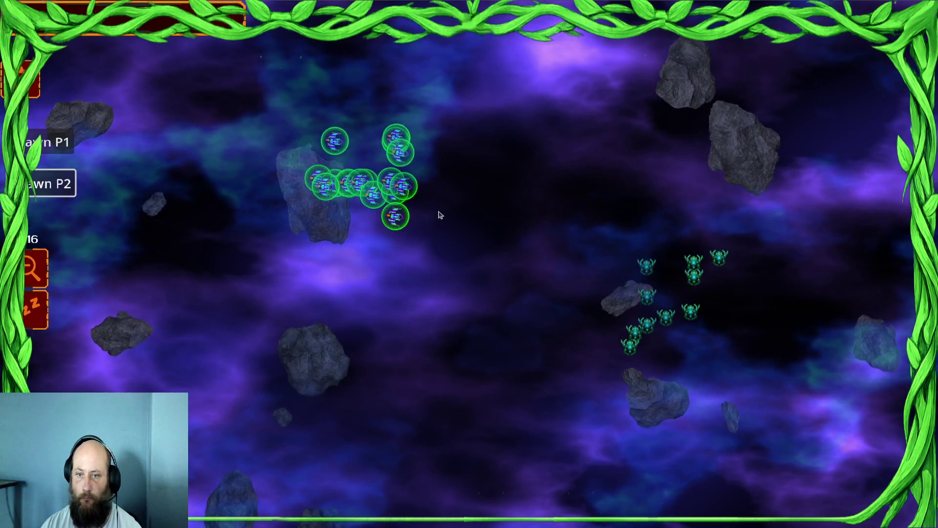
{"action": "right_click", "coordinate": [509, 242]}
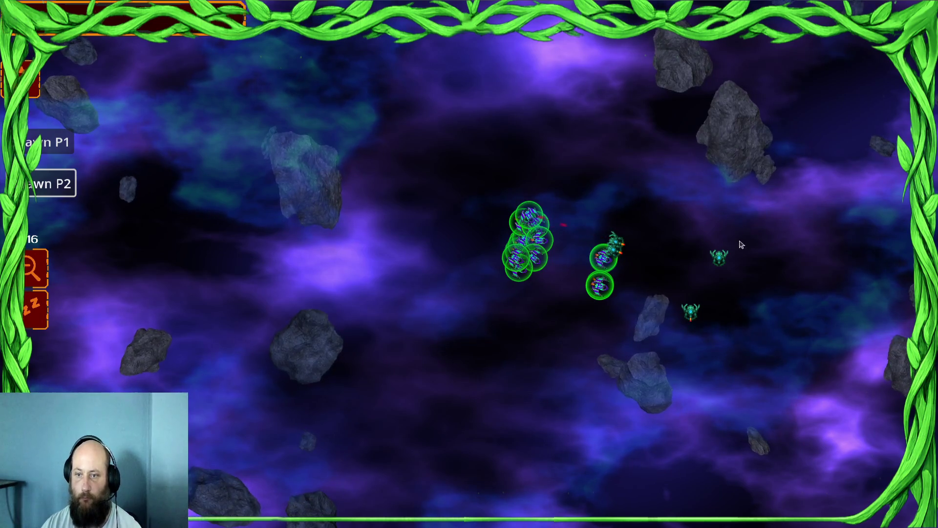
{"action": "key", "text": "super"}
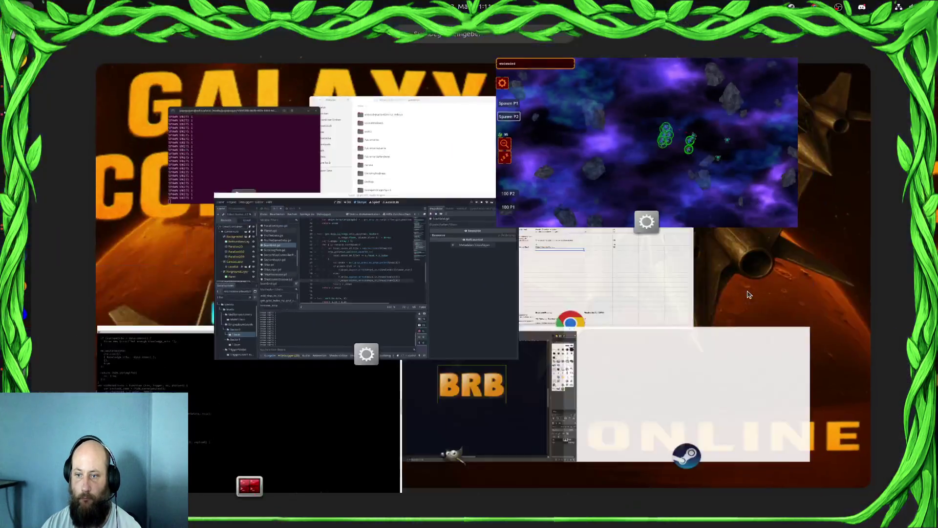
Step: Return to the Godot editor and open ShipStateProcessor.gd
{"action": "left_click", "coordinate": [454, 315]}
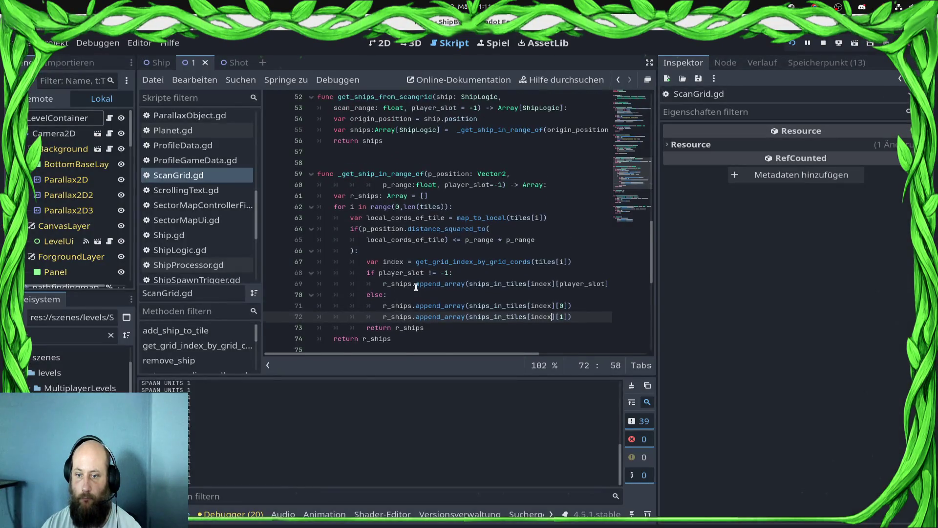
{"action": "scroll", "coordinate": [413, 286], "scroll_direction": "down", "scroll_amount": 2}
{"action": "scroll", "coordinate": [208, 220], "scroll_direction": "up", "scroll_amount": 3}
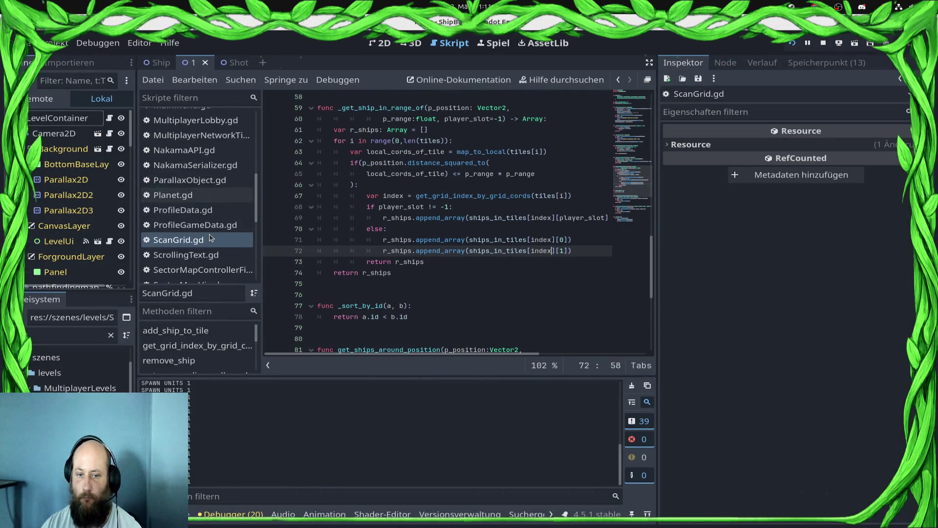
{"action": "scroll", "coordinate": [205, 167], "scroll_direction": "down", "scroll_amount": 6}
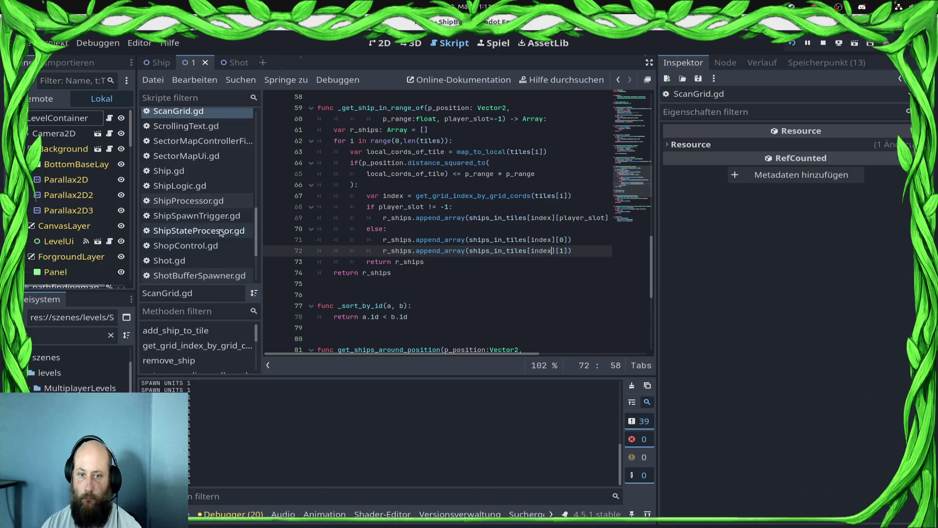
{"action": "left_click", "coordinate": [198, 230]}
Step: Go to process_idle_state, set a breakpoint on line 126, and return to the game
{"action": "scroll", "coordinate": [373, 252], "scroll_direction": "up", "scroll_amount": 15}
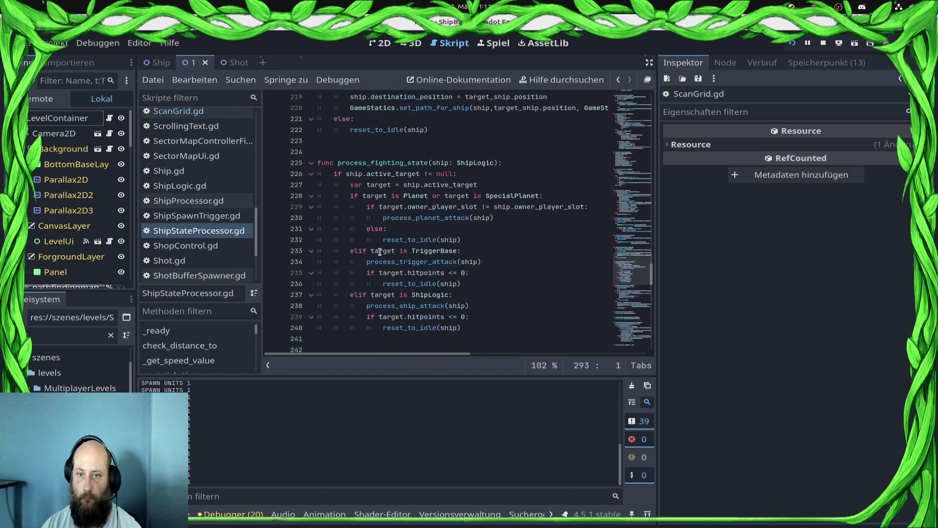
{"action": "scroll", "coordinate": [386, 259], "scroll_direction": "up", "scroll_amount": 17}
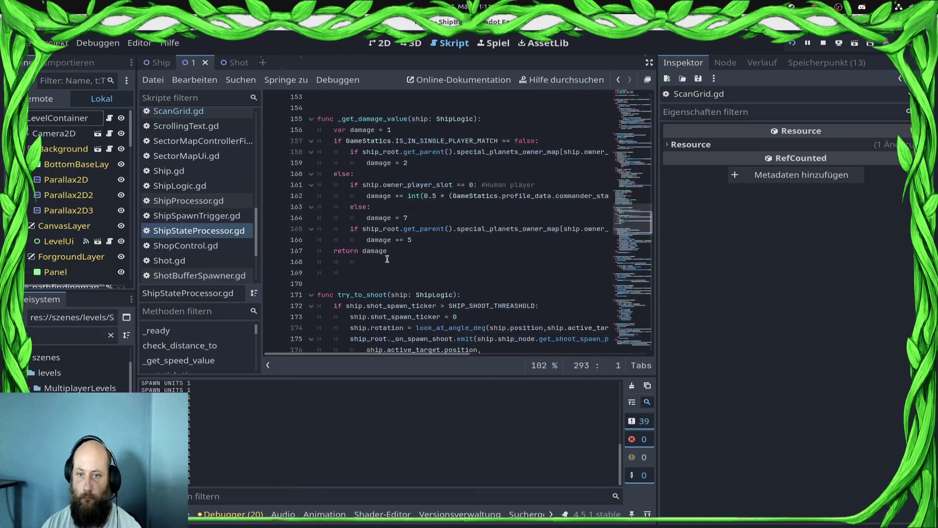
{"action": "scroll", "coordinate": [387, 259], "scroll_direction": "down", "scroll_amount": 17}
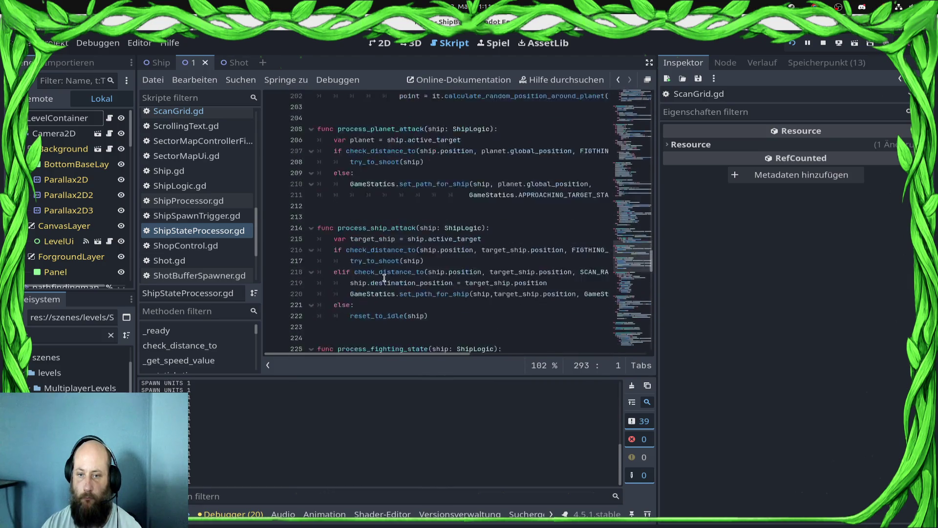
{"action": "scroll", "coordinate": [387, 271], "scroll_direction": "down", "scroll_amount": 17}
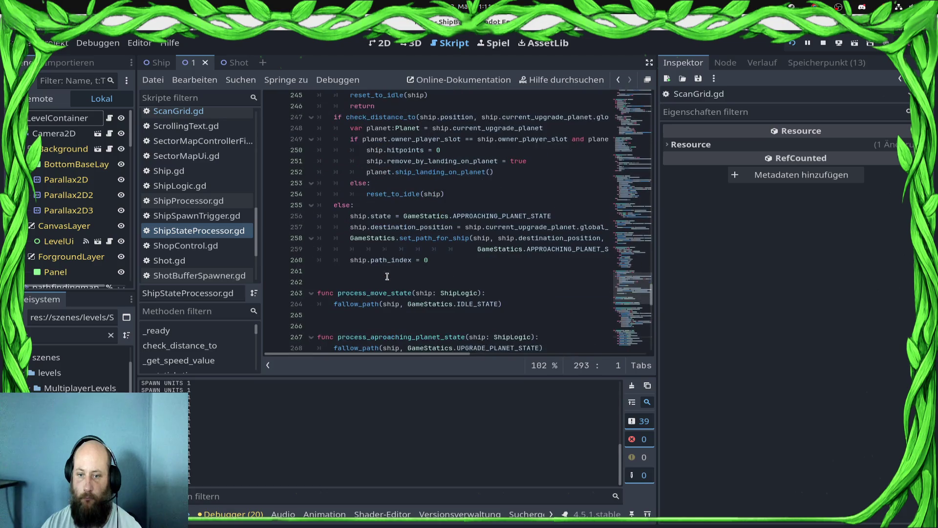
{"action": "scroll", "coordinate": [387, 276], "scroll_direction": "down", "scroll_amount": 9}
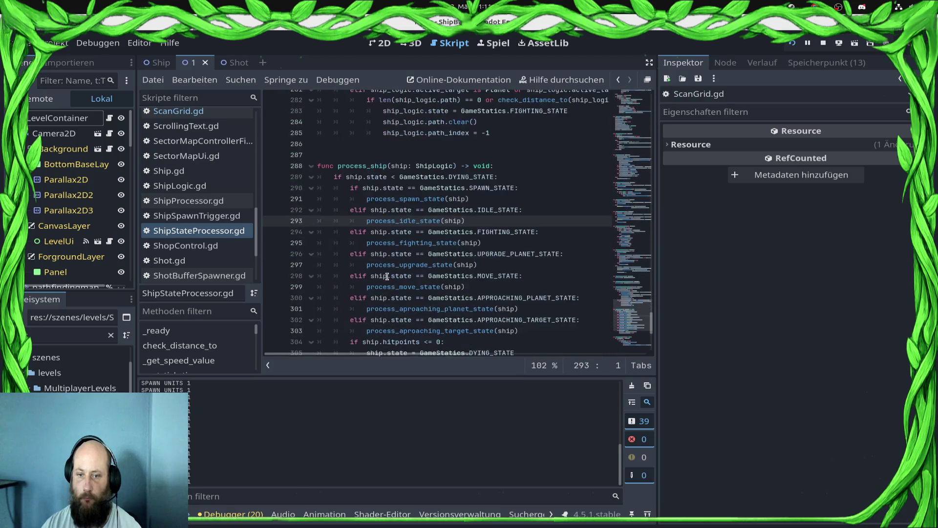
{"action": "left_click", "coordinate": [388, 221], "text": "ctrl"}
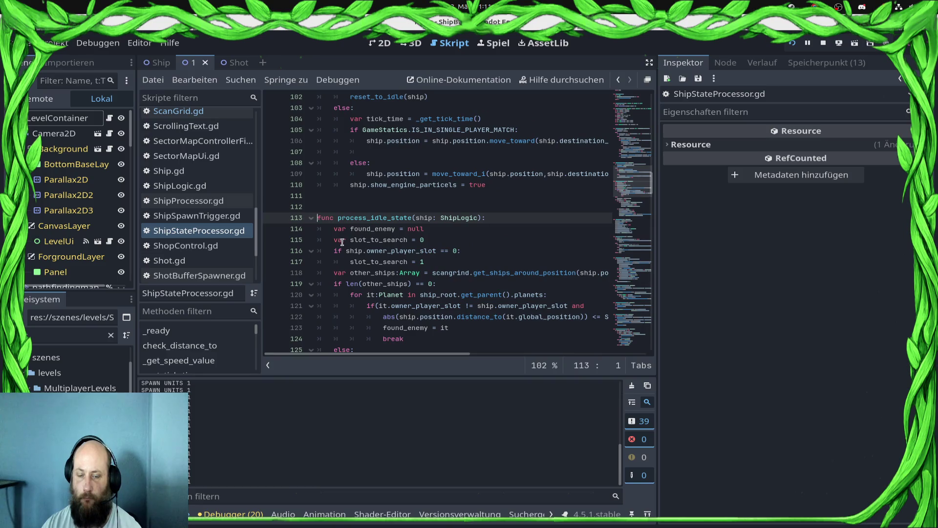
{"action": "left_click", "coordinate": [272, 228]}
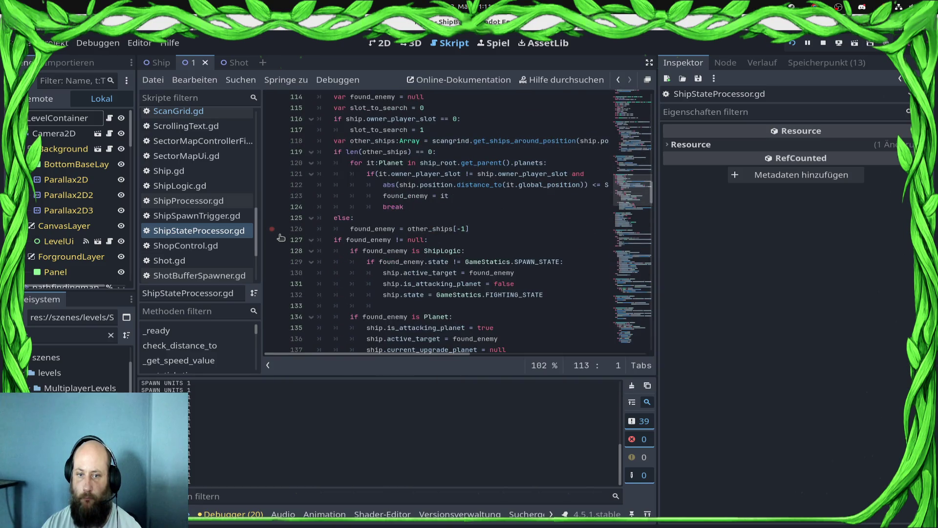
{"action": "key", "text": "alt+Tab"}
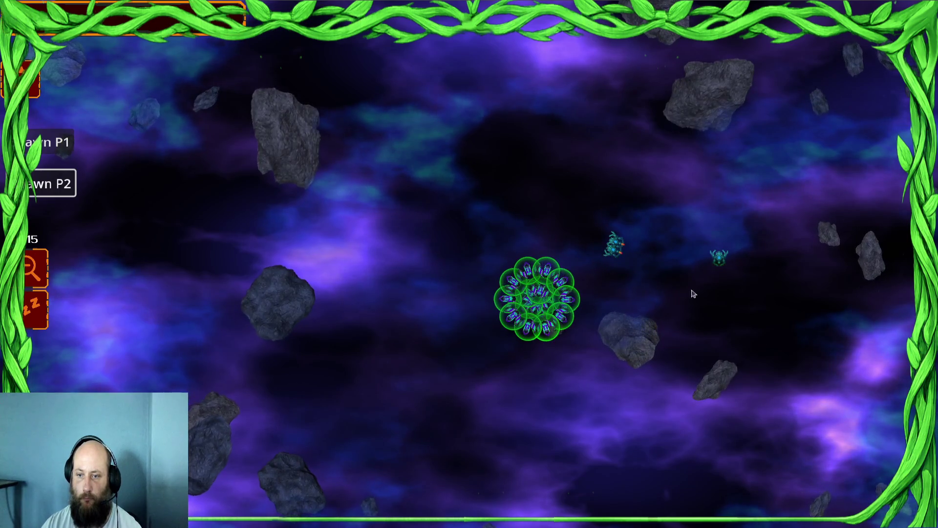
Step: Order the ships toward the enemies, then break at line 114 in process_idle_state
{"action": "right_click", "coordinate": [575, 245]}
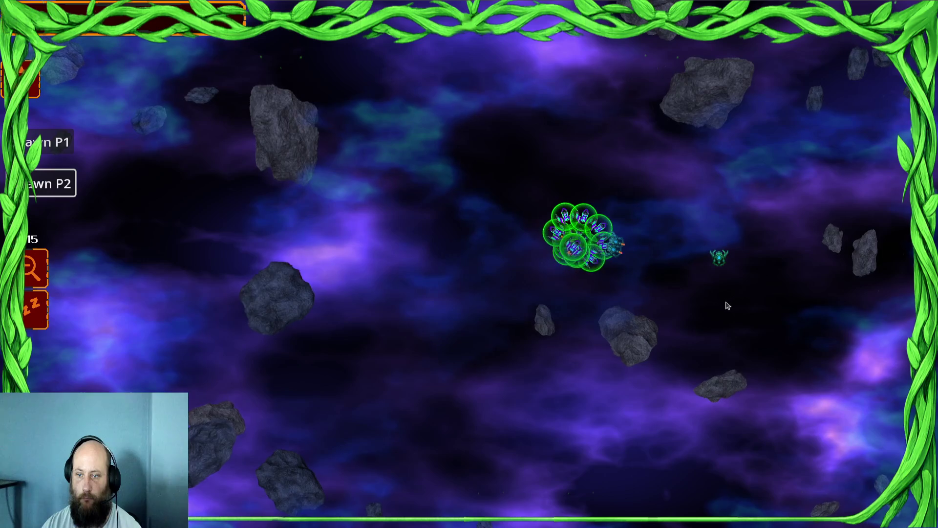
{"action": "key", "text": "super"}
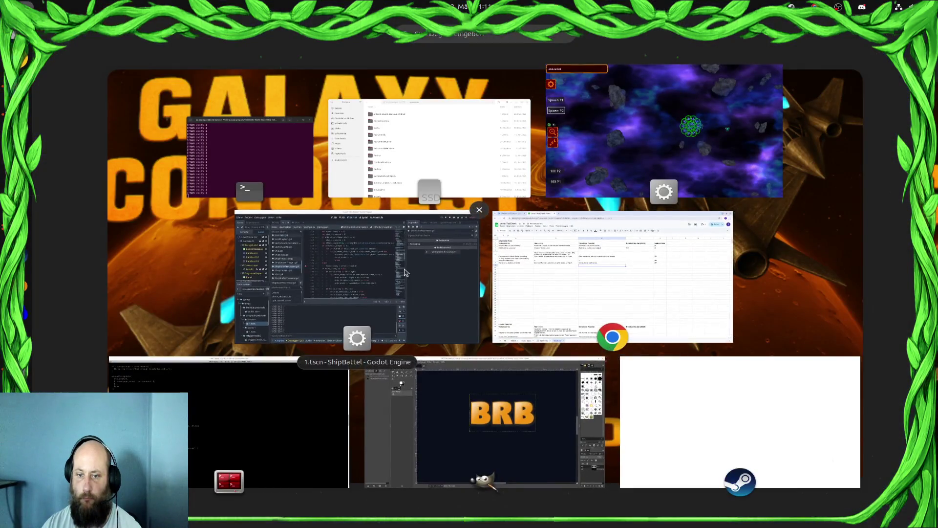
{"action": "left_click", "coordinate": [334, 205]}
{"action": "scroll", "coordinate": [335, 203], "scroll_direction": "up", "scroll_amount": 2}
{"action": "left_click", "coordinate": [272, 163]}
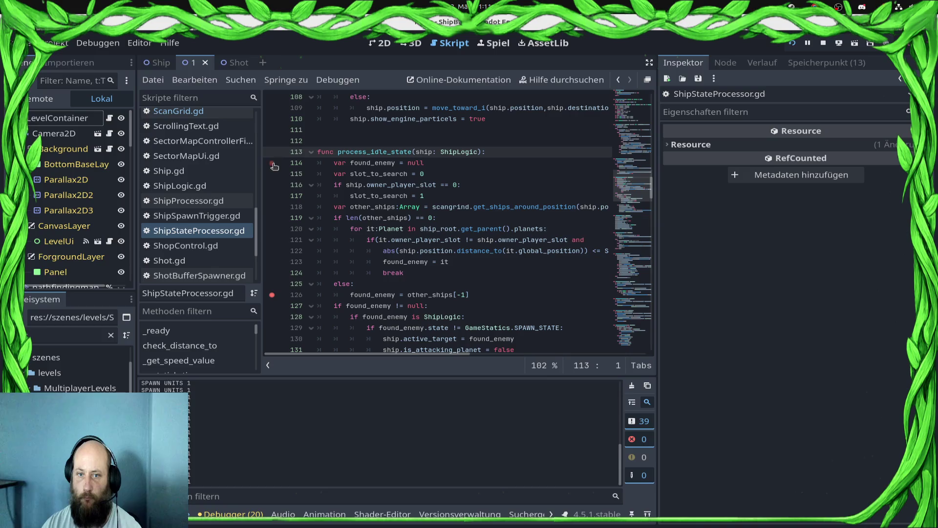
{"action": "scroll", "coordinate": [522, 436], "scroll_direction": "down", "scroll_amount": 8}
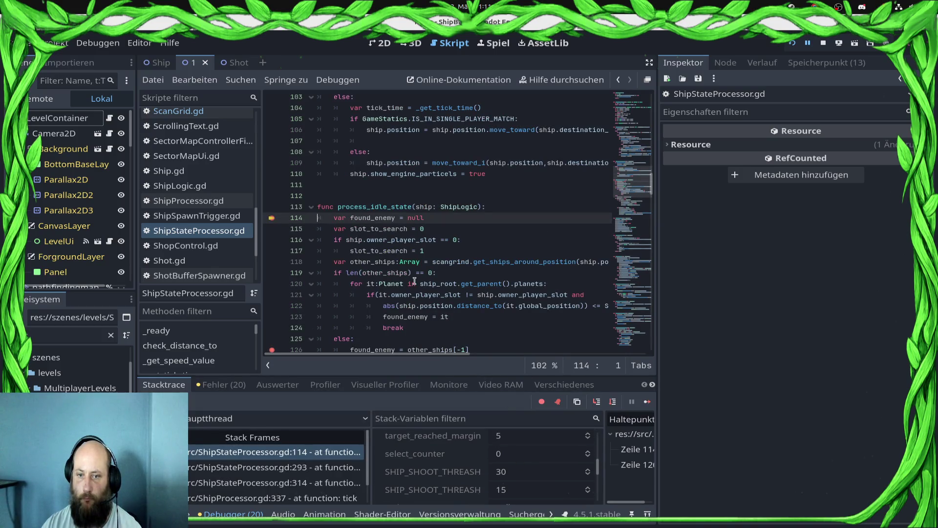
{"action": "scroll", "coordinate": [528, 458], "scroll_direction": "down", "scroll_amount": 5}
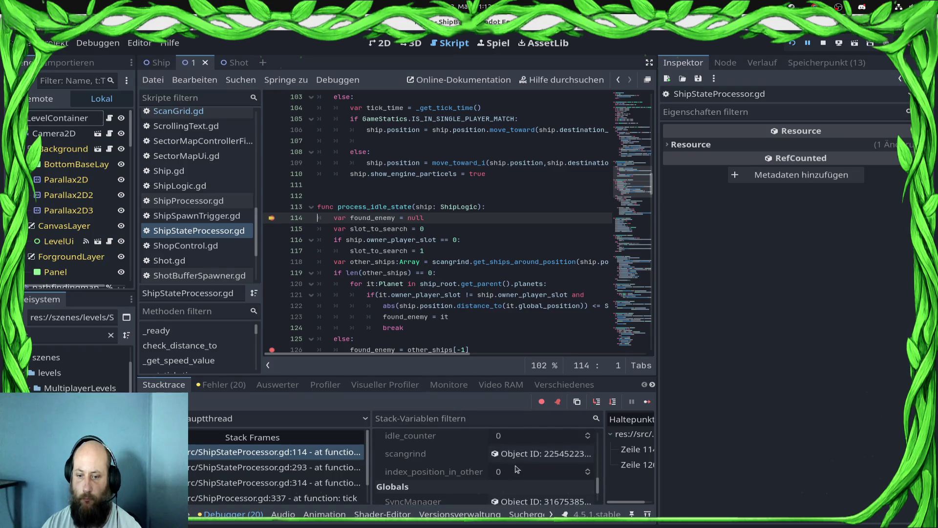
Step: Inspect scangrind's Ships in Tiles, including element 0's 15-ship sub-array
{"action": "left_click", "coordinate": [527, 458]}
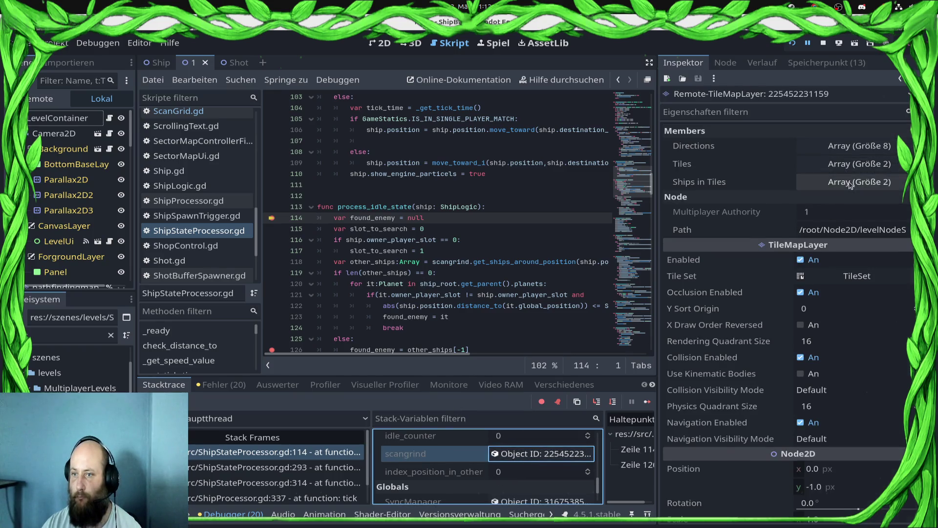
{"action": "left_click", "coordinate": [850, 184]}
{"action": "left_click", "coordinate": [864, 220]}
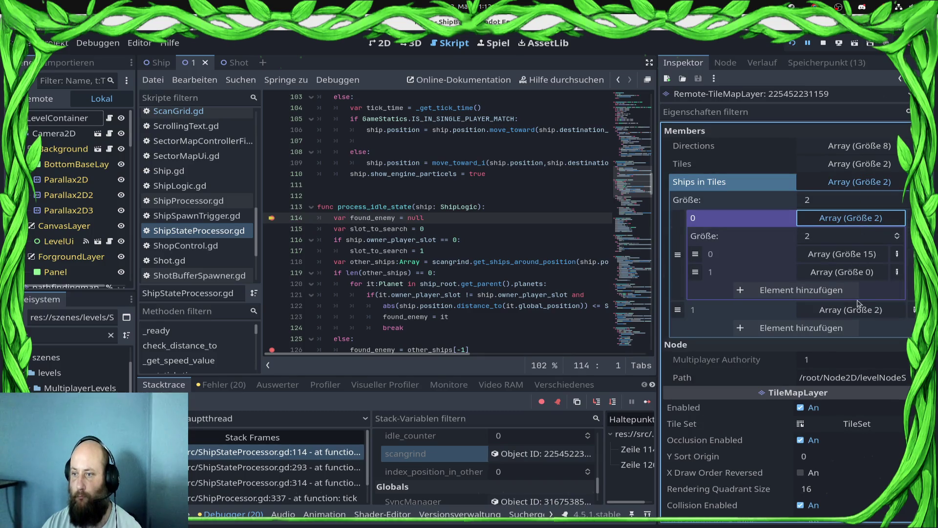
{"action": "left_click", "coordinate": [850, 257]}
{"action": "left_click", "coordinate": [849, 256]}
{"action": "left_click", "coordinate": [857, 312]}
{"action": "left_click", "coordinate": [857, 312]}
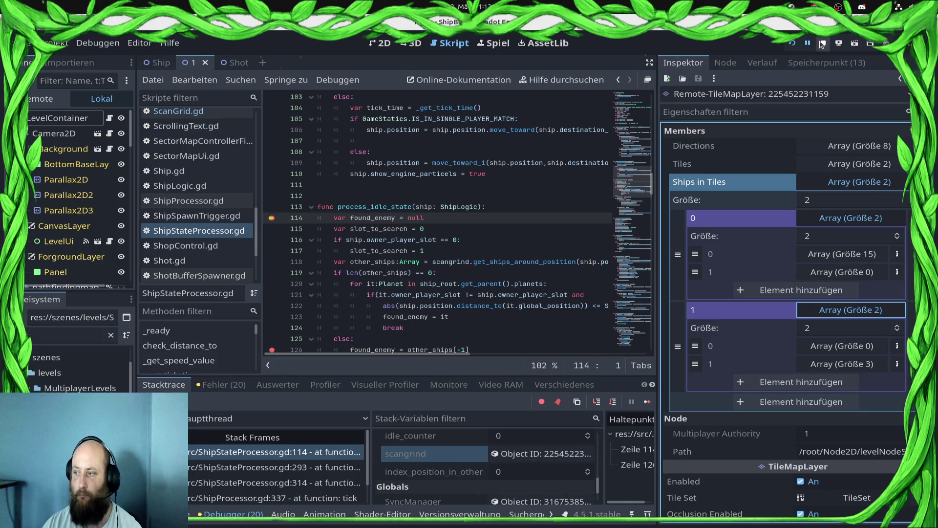
Step: Examine element 1's three ships, inspect ship ID 16, and resume the game
{"action": "left_click", "coordinate": [857, 361]}
{"action": "scroll", "coordinate": [814, 386], "scroll_direction": "down", "scroll_amount": 2}
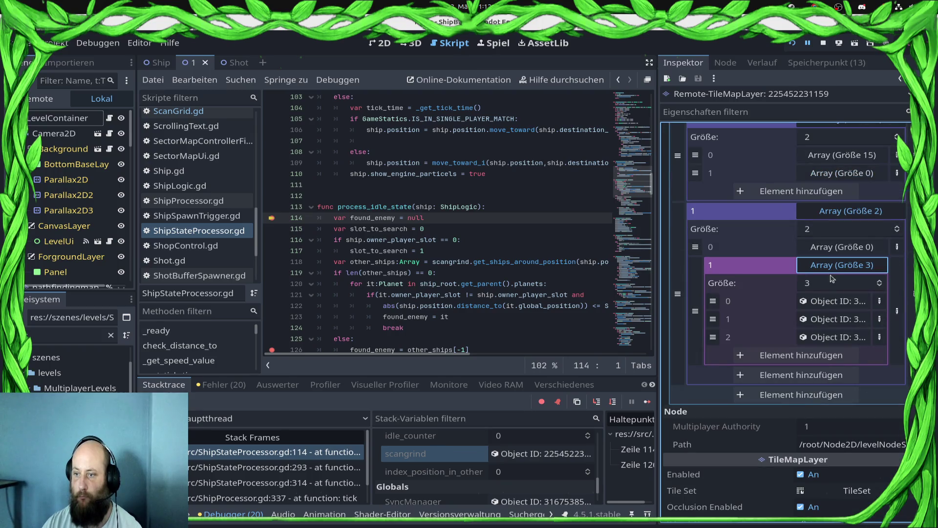
{"action": "left_click", "coordinate": [835, 304]}
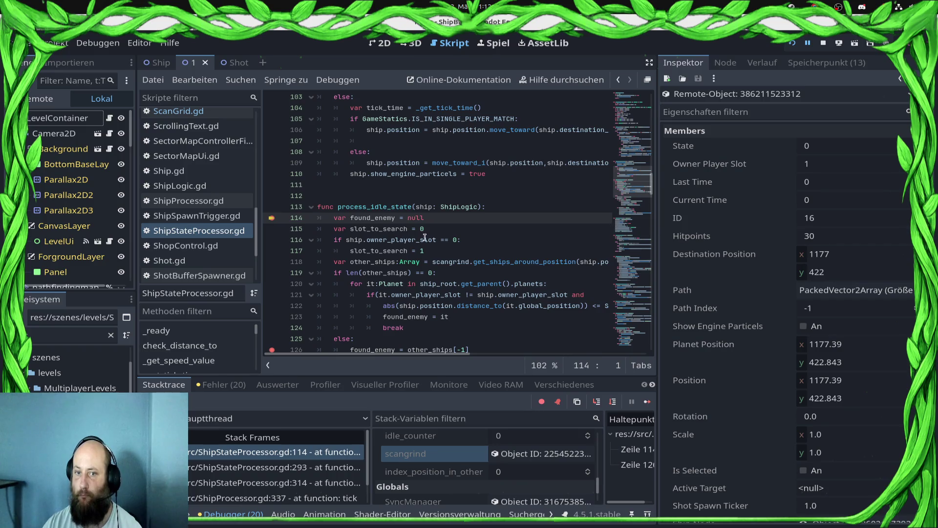
{"action": "scroll", "coordinate": [414, 250], "scroll_direction": "down", "scroll_amount": 3}
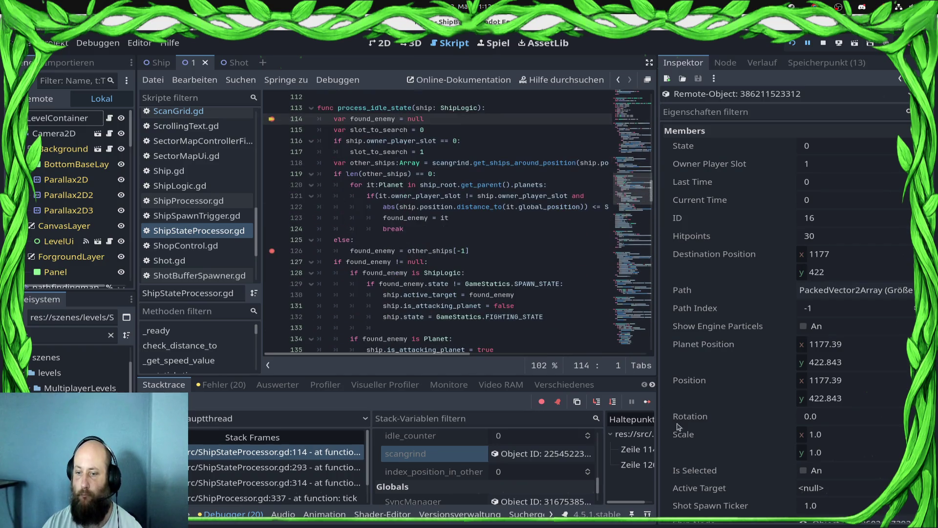
{"action": "left_click", "coordinate": [648, 402]}
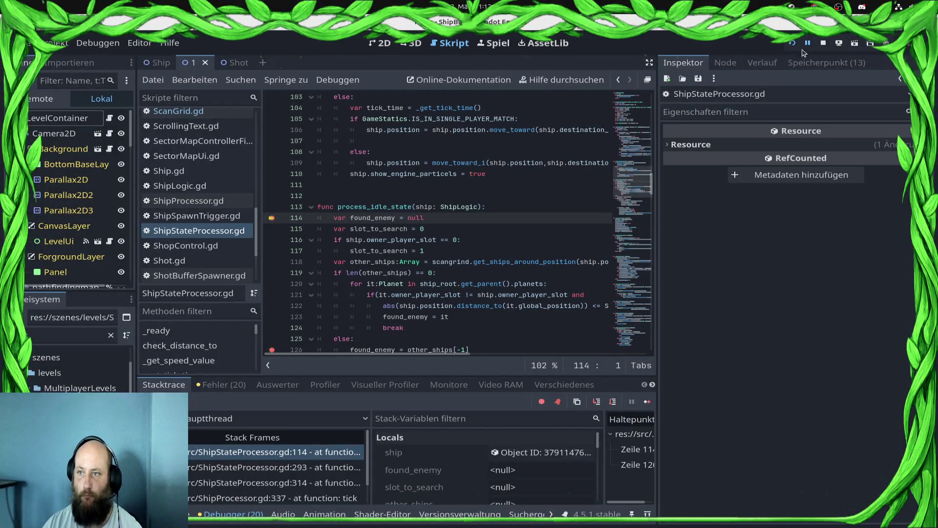
Step: Stop the game, clear the line 114 and 126 breakpoints, and reopen ScanGrid.gd
{"action": "left_click", "coordinate": [824, 43]}
{"action": "left_click", "coordinate": [271, 218]}
{"action": "scroll", "coordinate": [281, 254], "scroll_direction": "down", "scroll_amount": 3}
{"action": "left_click", "coordinate": [272, 250]}
{"action": "left_click", "coordinate": [183, 113]}
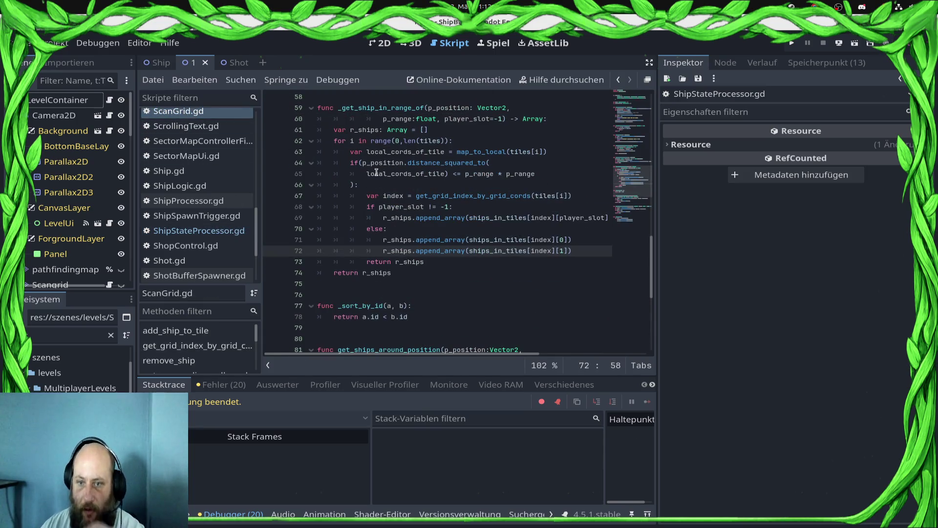
{"action": "scroll", "coordinate": [620, 198], "scroll_direction": "up", "scroll_amount": 3}
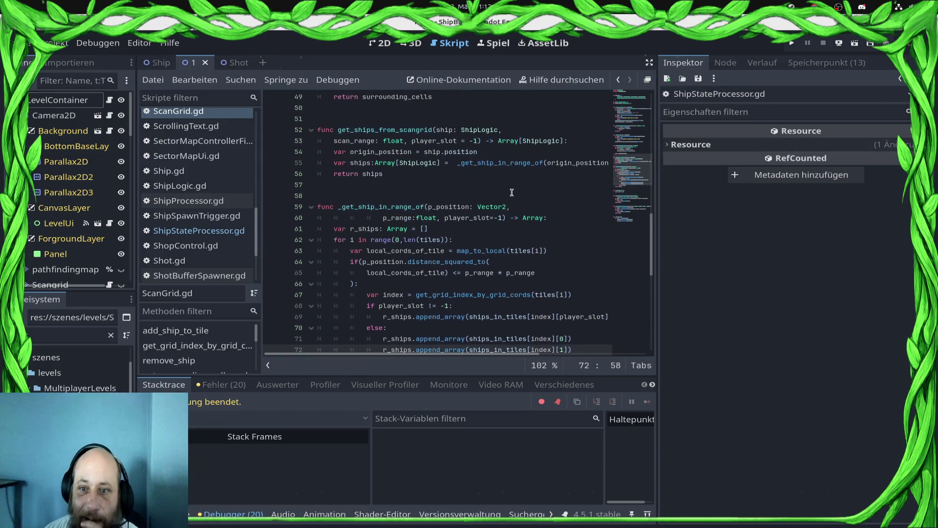